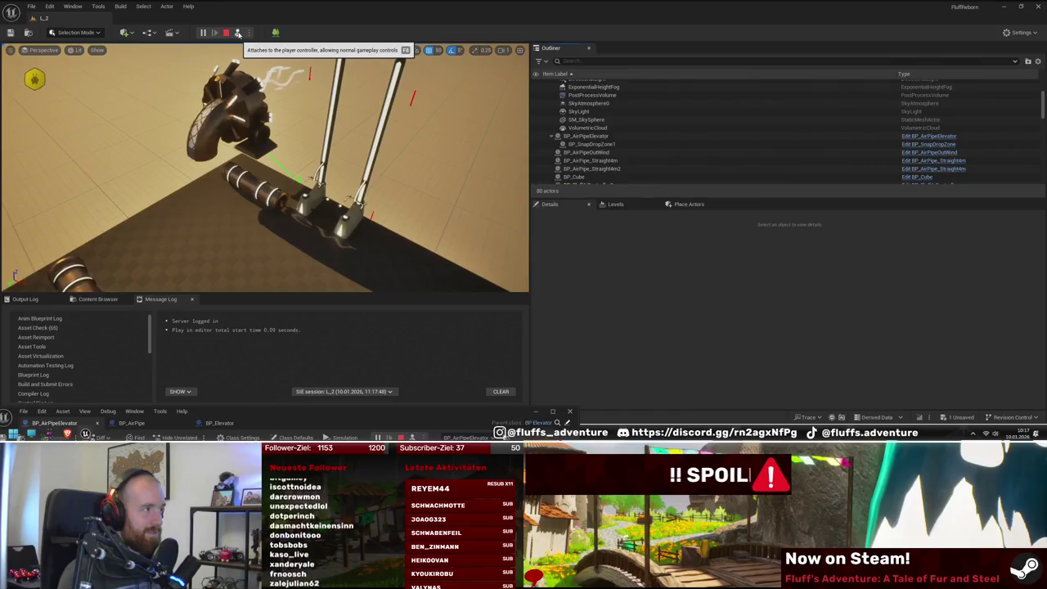
Step: End the simulation, playtest L_2 briefly, then select BP_SnapDropZone1 and move the view closer to the elevator
click(225, 32)
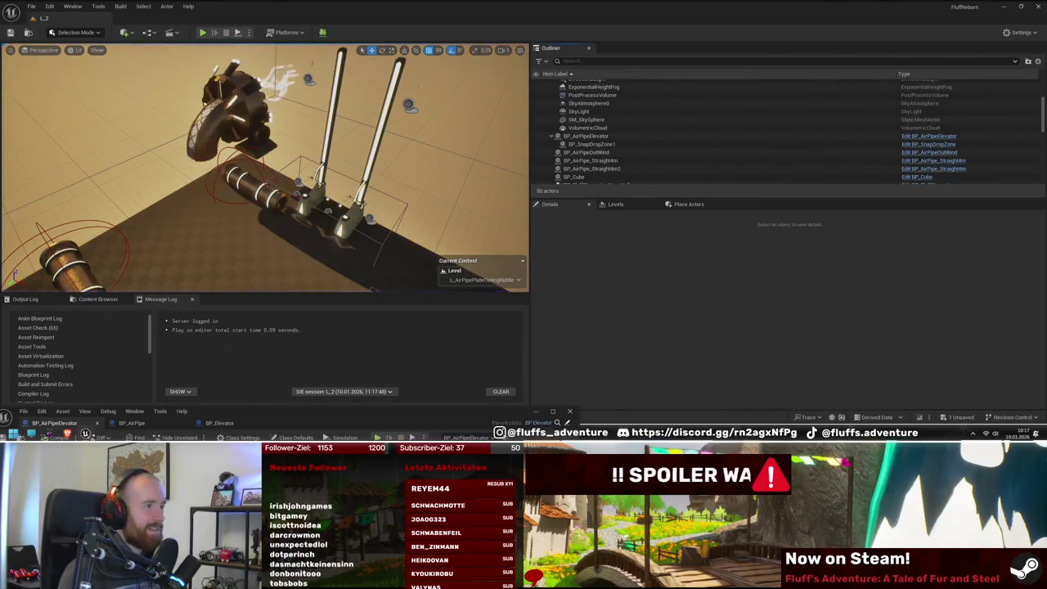
click(202, 33)
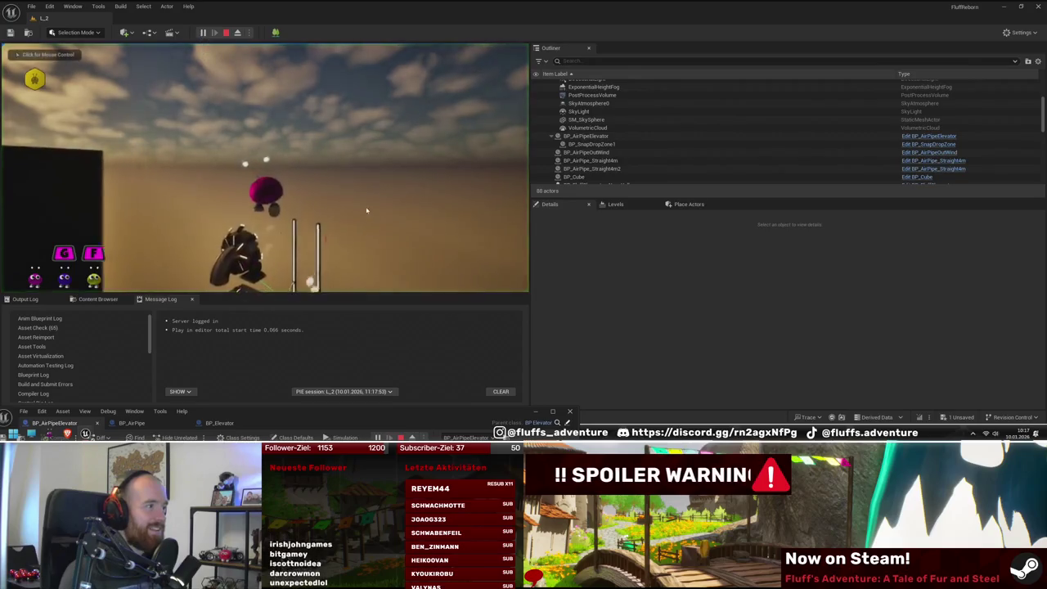
click(366, 211)
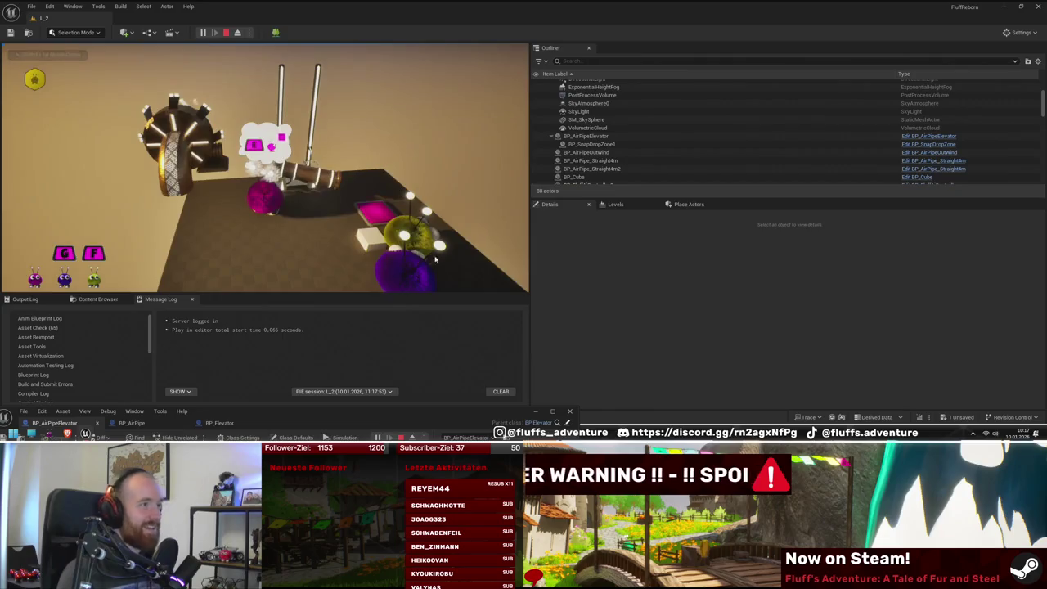
key(Escape)
click(628, 145)
drag(386, 220, 425, 190)
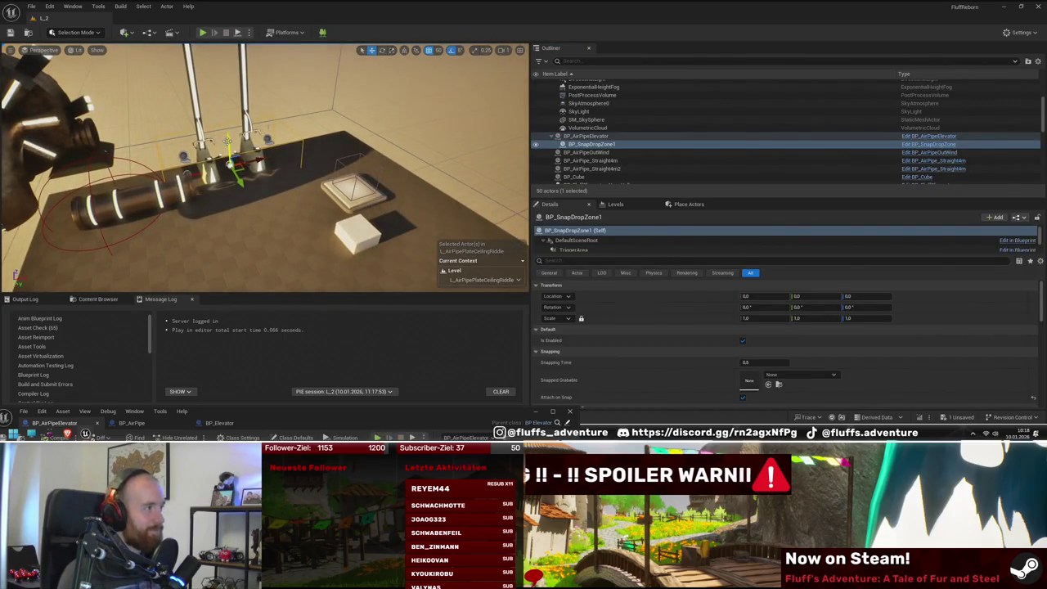
Step: Focus on the snap drop zone, playtest again, then frame both elevators and select BP_AirPipeEndpoint_35BC6_2
key(f)
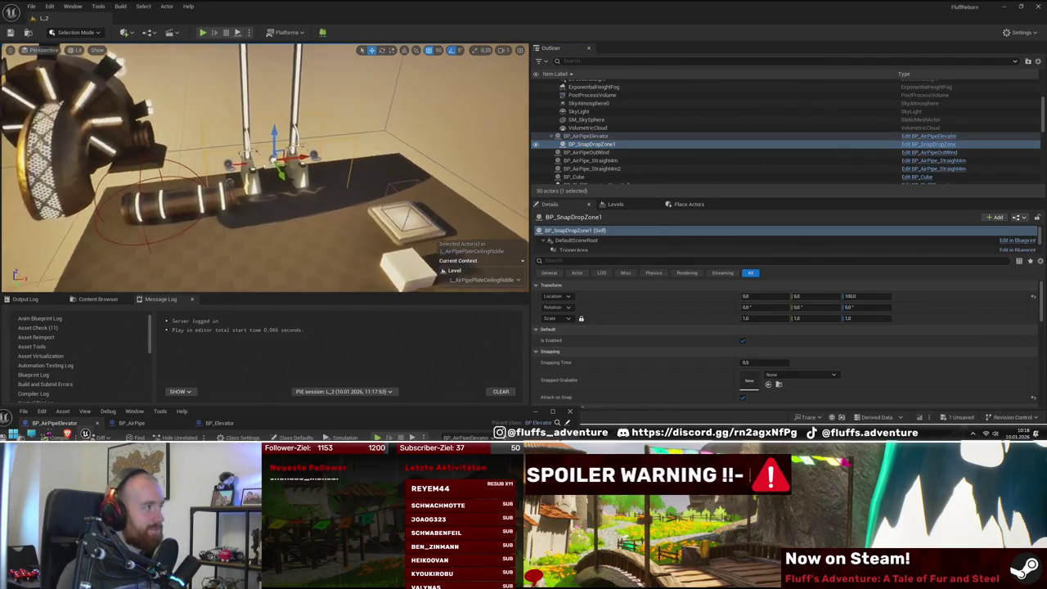
click(203, 32)
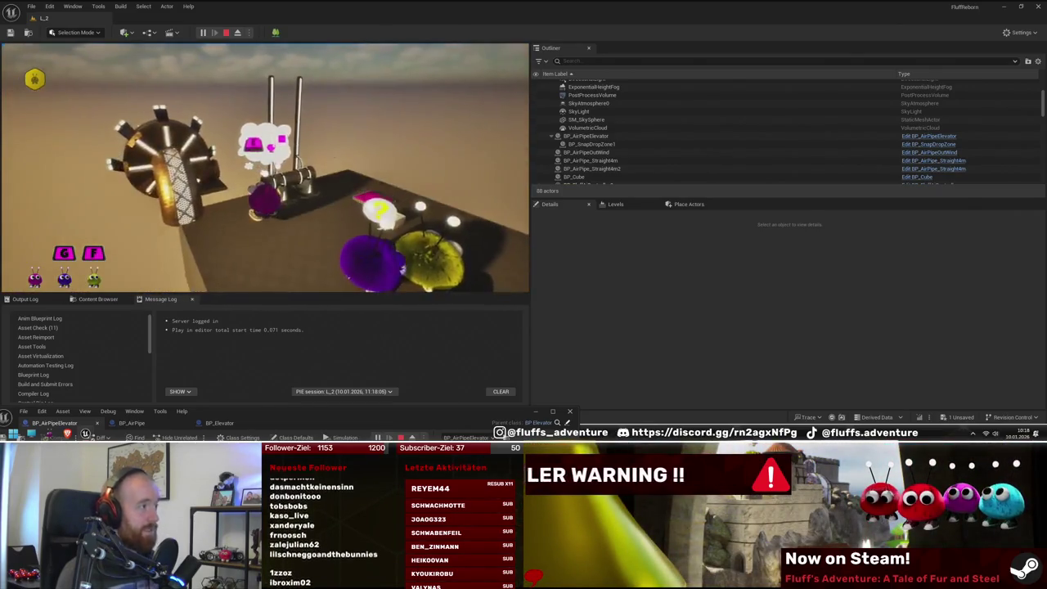
key(Escape)
key(w)
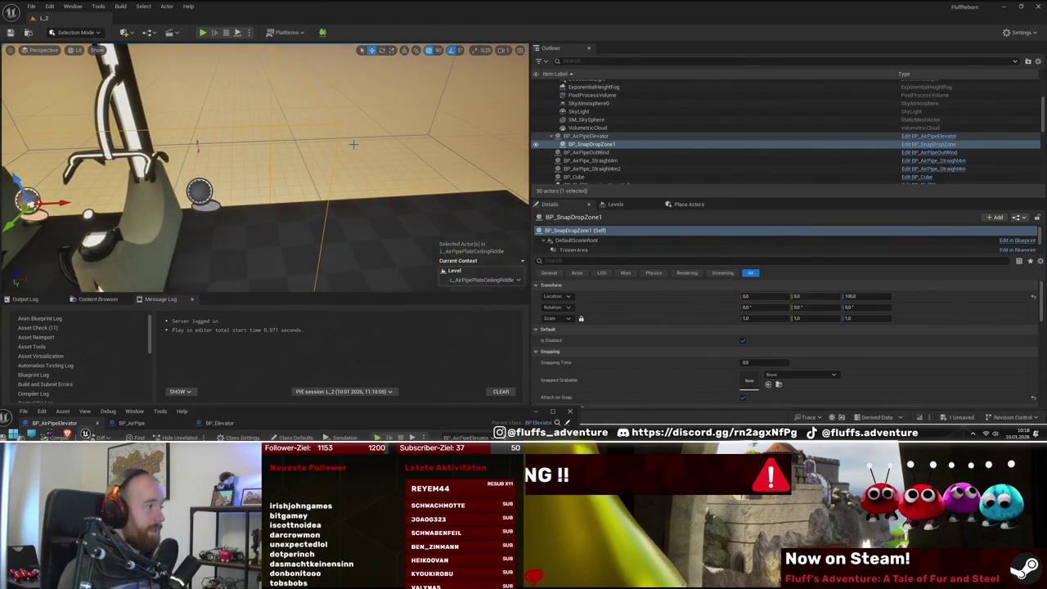
key(s)
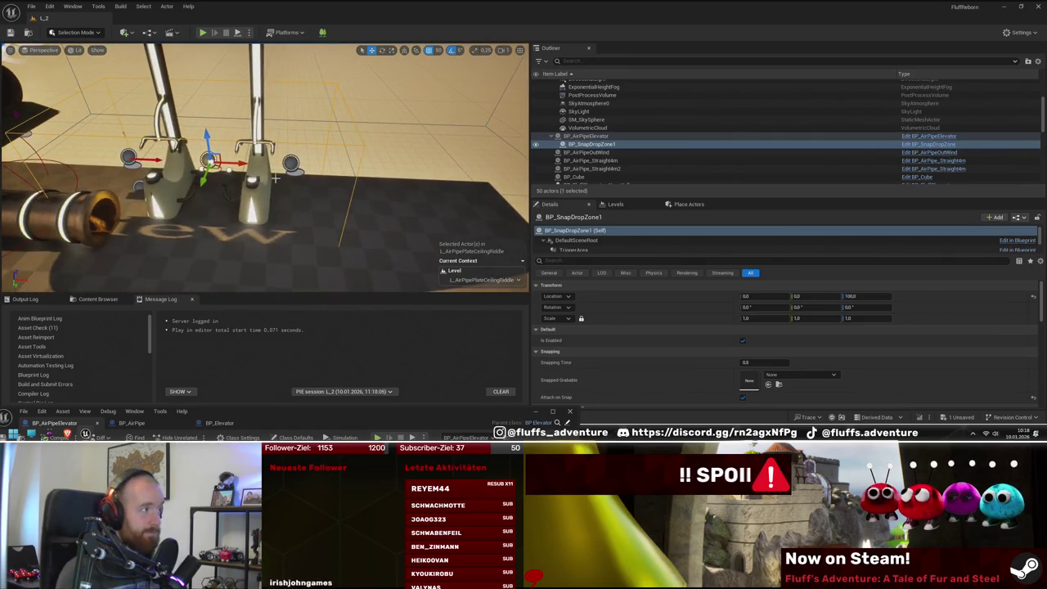
click(292, 164)
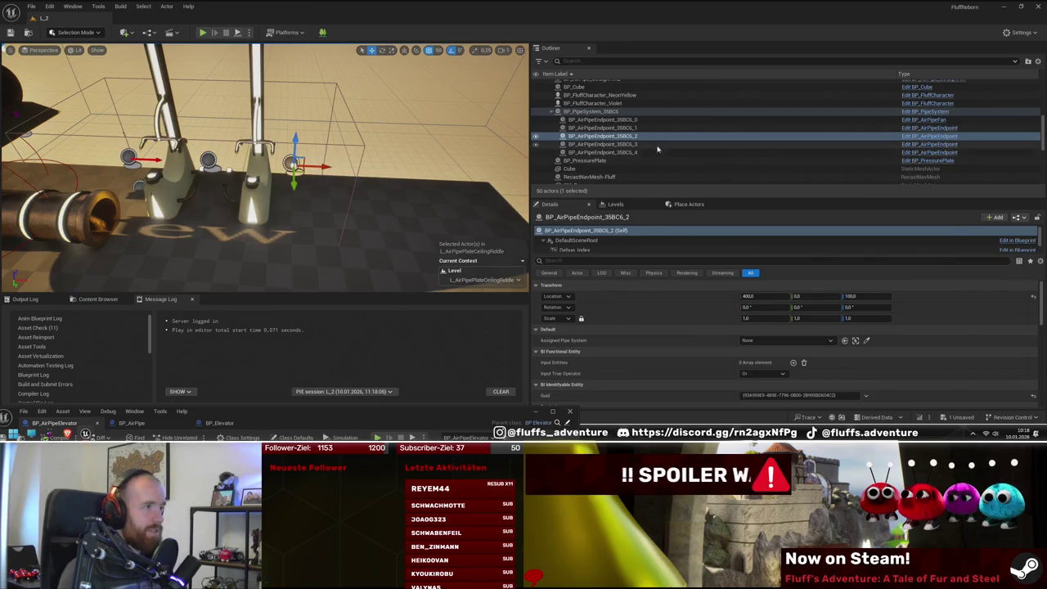
Step: Delete the referenced endpoint BP_AirPipeEndpoint_35BC6_2 from the level
key(s)
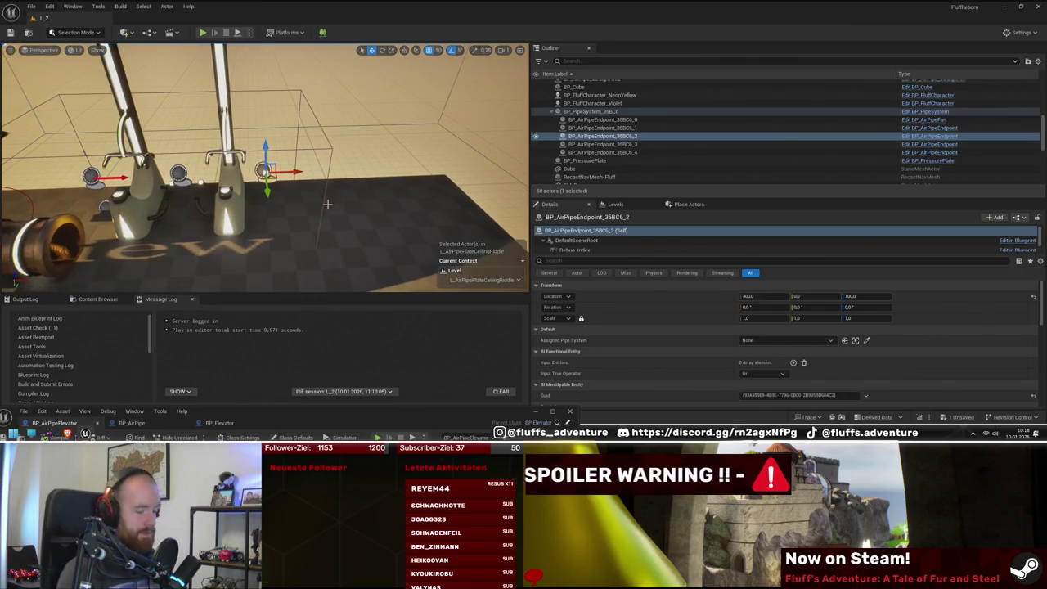
key(Delete)
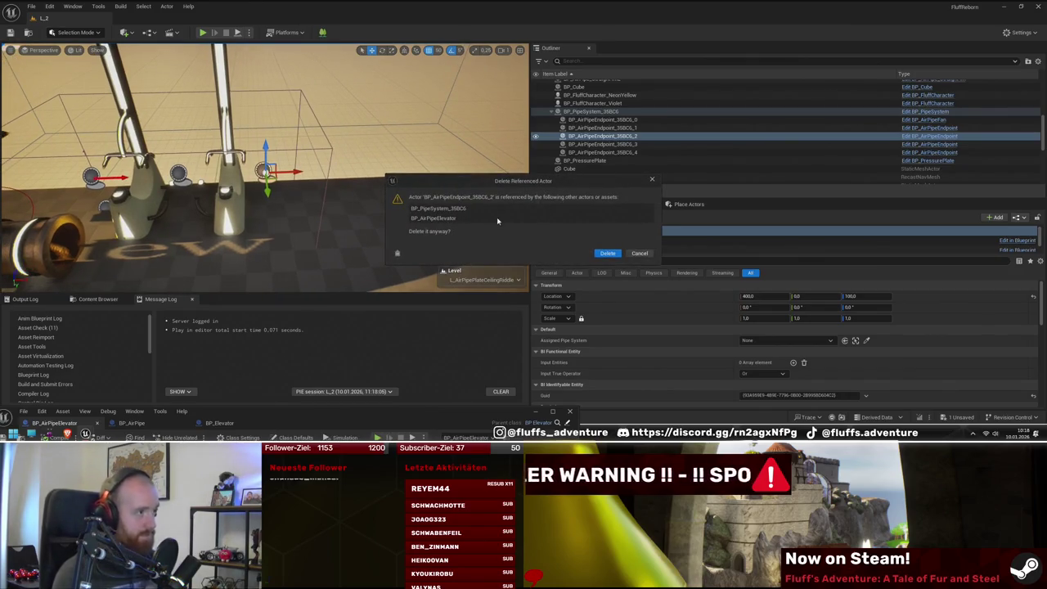
click(618, 254)
Step: Pick BP_AirPipeInitialConnection from the AirPipes folder and place it beside the elevators
scroll(246, 204, up, 5)
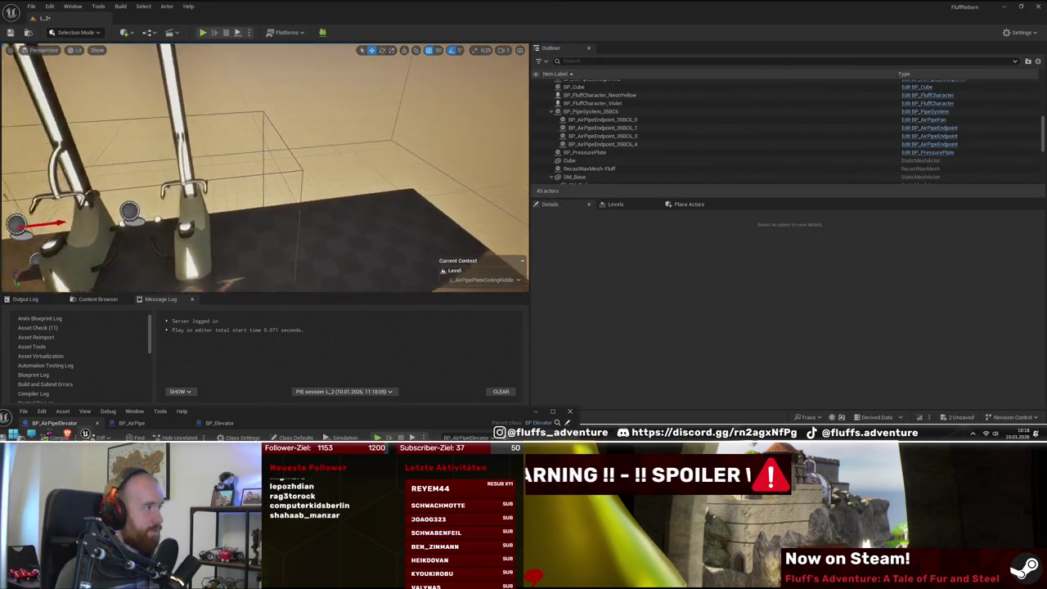
click(96, 301)
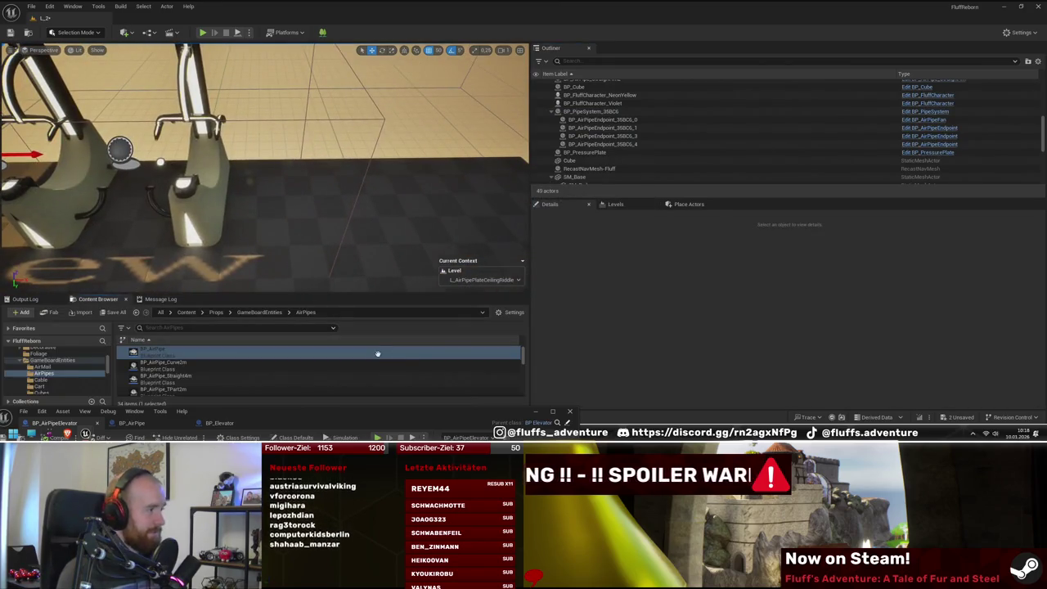
scroll(233, 379, down, 3)
click(237, 353)
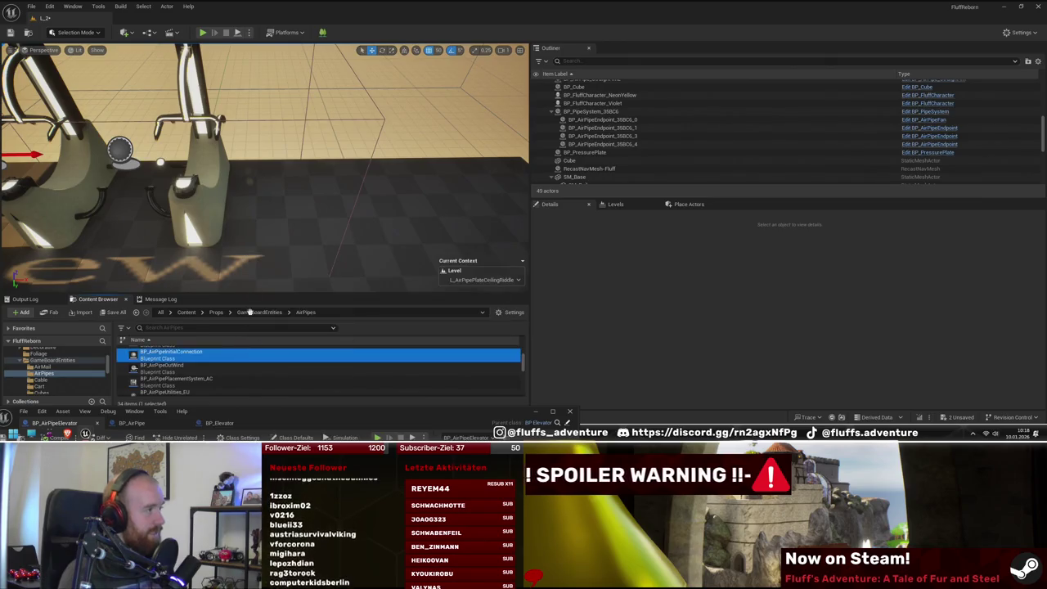
click(268, 197)
drag(269, 201, 274, 196)
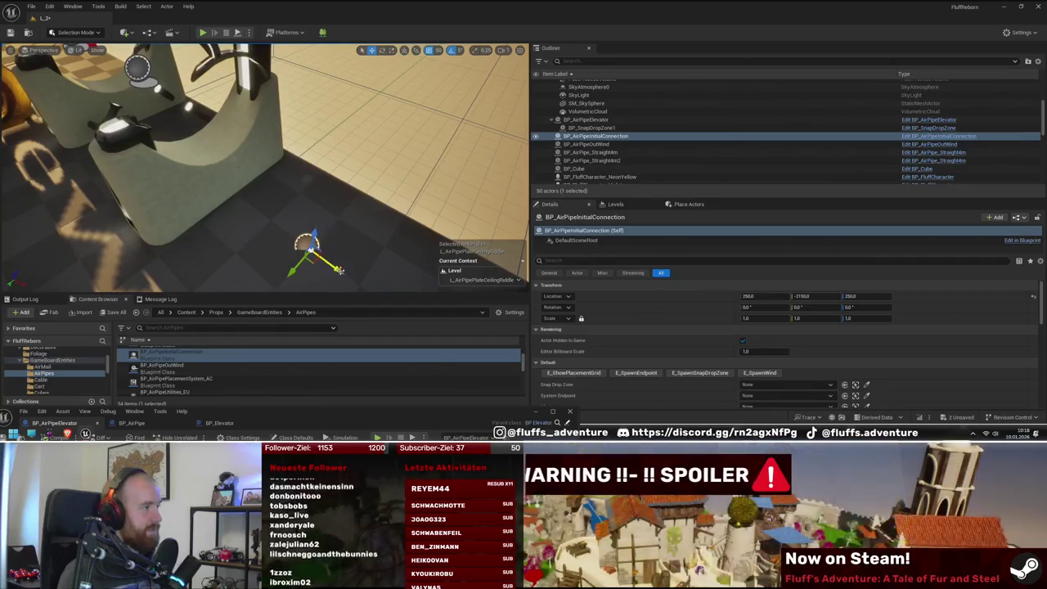
Step: Shift the initial connection to X 200 and view the elevator pipes from a new angle
drag(311, 245, 271, 227)
scroll(276, 246, down, 5)
scroll(276, 246, up, 3)
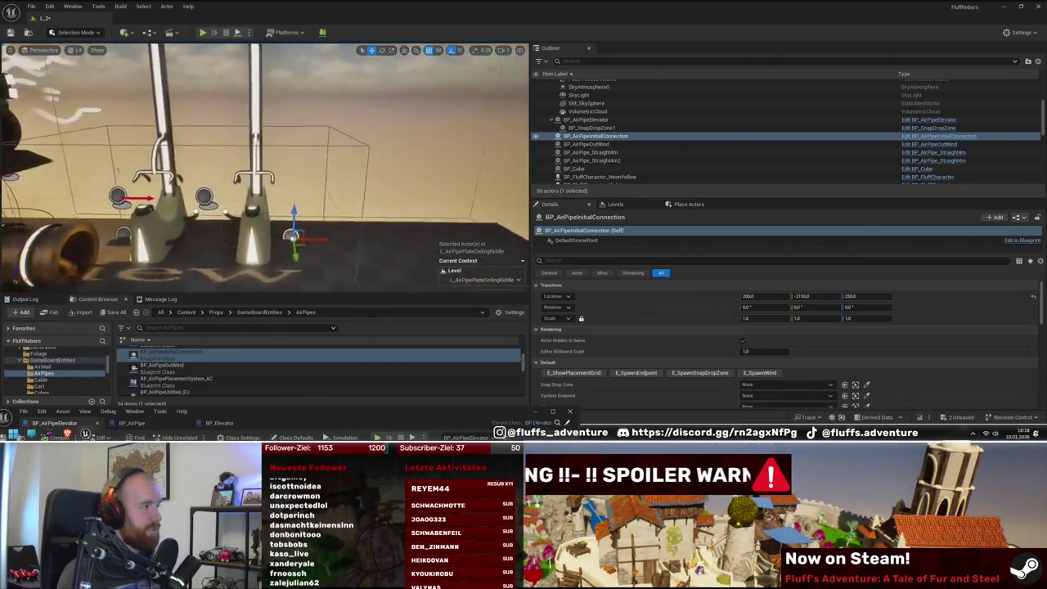
drag(305, 204, 321, 200)
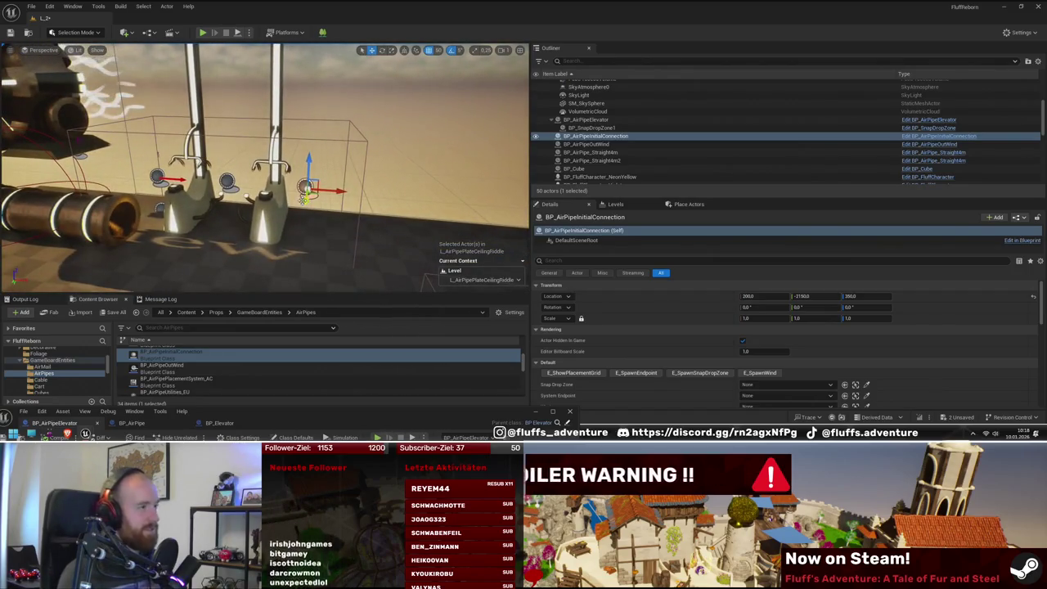
Step: Attach the initial connection to BP_PipeSystem_35BC6 in the Outliner, then select the pipe system
right_click(616, 141)
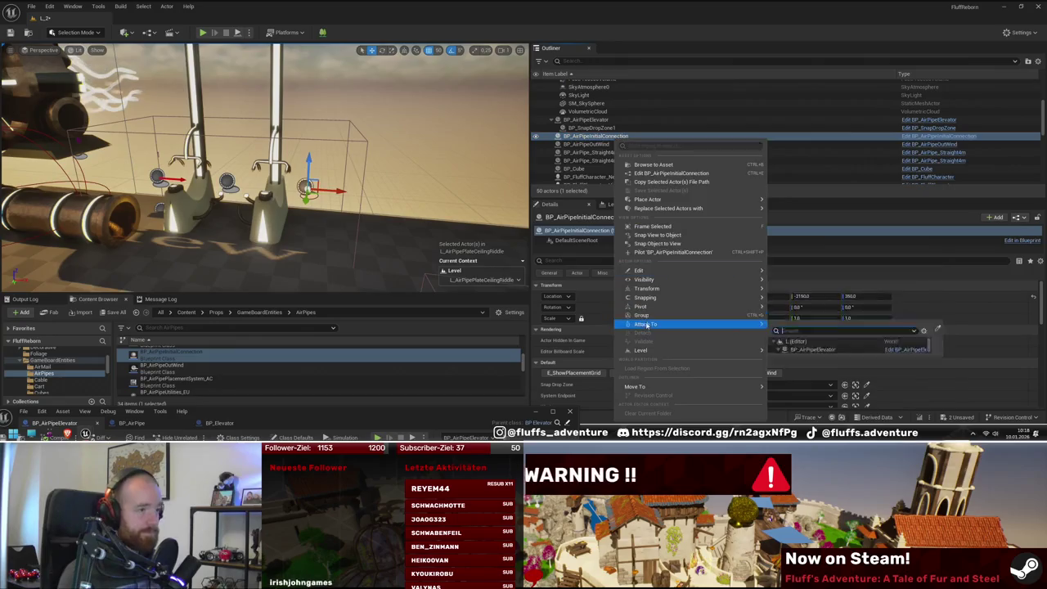
mouse_move(647, 351)
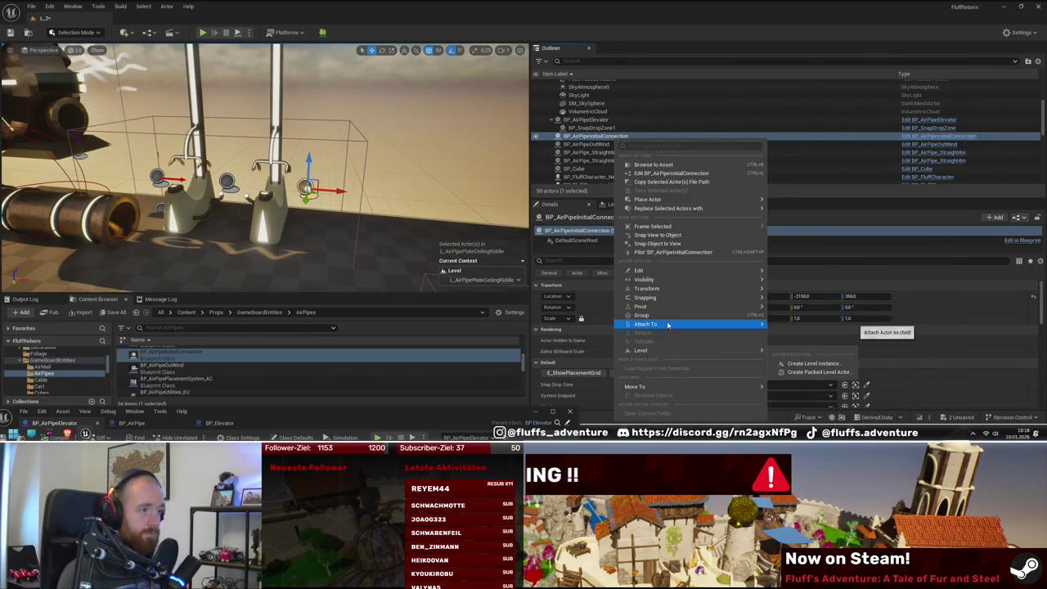
mouse_move(667, 325)
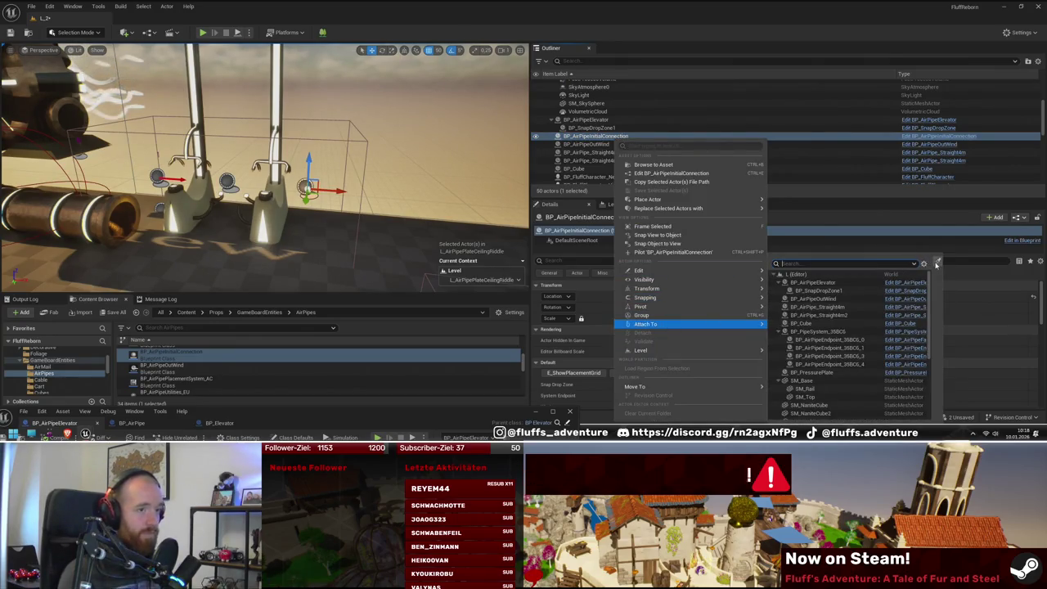
click(937, 263)
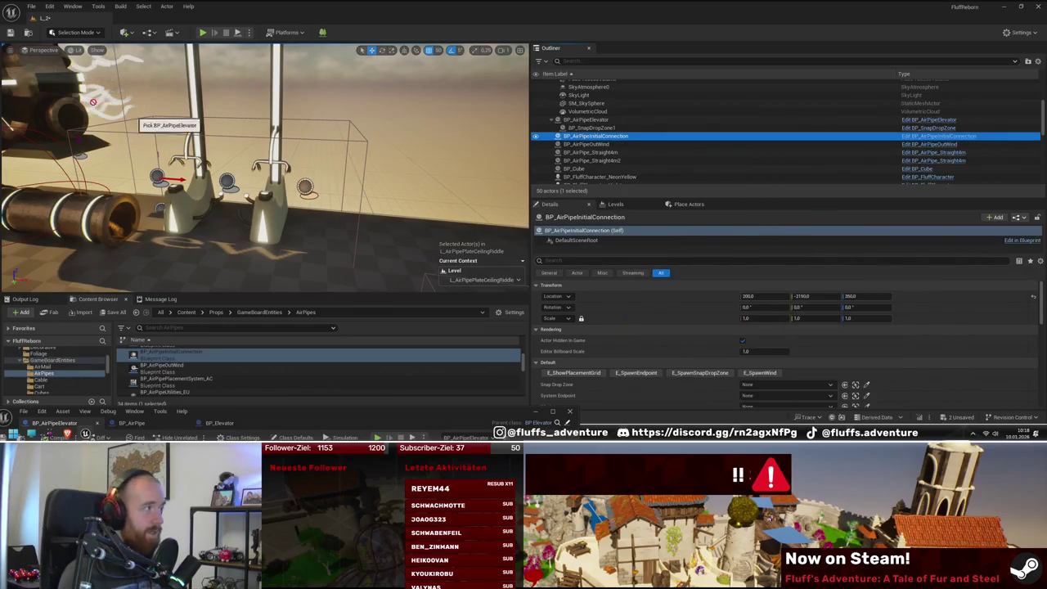
click(162, 207)
click(159, 207)
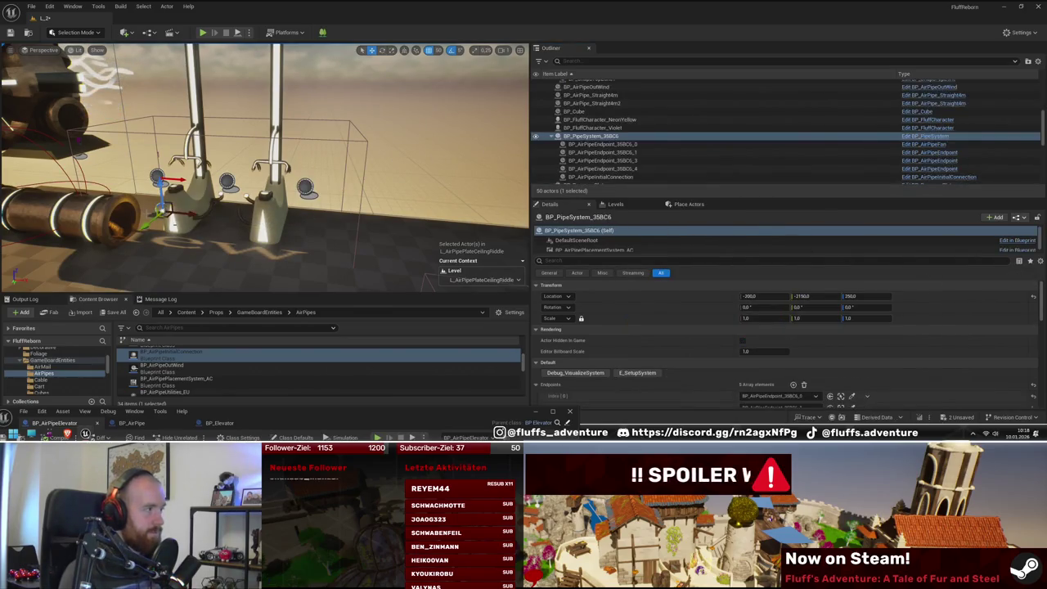
scroll(677, 364, down, 2)
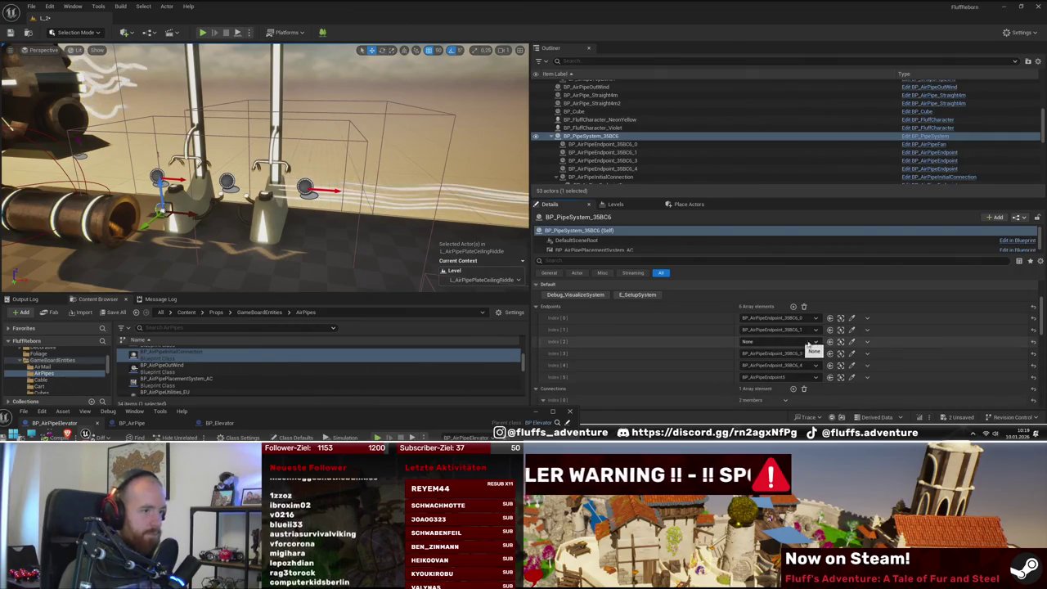
Step: Delete the empty Index [2] Endpoints entry, then check BP_AirPipeOutWind0 and BP_AirPipeEndpoint5
click(867, 341)
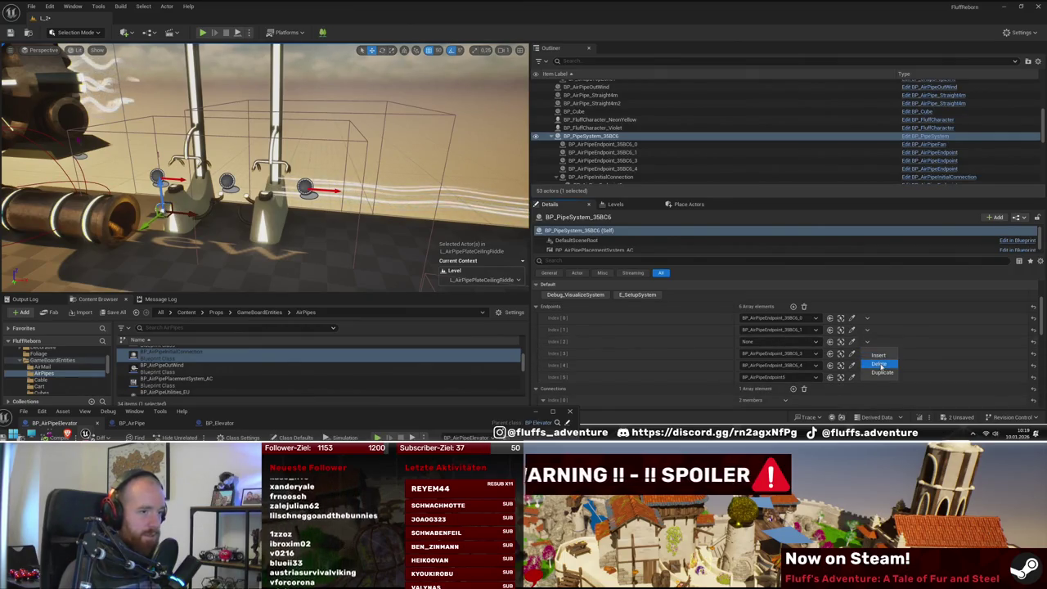
click(877, 364)
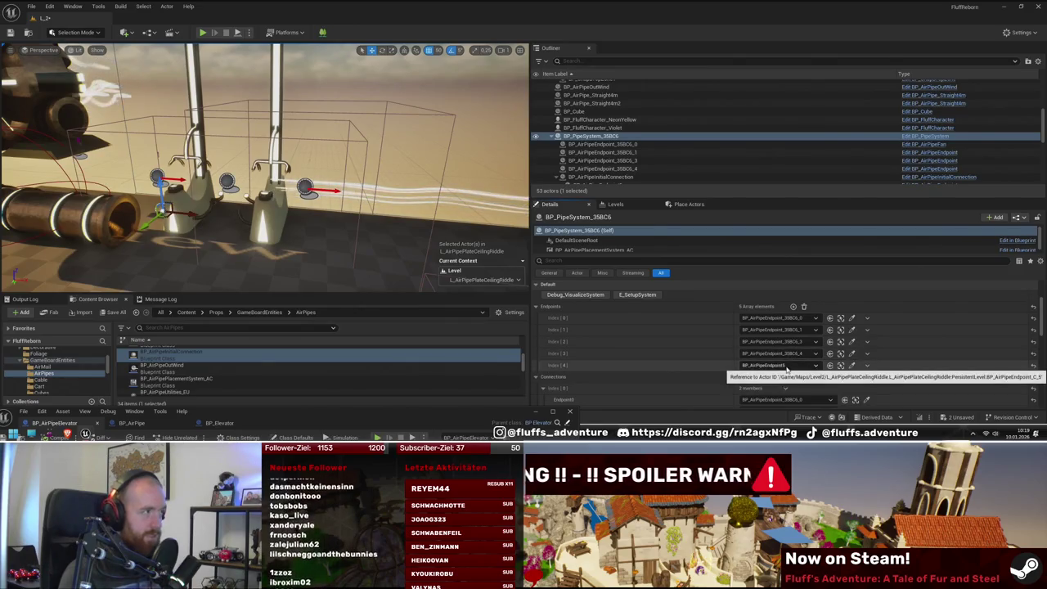
click(379, 201)
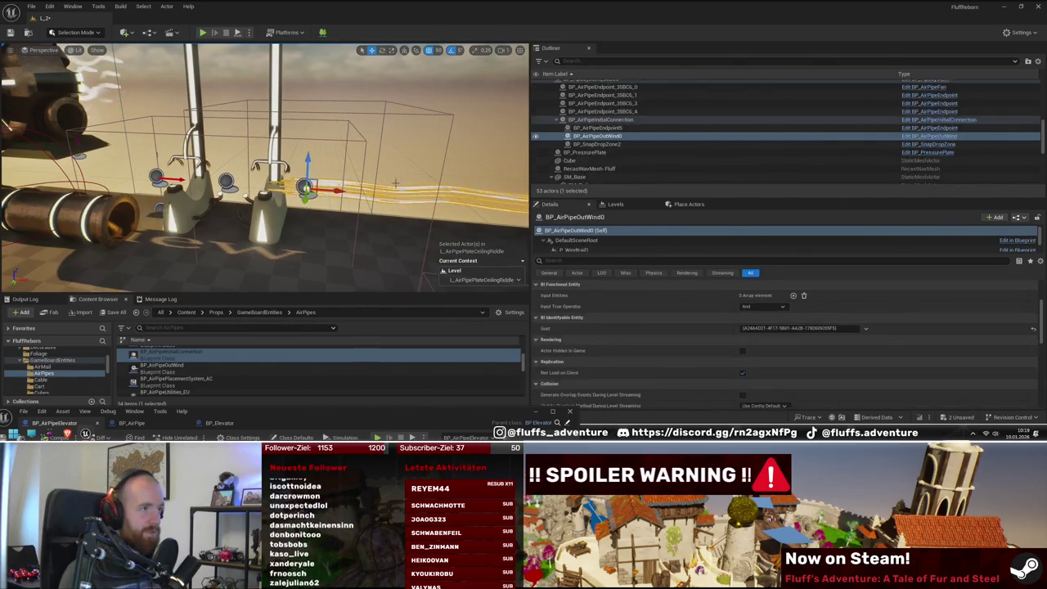
click(621, 128)
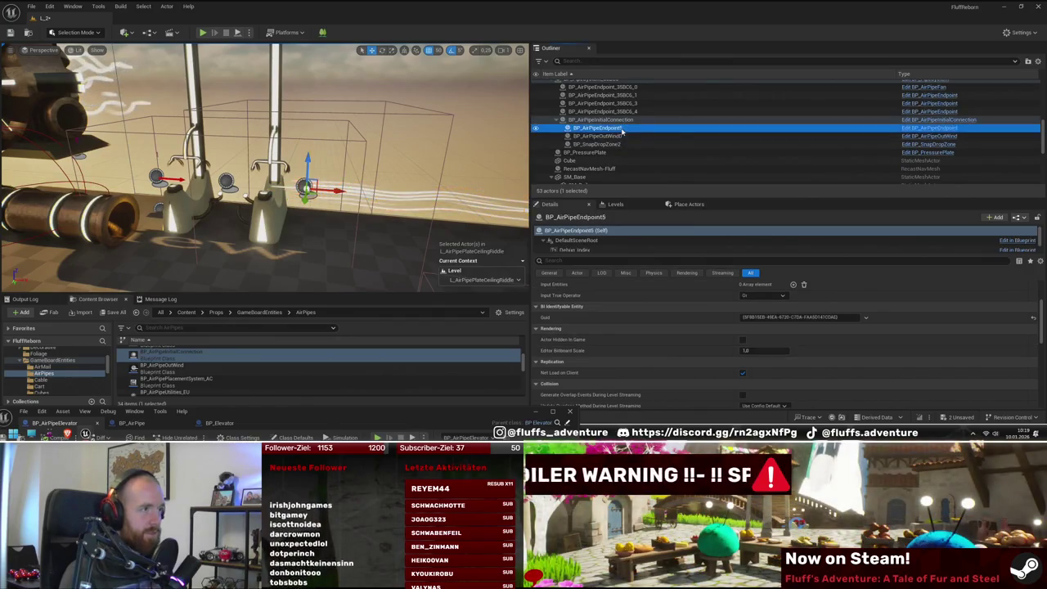
scroll(502, 181, up, 3)
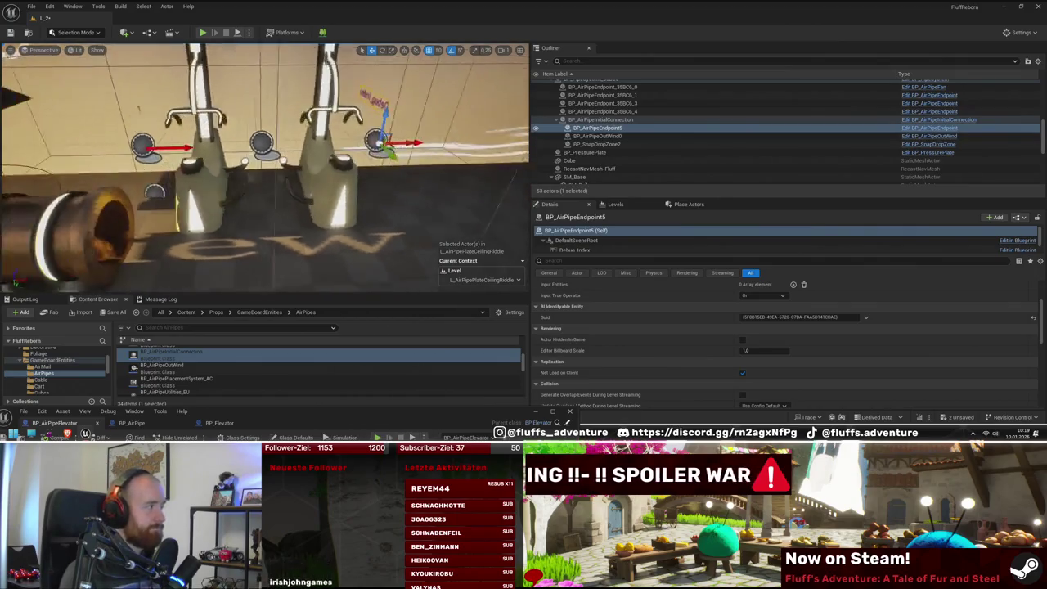
Step: Reselect BP_PipeSystem_35BC6 and bring up the actions for the BP_AirPipeUtilities_EU blueprint
click(10, 278)
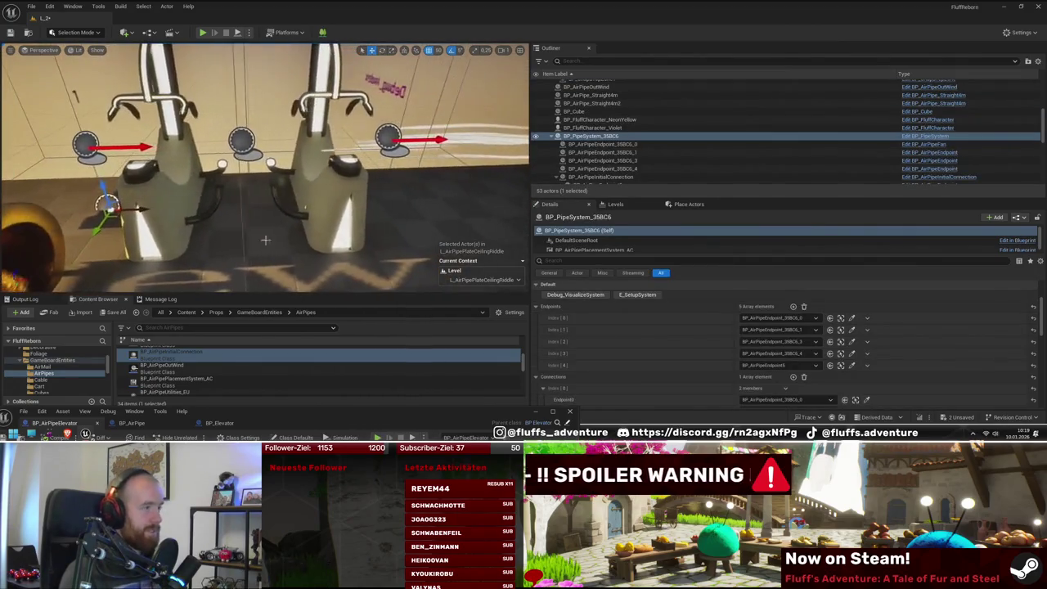
scroll(193, 368, up, 2)
scroll(194, 368, down, 4)
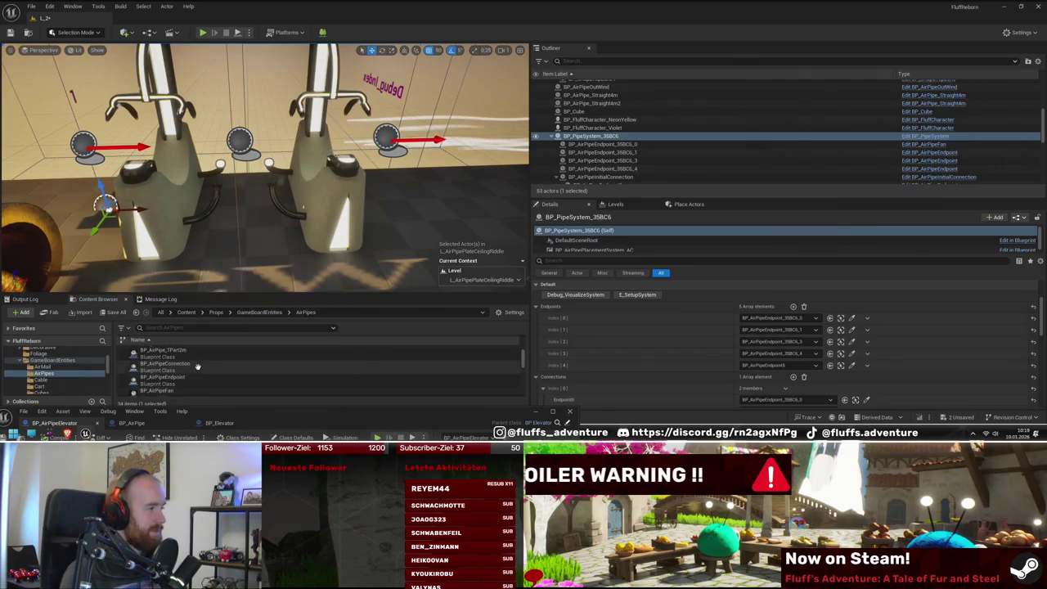
right_click(196, 369)
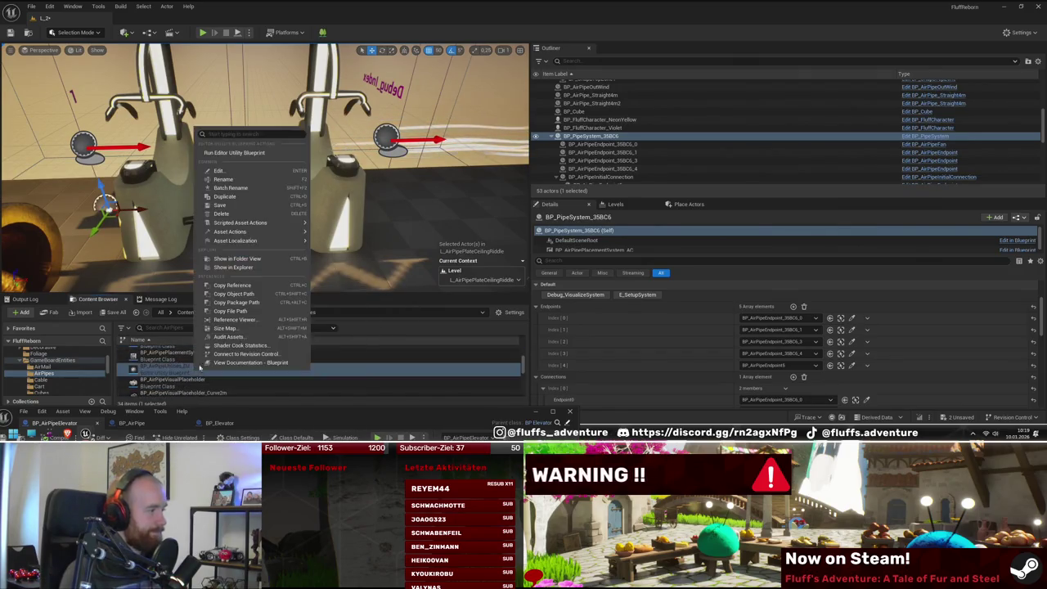
Step: Run BP_AirPipeUtilities_EU to add BP_AirPipeConnection_35BC6_4, then fly toward the two pipe stands
click(262, 152)
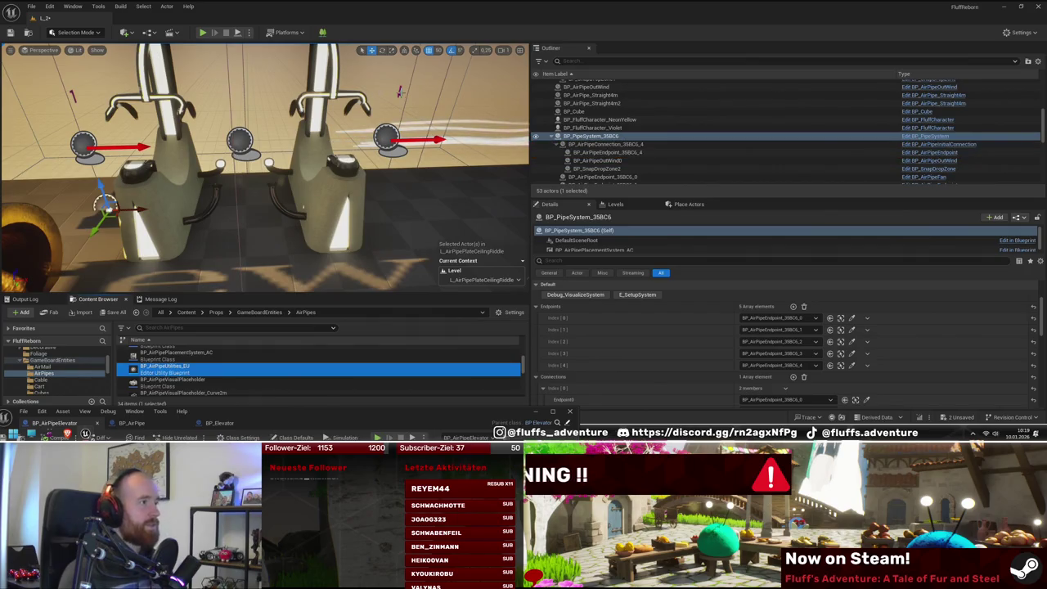
drag(262, 163, 405, 160)
scroll(773, 360, down, 2)
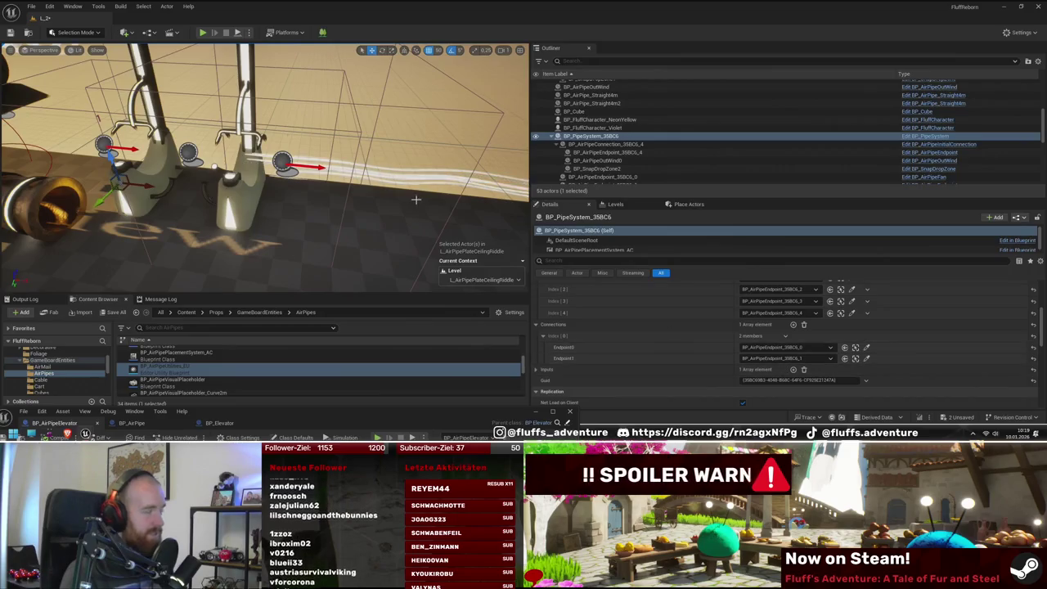
drag(261, 164, 326, 167)
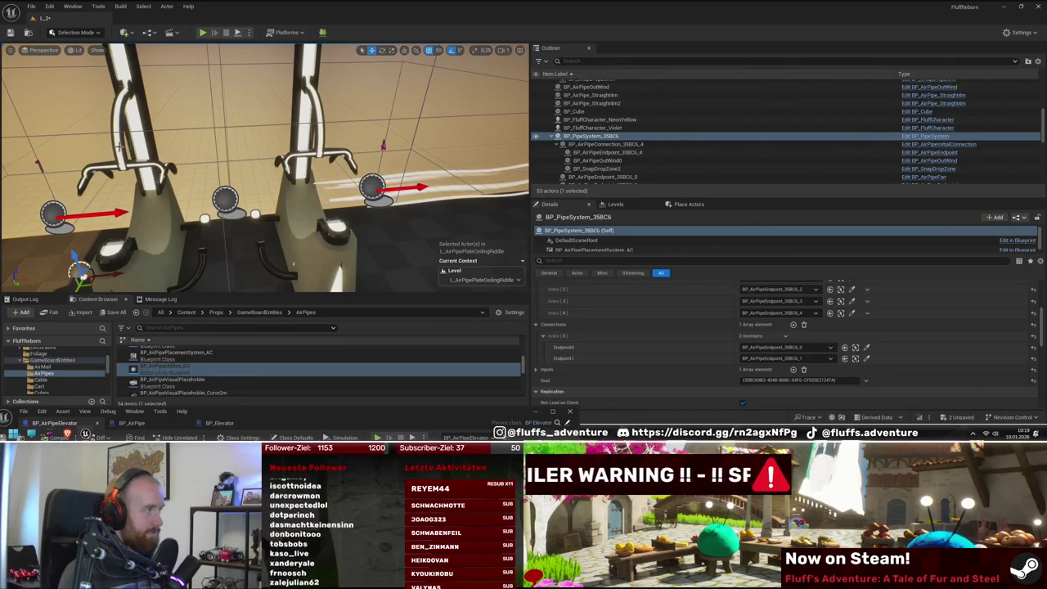
Step: Set BP_AirPipeElevator's Start Endpoints Endpoint1 to BP_AirPipeEndpoint_35BC6_4
click(233, 260)
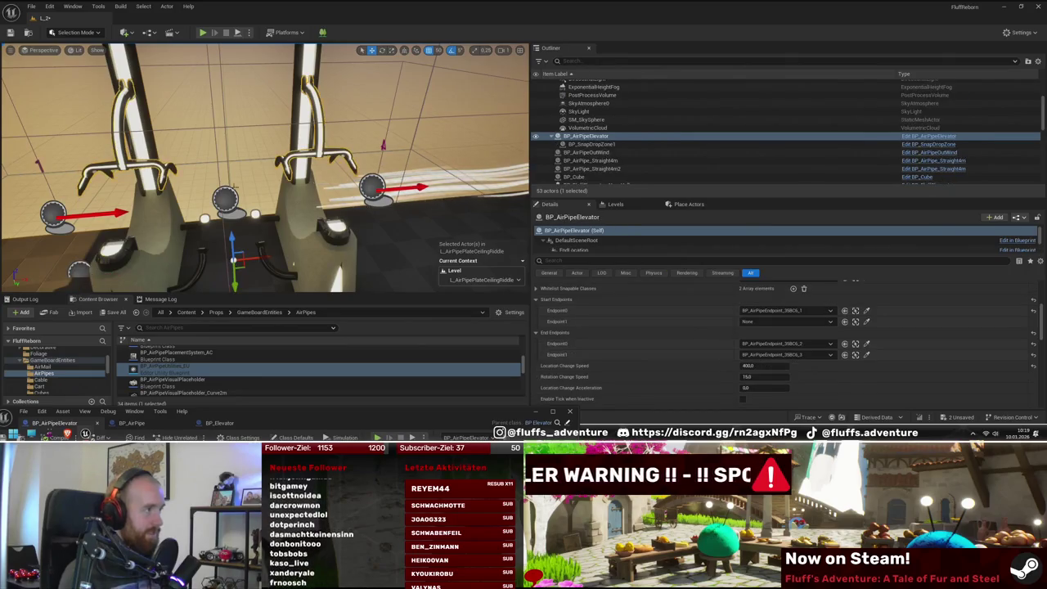
click(785, 322)
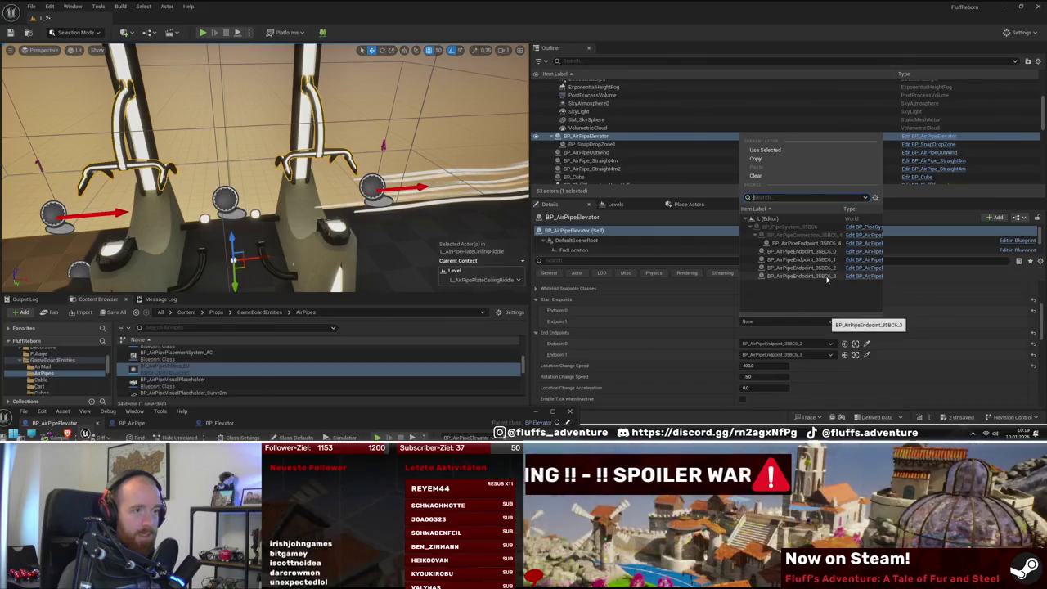
click(828, 245)
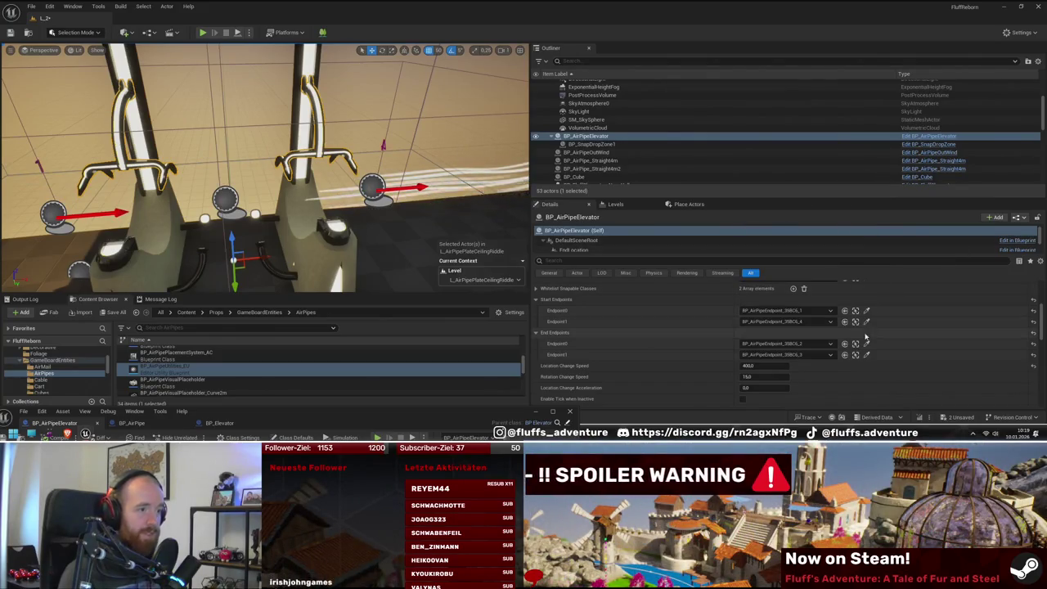
scroll(222, 201, down, 5)
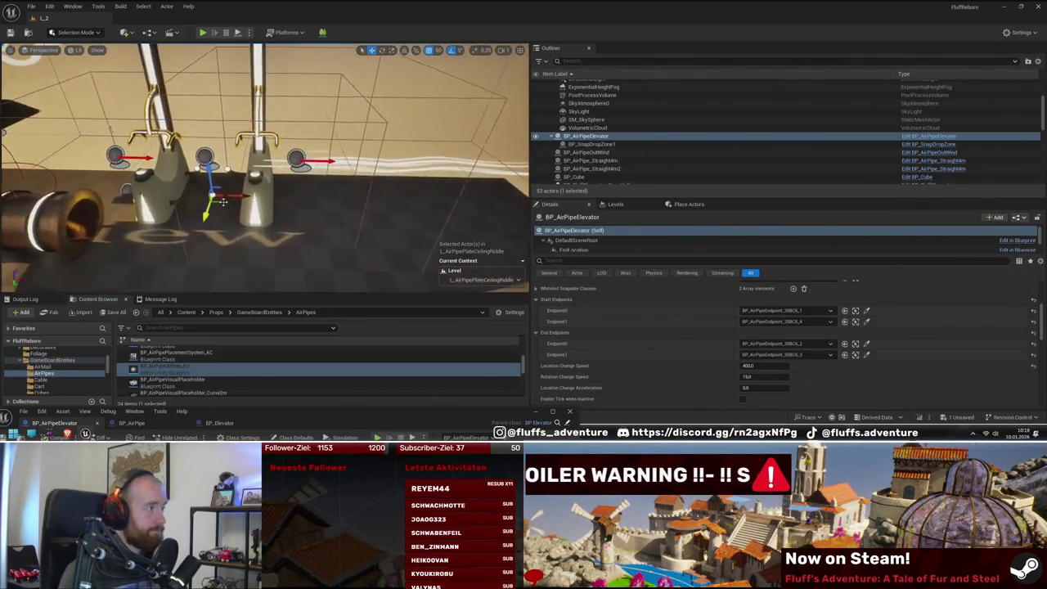
scroll(222, 201, up, 2)
drag(256, 208, 197, 201)
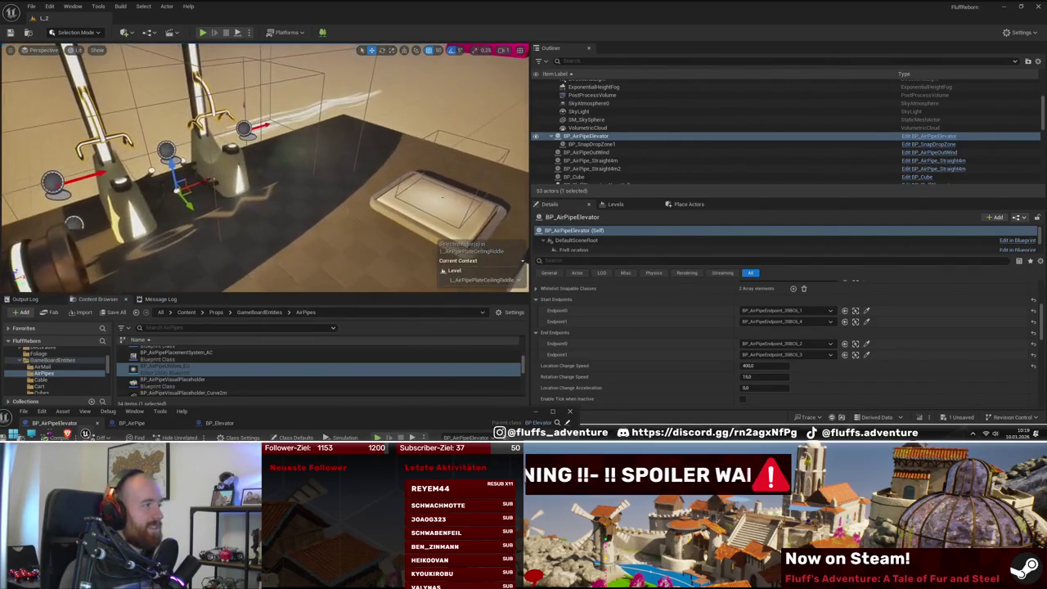
Step: Start a playtest of L_2 with the reassigned elevator endpoint
click(203, 33)
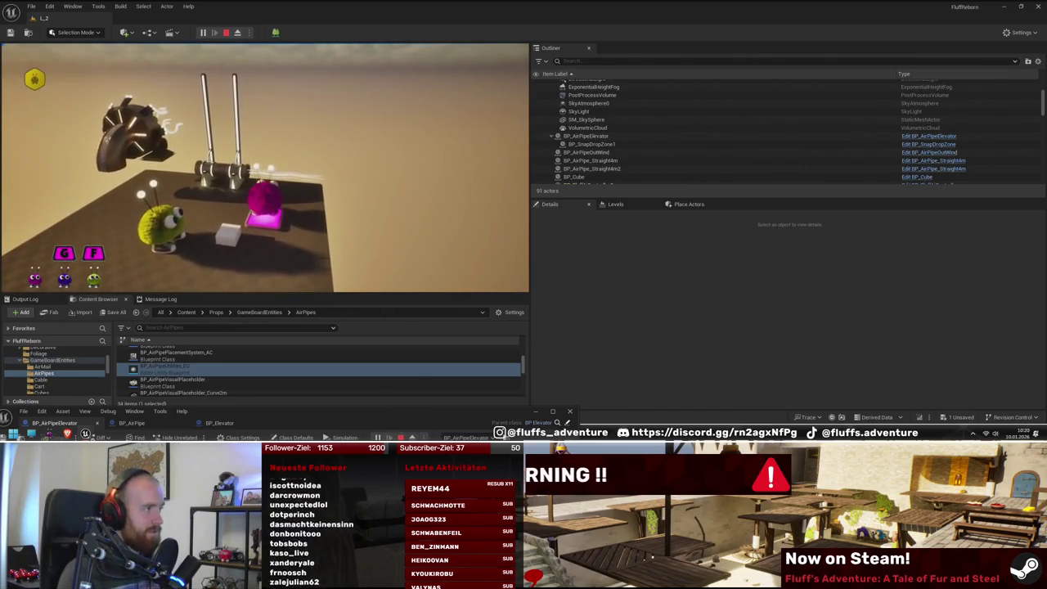
key(super)
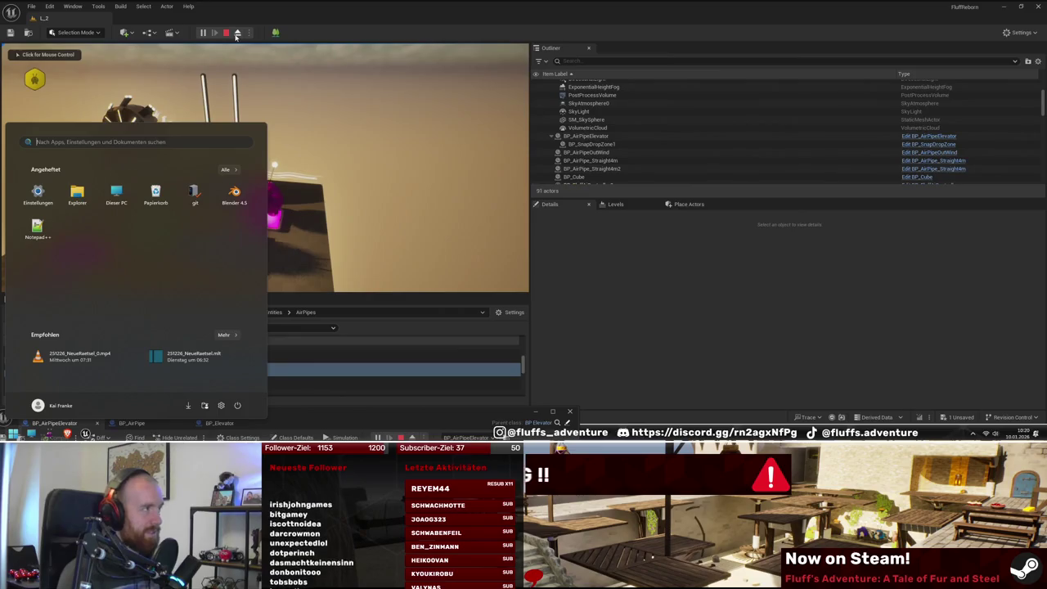
key(Escape)
Step: Eject to inspect BP_AirPipeElevator and BP_PressurePlate, moving the elevator Blueprint window up and left
click(239, 32)
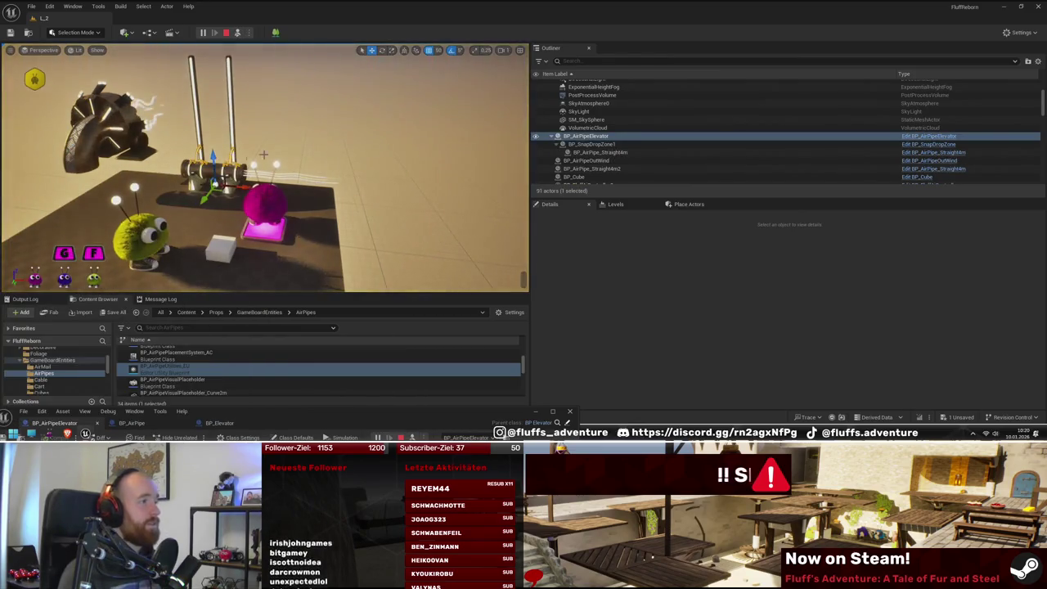
click(592, 135)
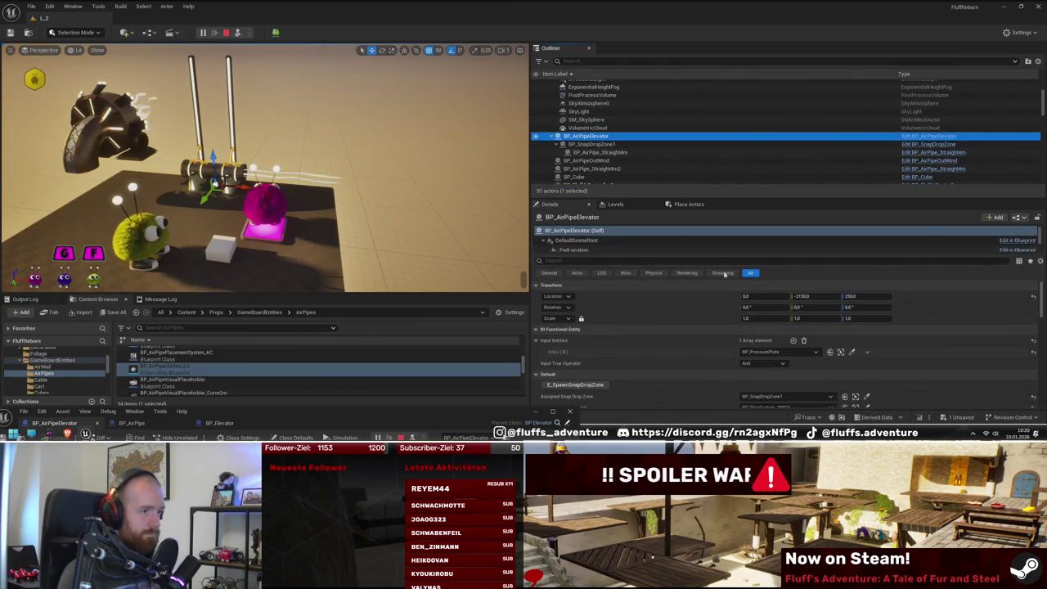
click(840, 352)
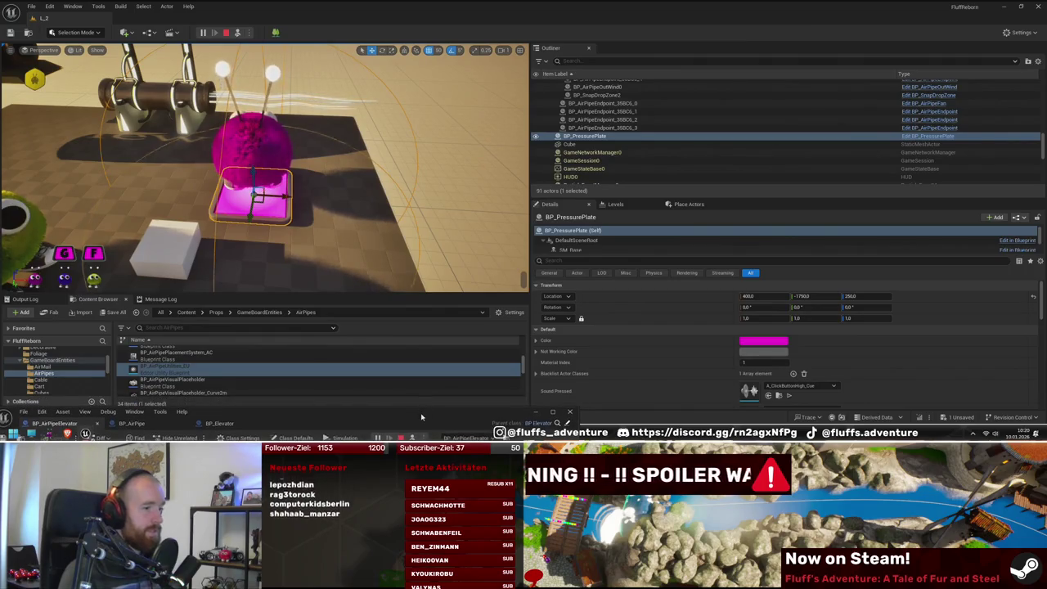
mouse_move(423, 422)
mouse_down()
mouse_move(616, 173)
mouse_move(440, 306)
mouse_move(441, 351)
mouse_up()
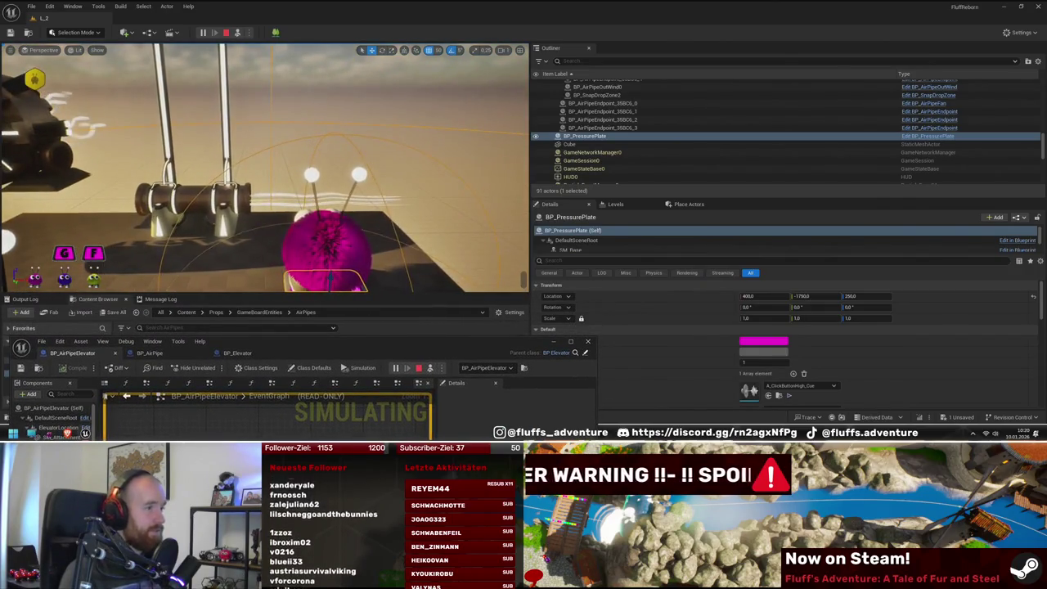
drag(508, 350, 388, 347)
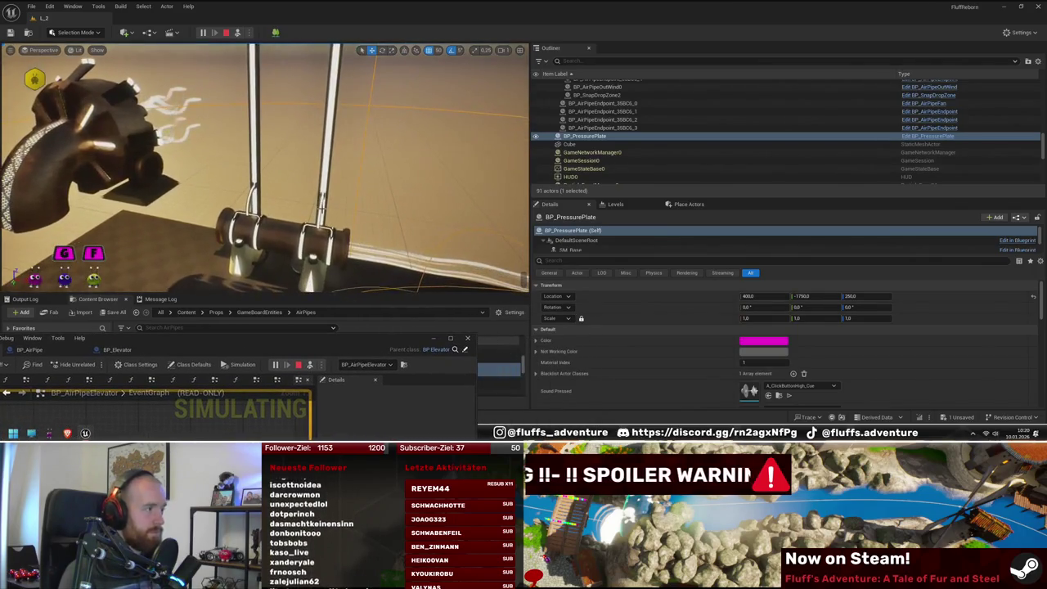
click(279, 237)
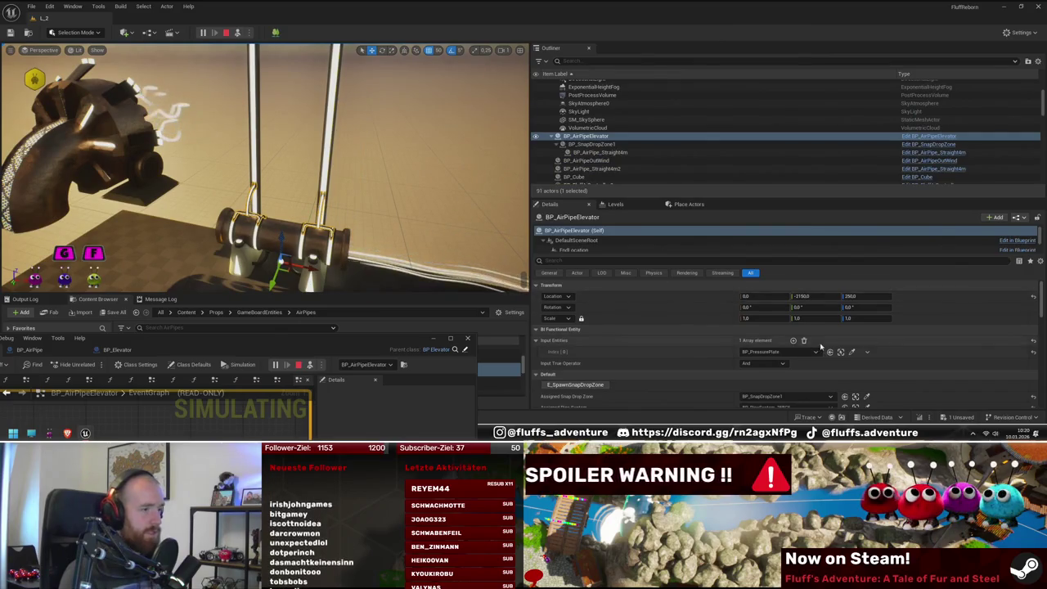
scroll(820, 345, down, 10)
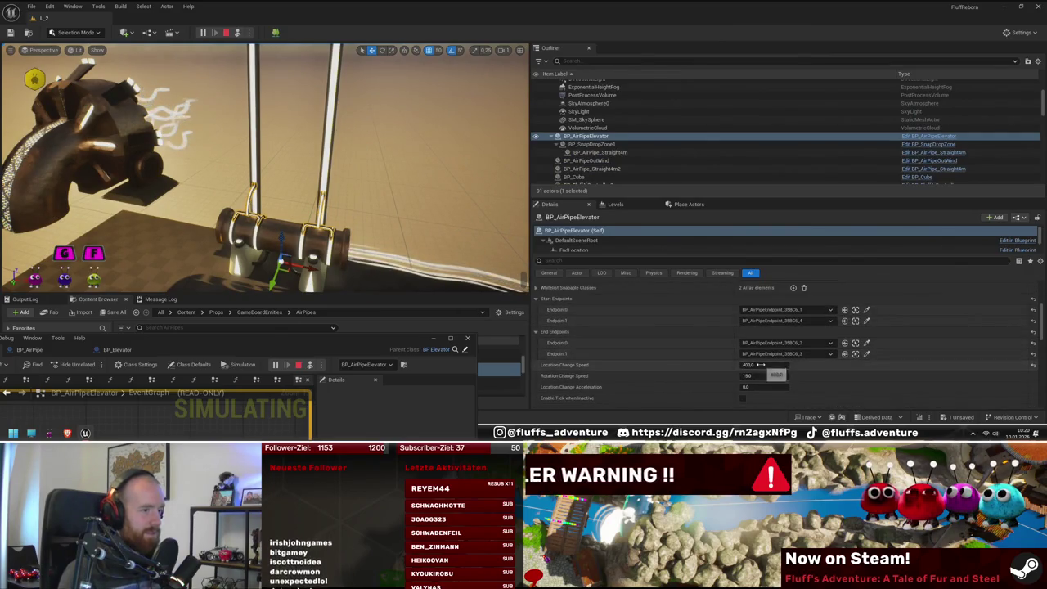
key(f)
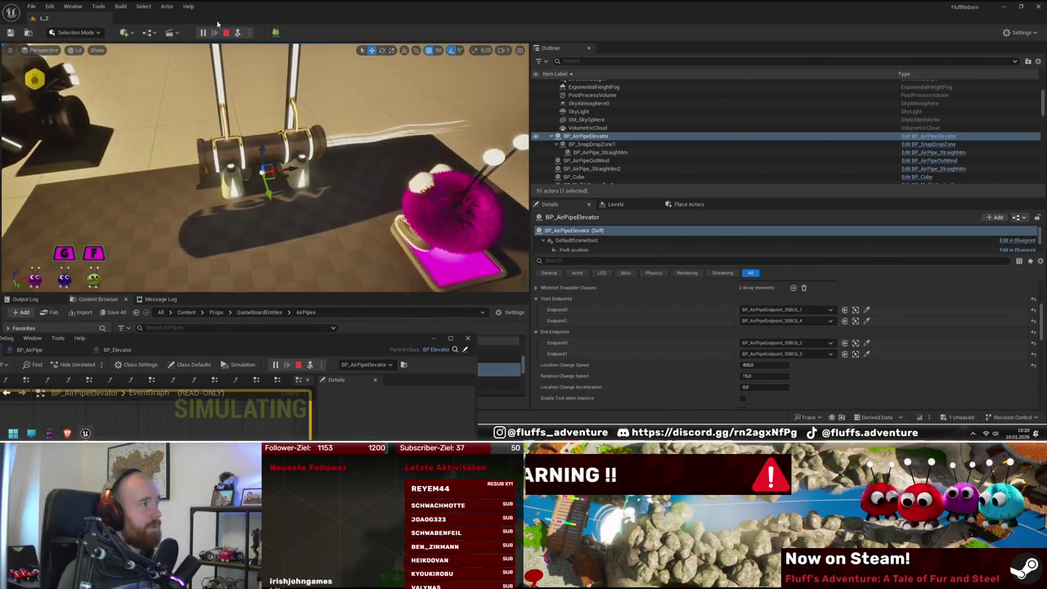
Step: Stop the session, play L_2 once more, and end it with Esc
click(227, 34)
click(202, 32)
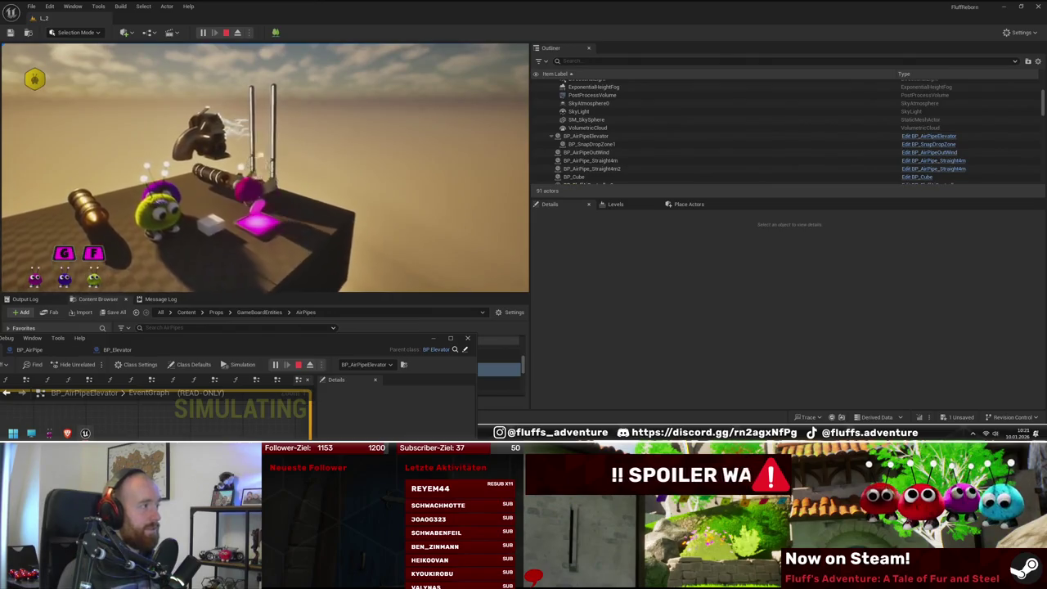
key(Escape)
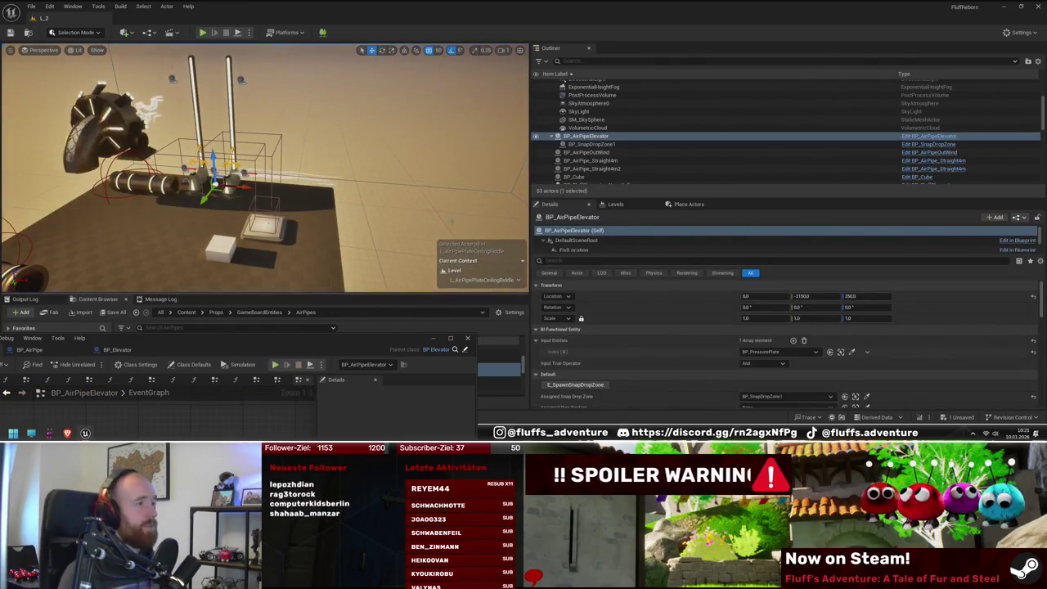
Step: Maximize the Blueprint editor and add a breakpoint on Call Activated in BP_Elevator's OnActivated graph
double_click(263, 355)
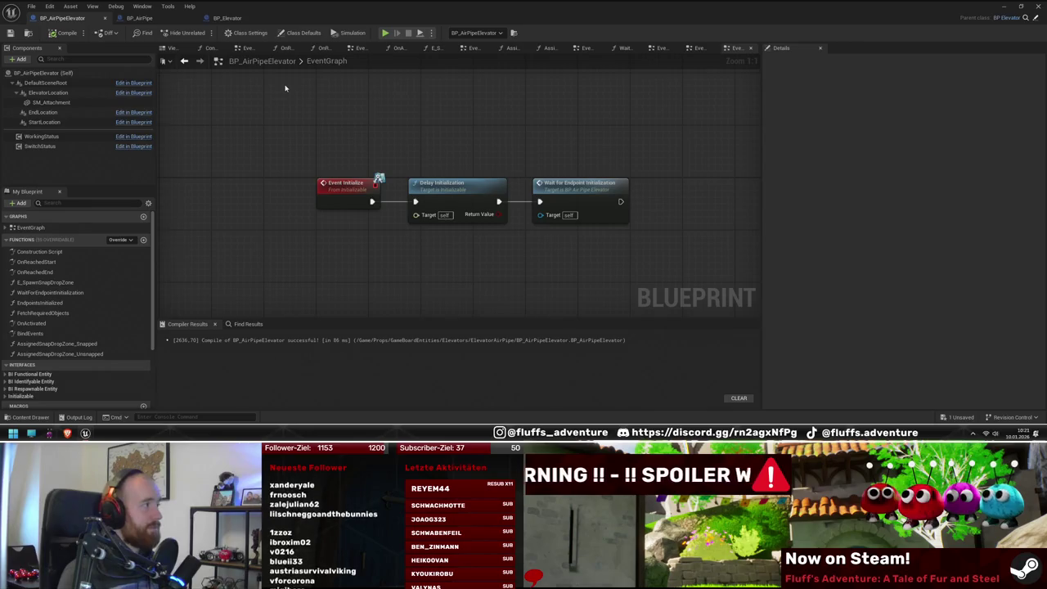
click(227, 18)
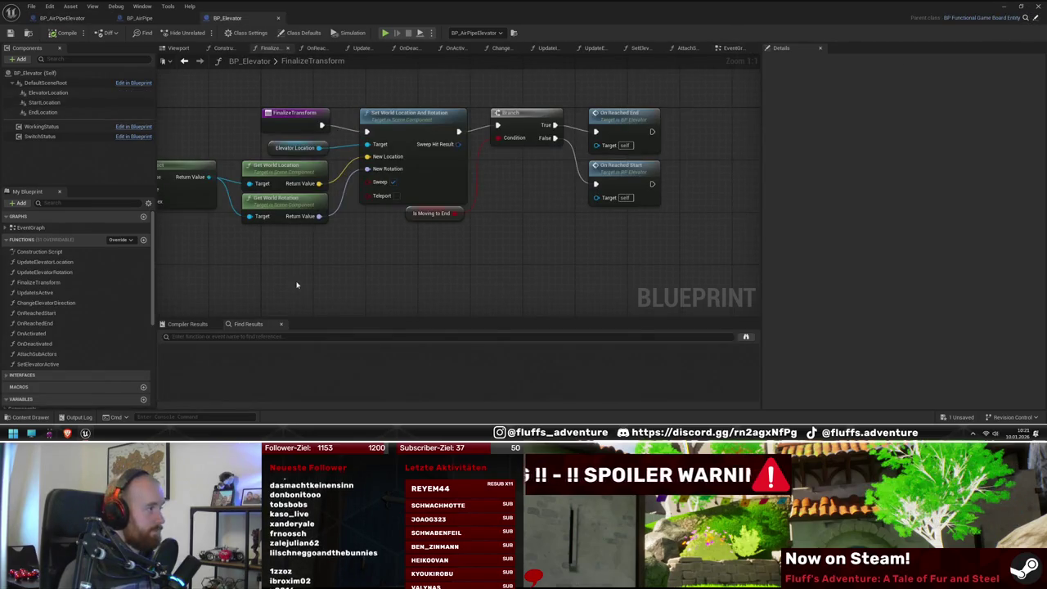
double_click(33, 333)
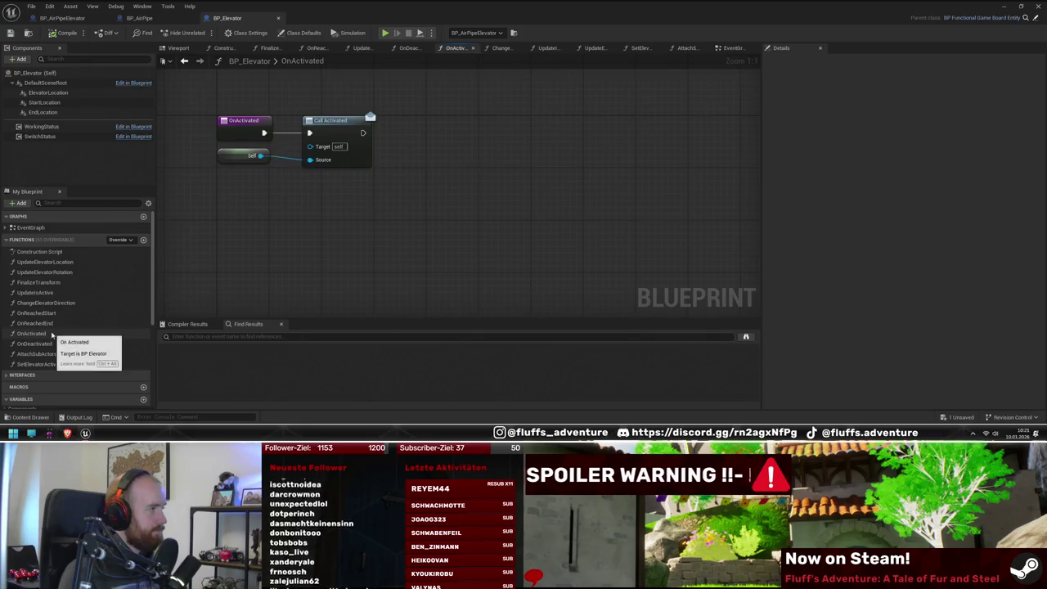
right_click(335, 132)
click(375, 282)
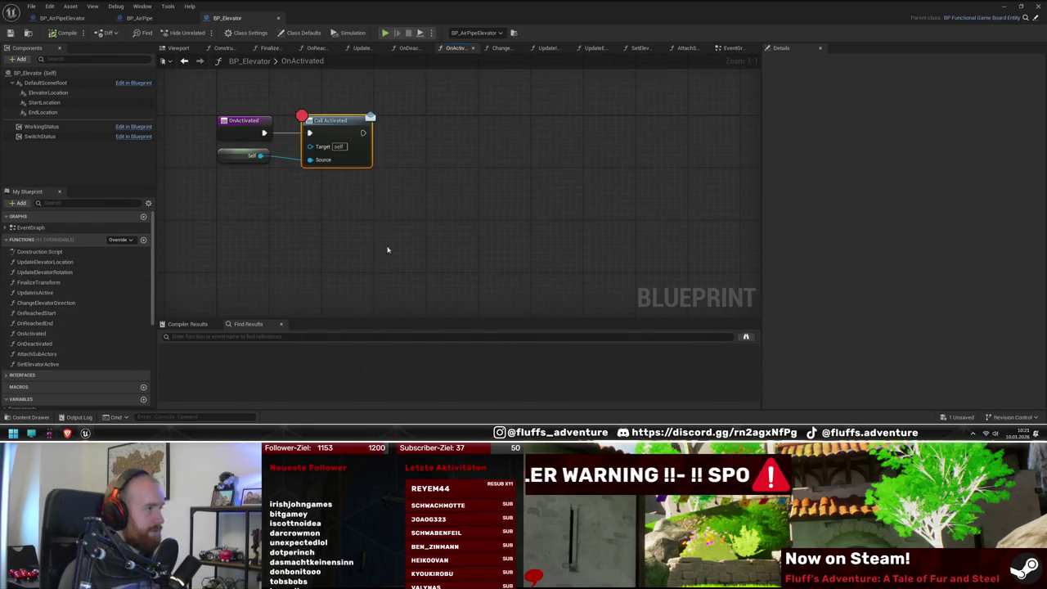
Step: Test the breakpoint in the running level, then remove it from Call Activated and close the editor
key(alt+s)
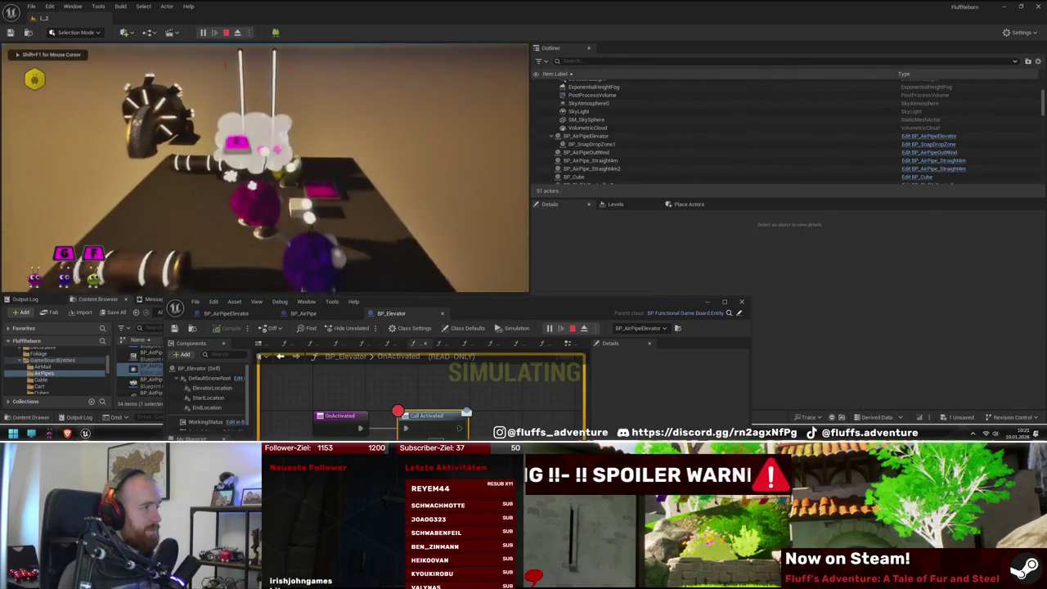
key(Escape)
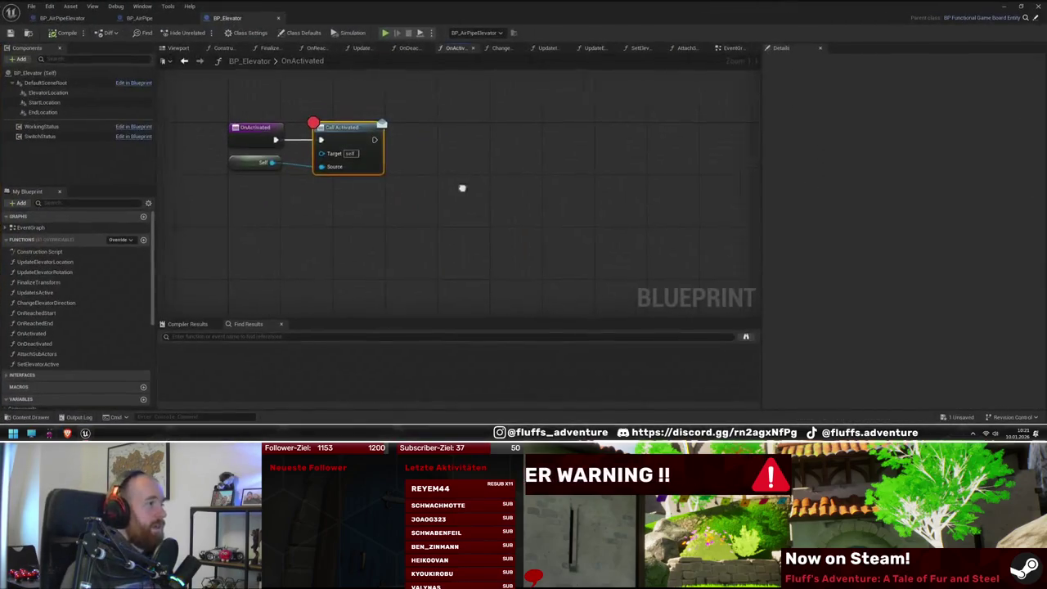
drag(462, 188, 468, 217)
right_click(407, 154)
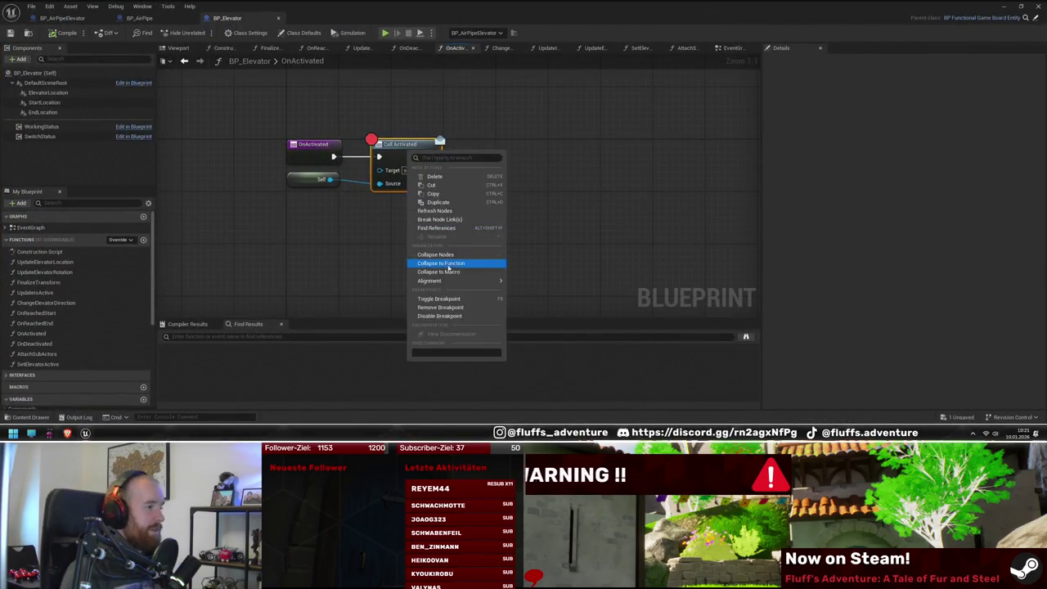
click(434, 300)
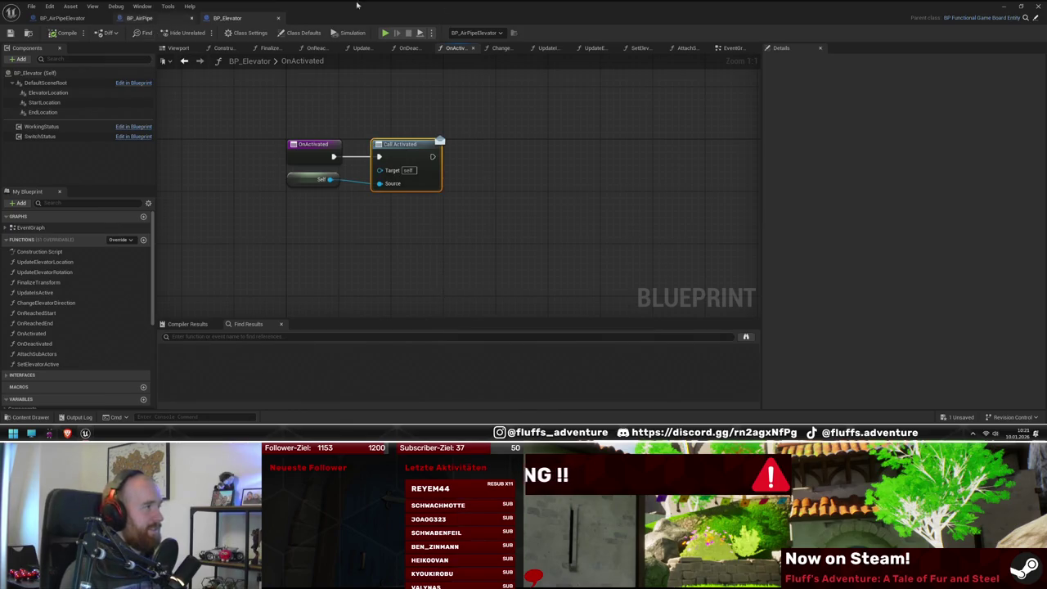
click(1004, 7)
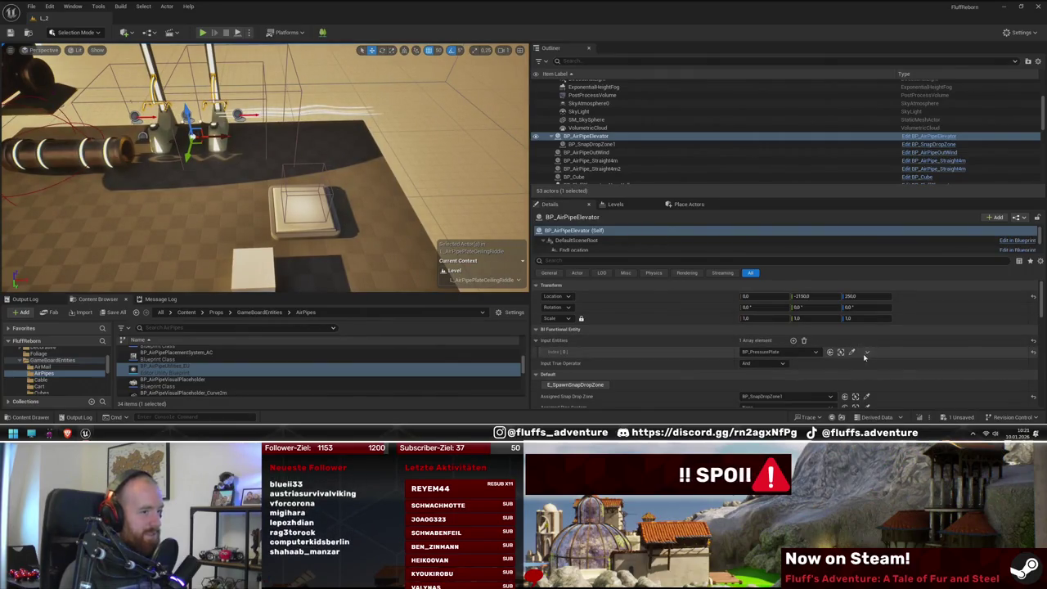
Step: Remove the pressure plate from the elevator's Input Entities and run a brief playtest
click(878, 374)
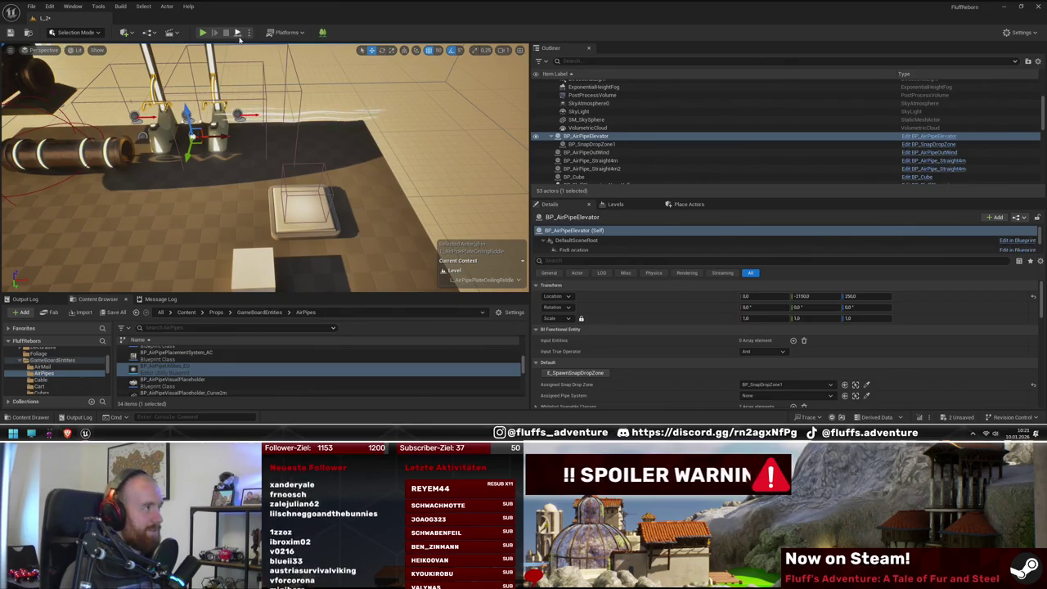
click(202, 32)
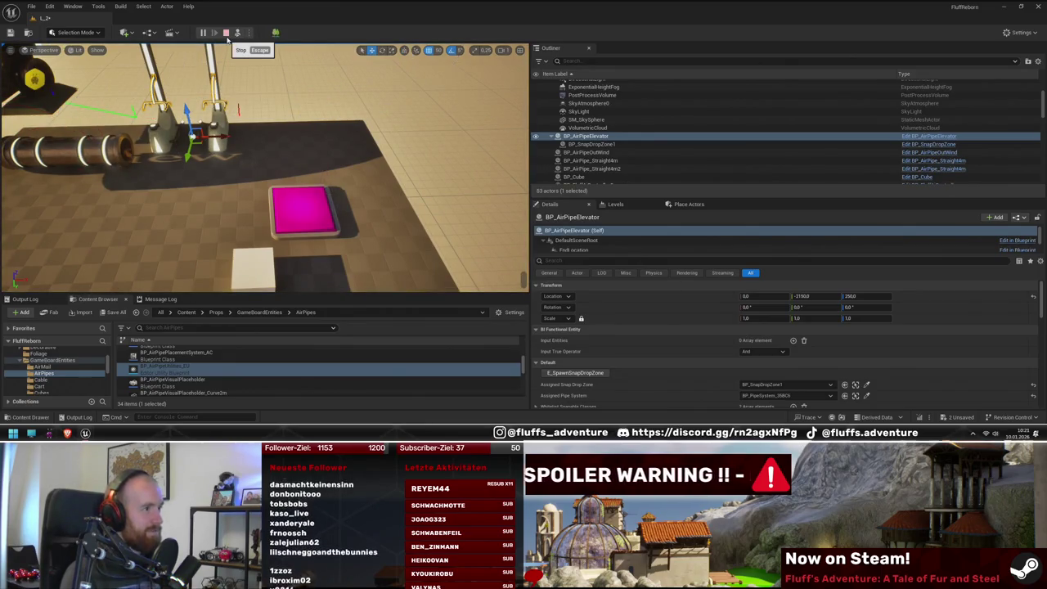
click(226, 32)
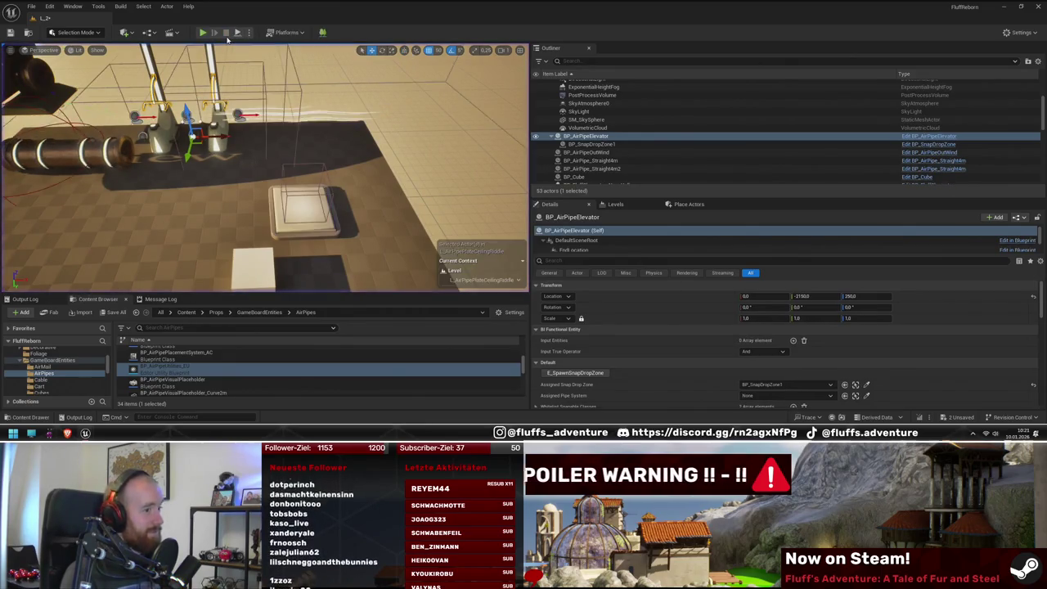
Step: Add and remove an Input Entities element, then open the BP_AirPipeElevator blueprint
click(792, 340)
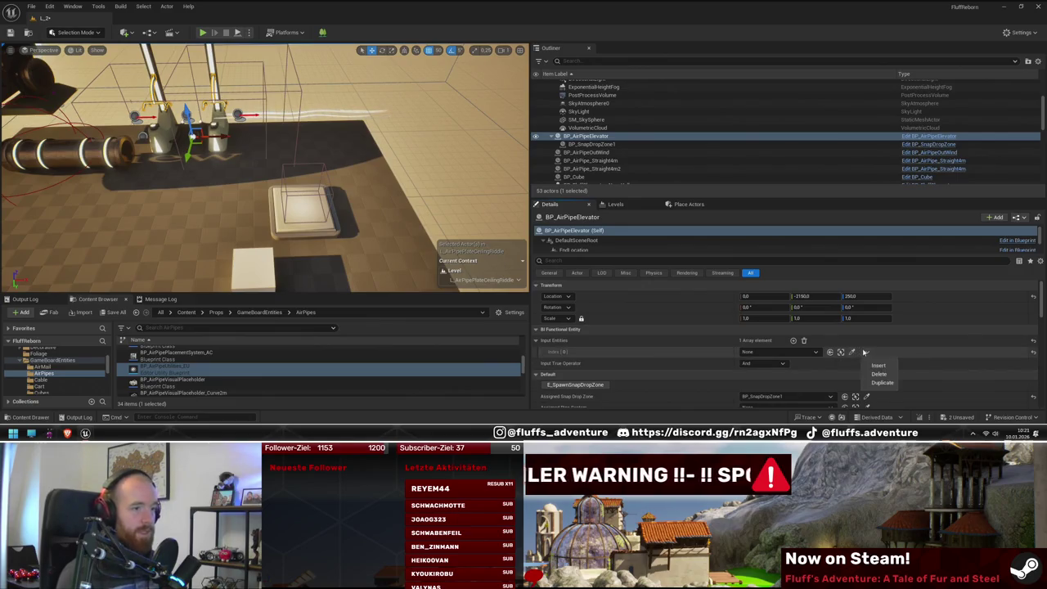
click(880, 374)
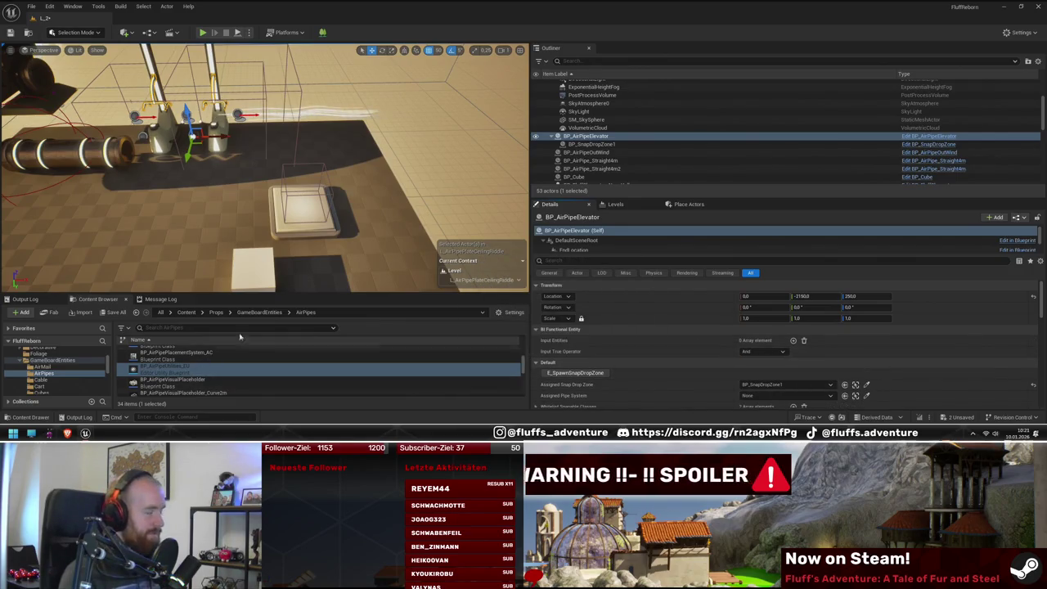
click(928, 136)
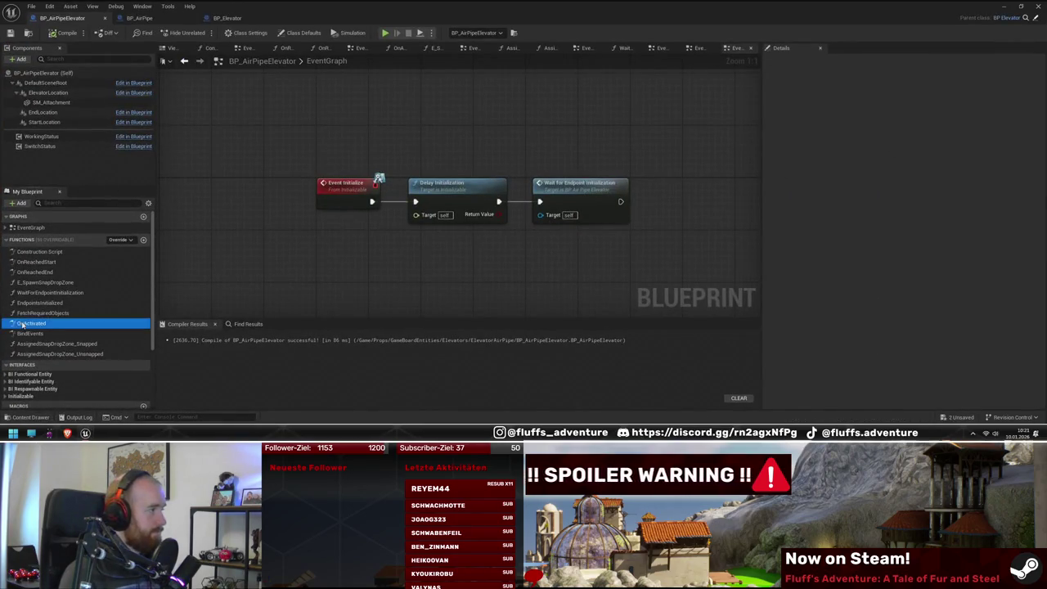
Step: Review BP_AirPipeElevator's OnActivated, OnReachedEnd and OnReachedStart functions, glancing at BP_Elevator in between
double_click(22, 324)
double_click(51, 274)
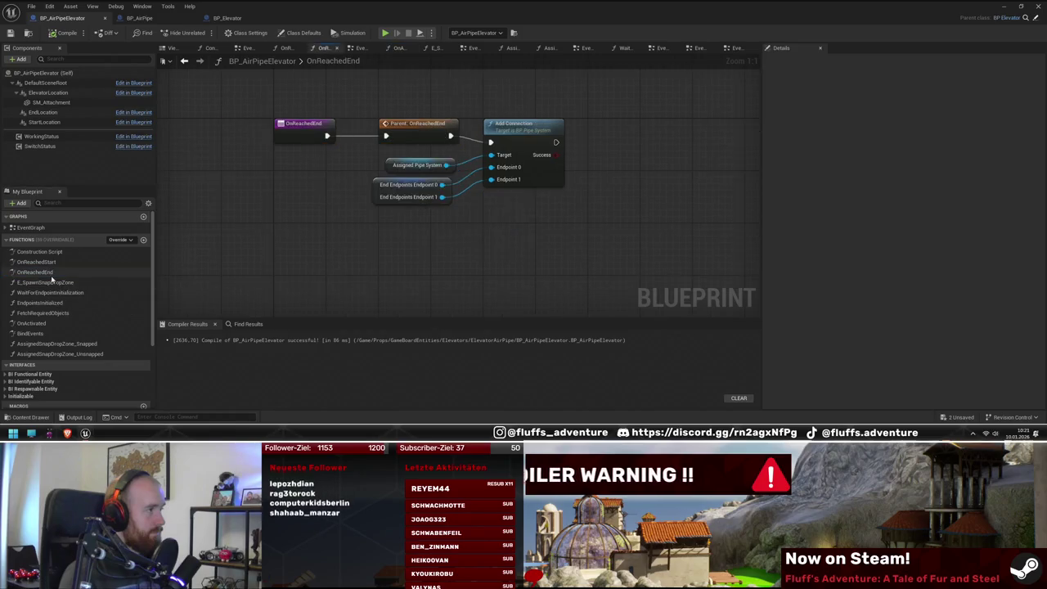
double_click(49, 262)
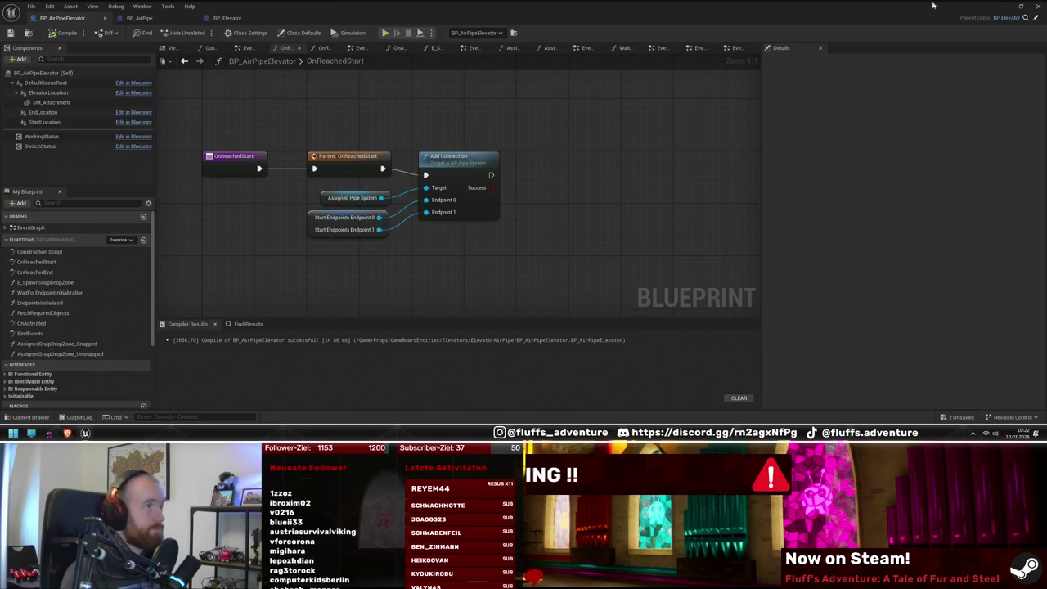
click(227, 17)
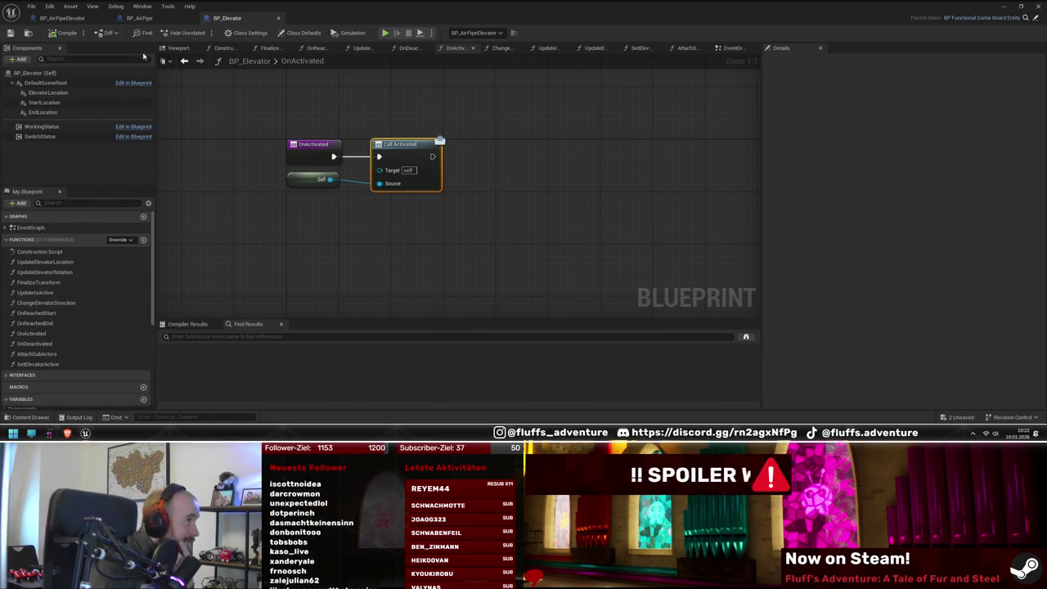
click(81, 20)
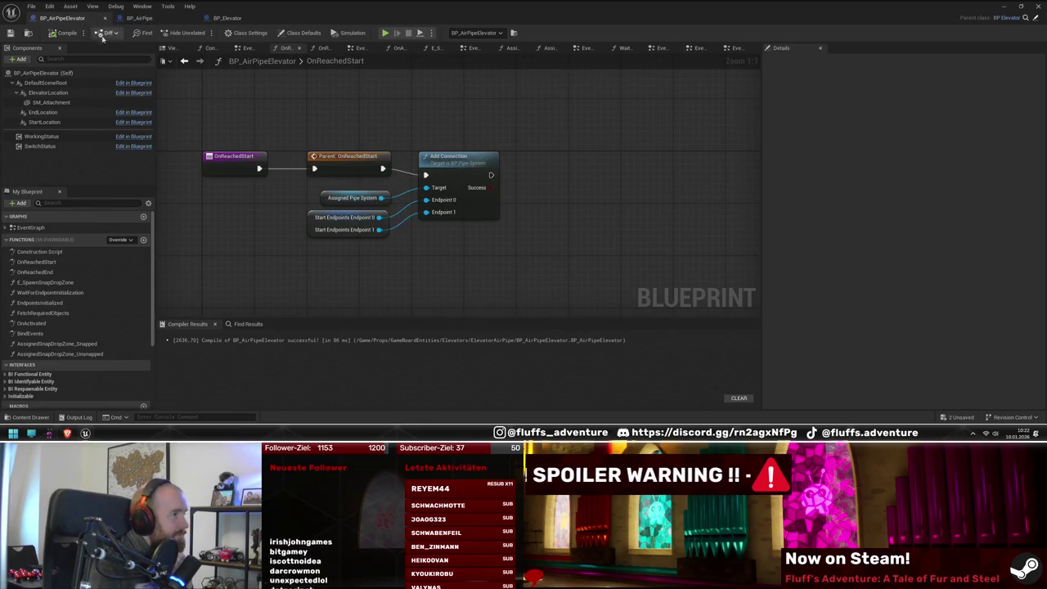
Step: Inspect FetchRequiredObjects, WaitForEndpointInitialization and EndpointsInitialized, ending on the Parent: Initialize node
double_click(61, 314)
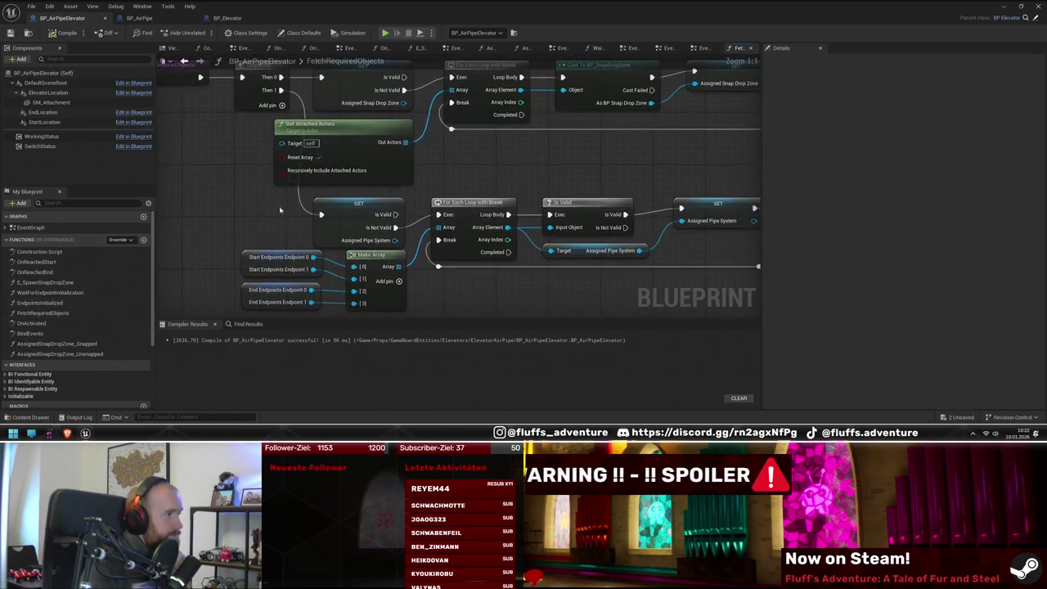
scroll(322, 237, up, 2)
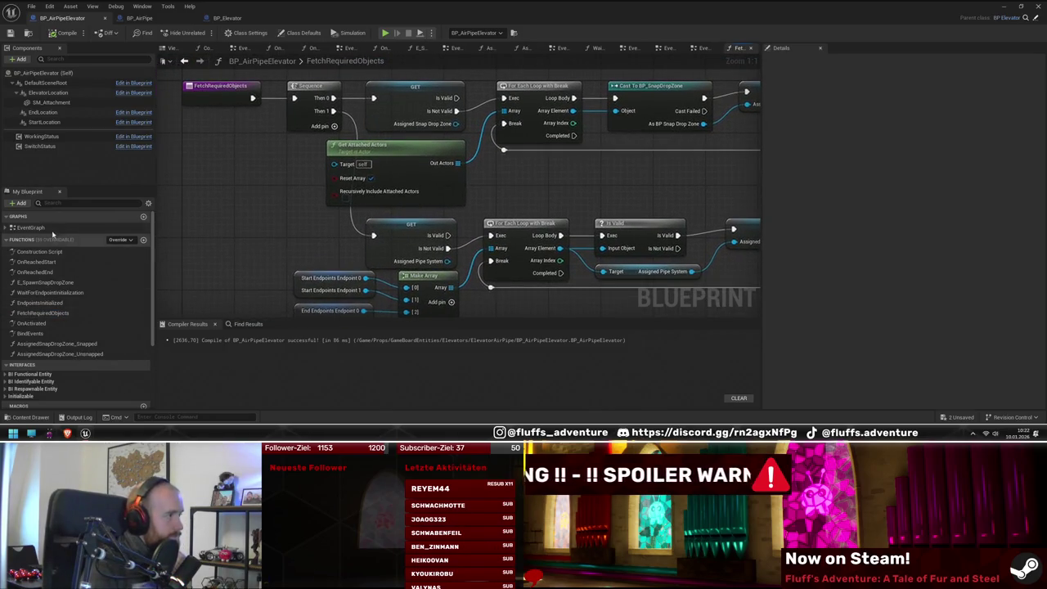
double_click(31, 227)
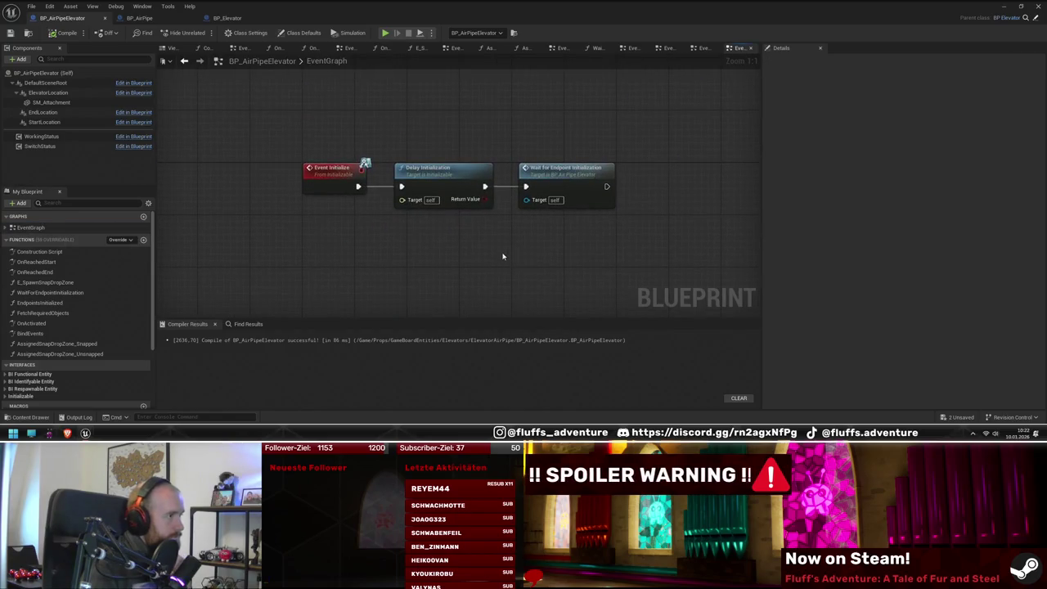
double_click(568, 169)
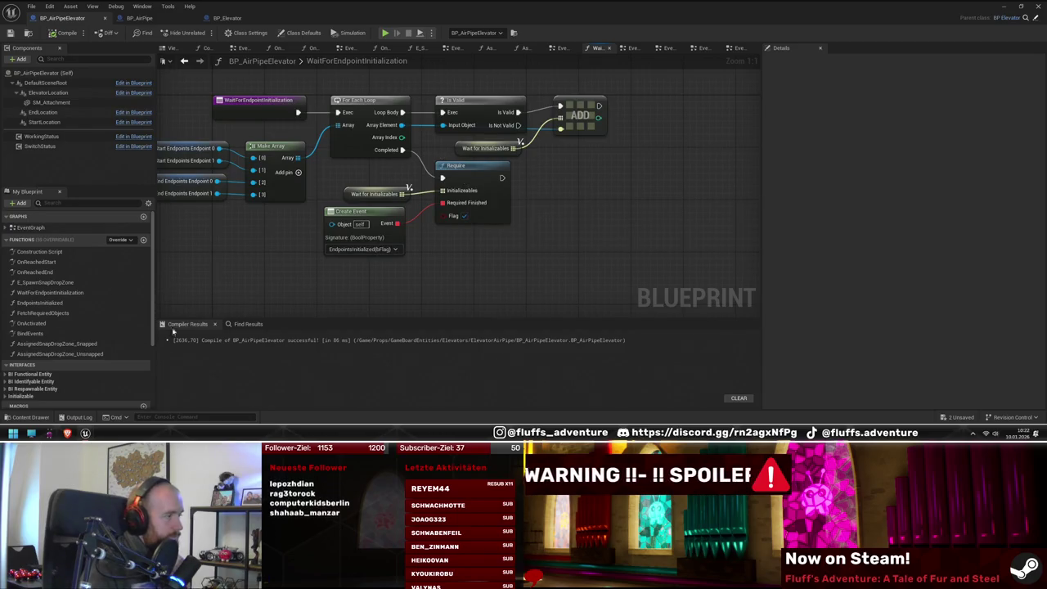
double_click(49, 303)
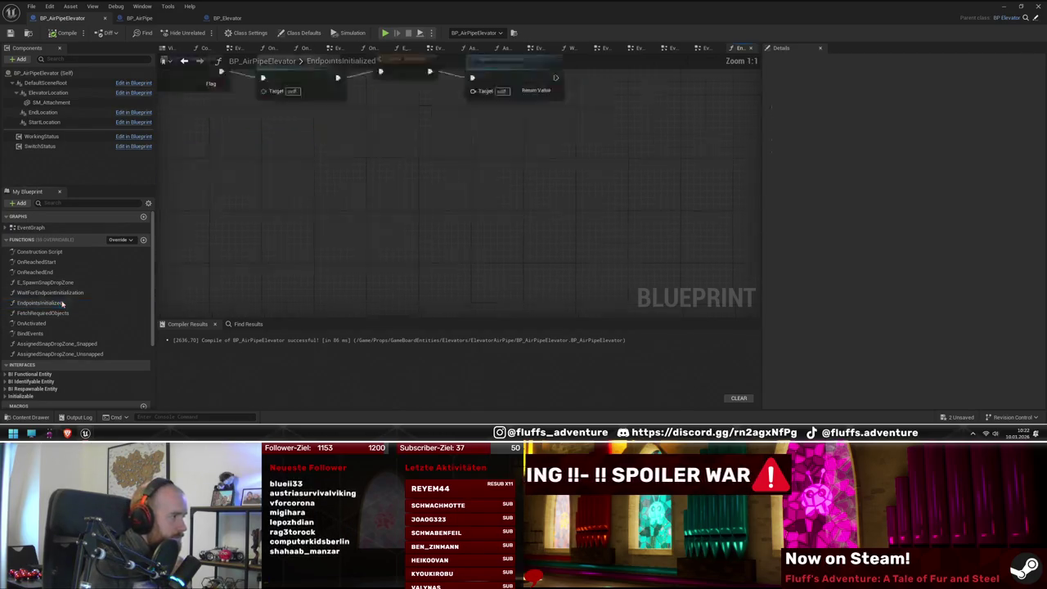
right_click(467, 176)
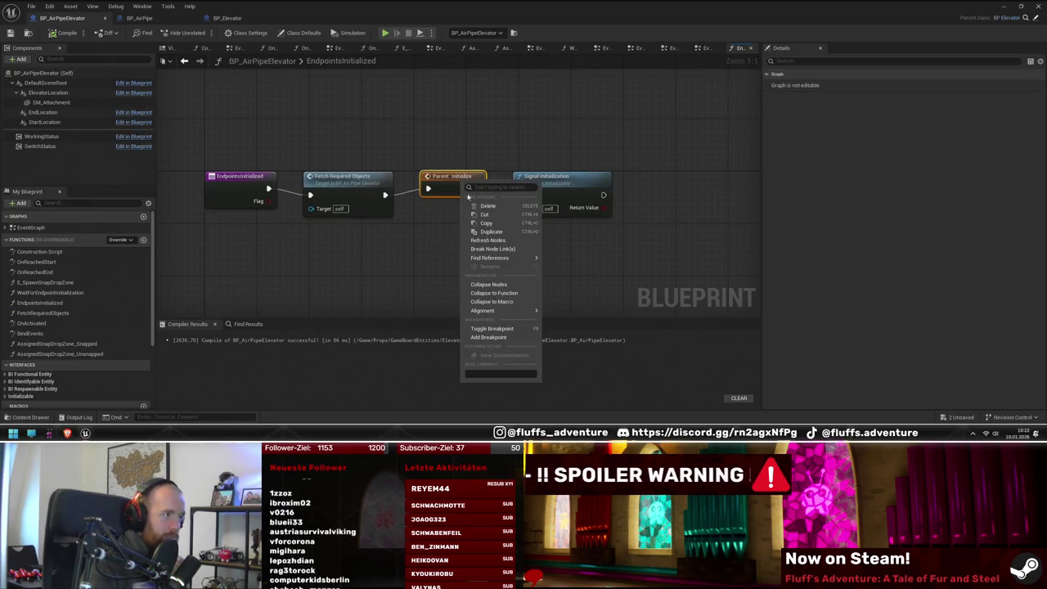
Step: Breakpoint Parent: Initialize, simulate the level, and step past the first break with F10
click(502, 327)
click(407, 33)
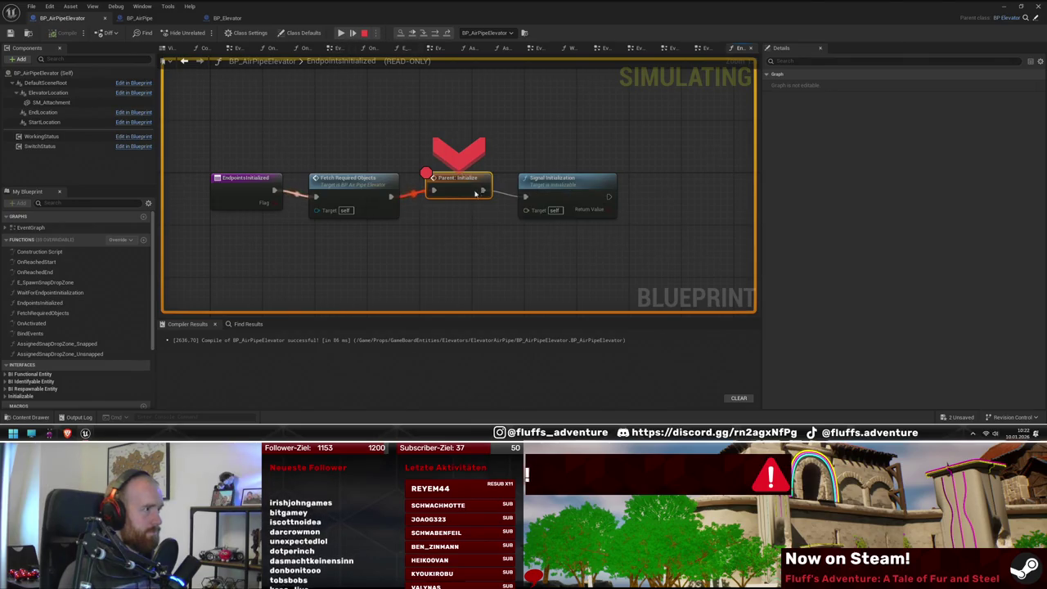
key(F10)
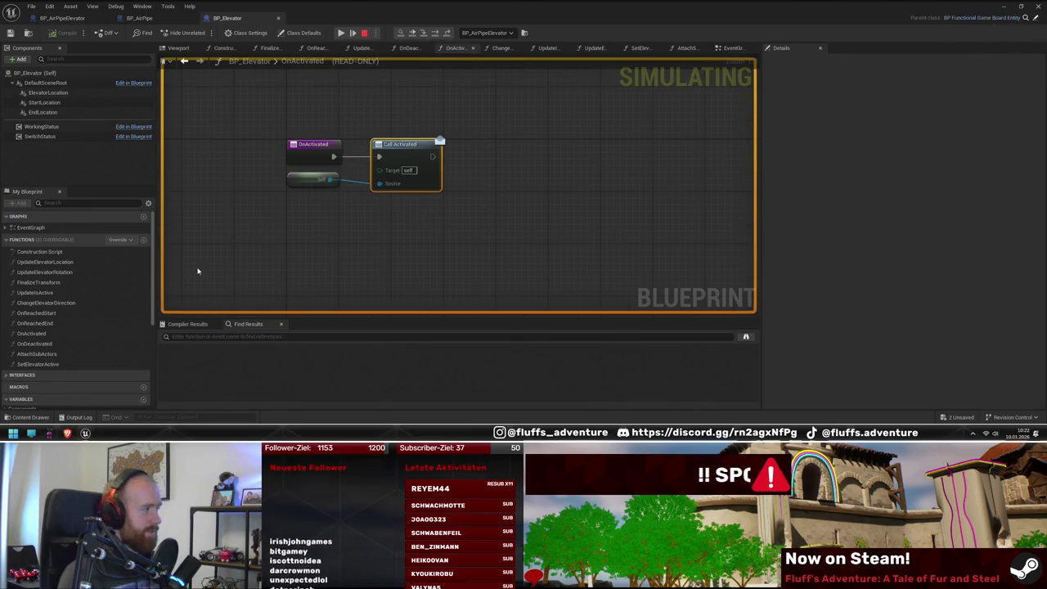
Step: Add then remove a Parent: Initialize breakpoint in BP_Elevator, then open BP_FunctionalGameBoardEntity's Event Graph
double_click(33, 227)
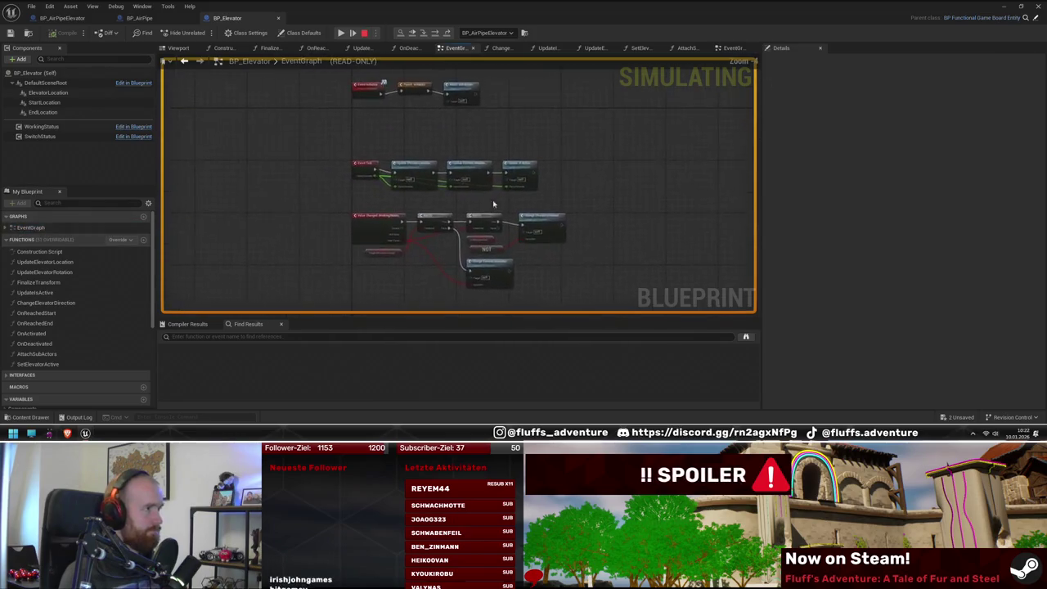
scroll(450, 154, up, 5)
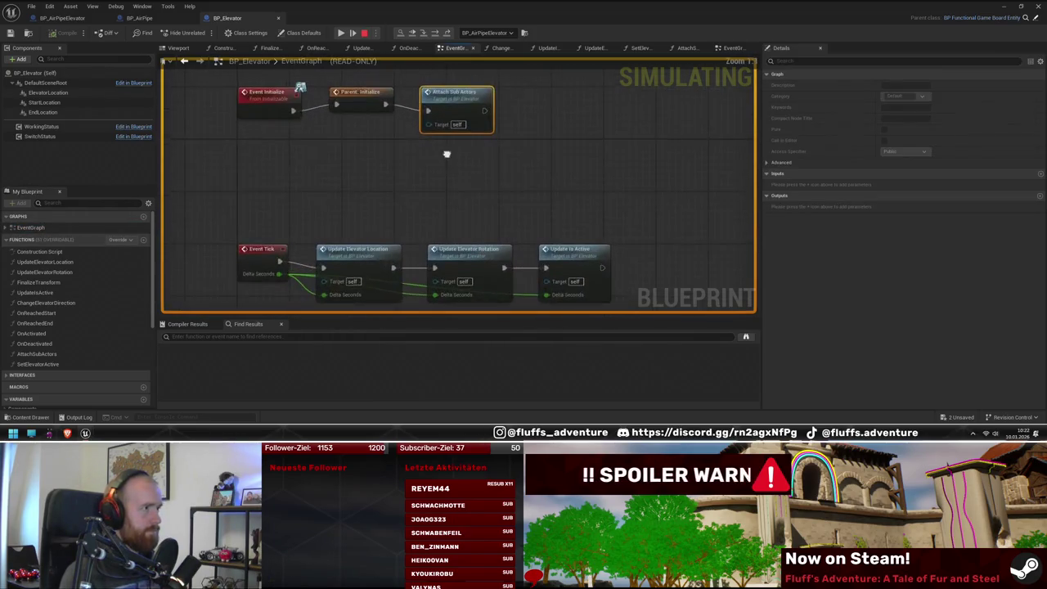
click(372, 134)
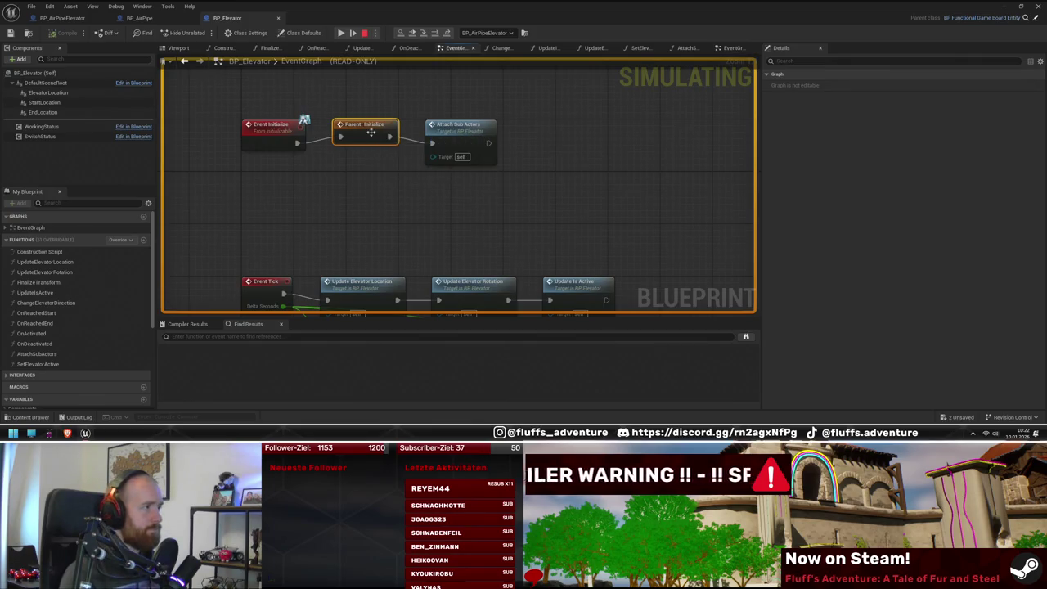
right_click(373, 132)
click(402, 163)
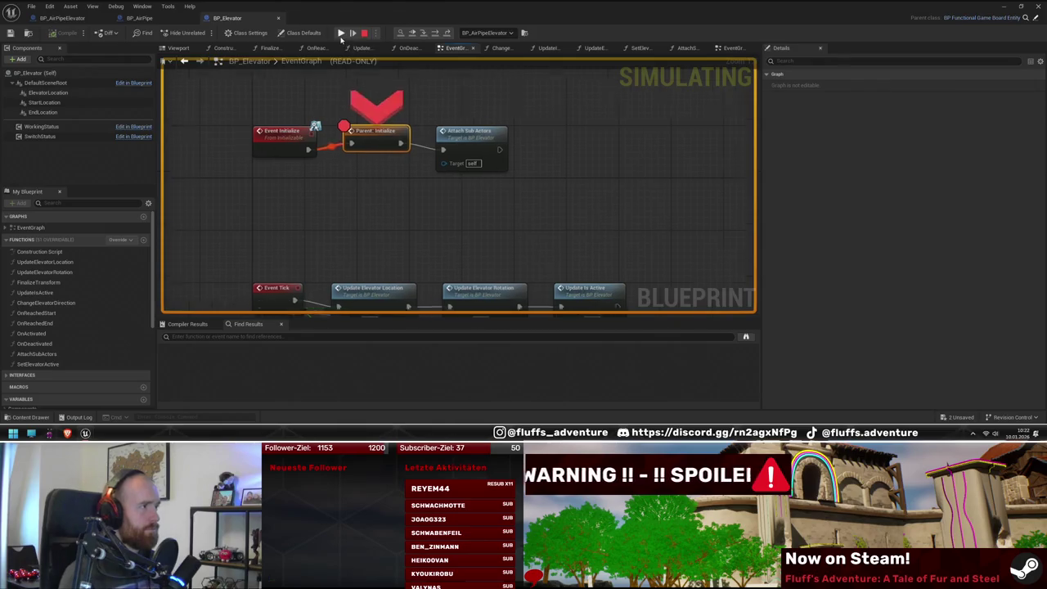
right_click(459, 185)
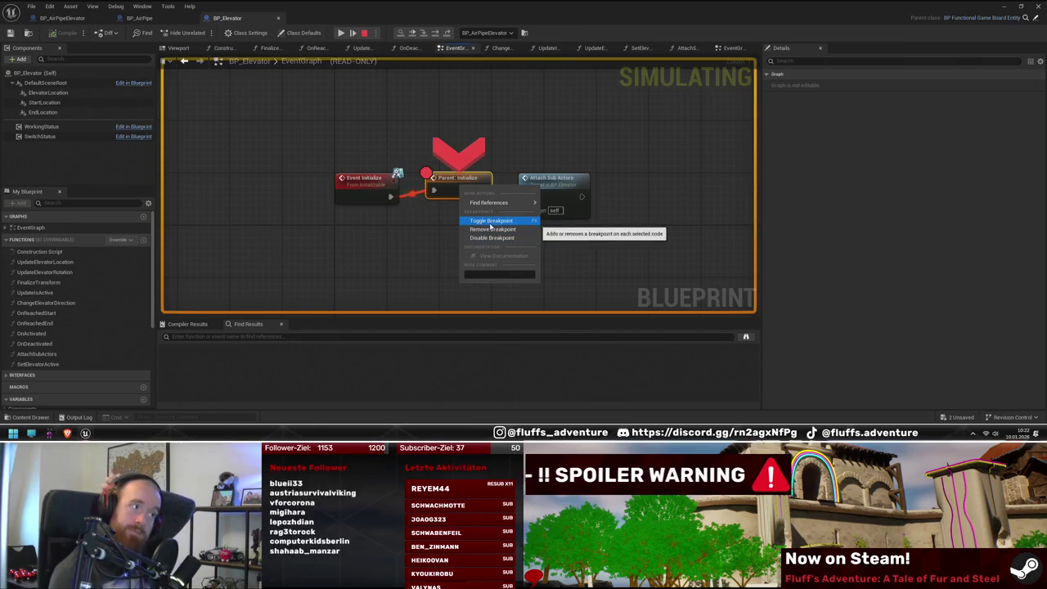
click(490, 222)
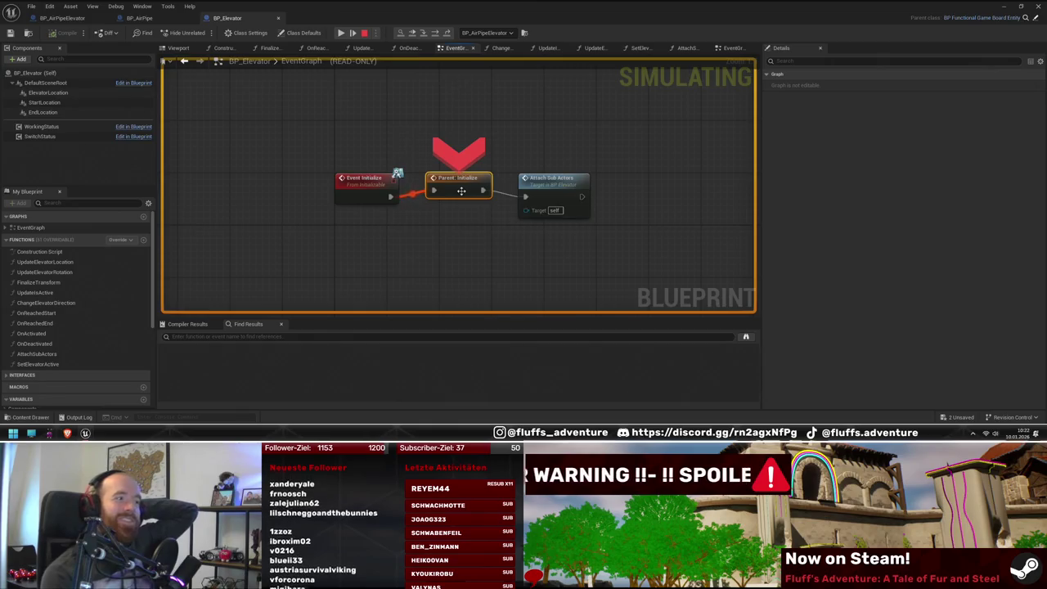
click(1036, 18)
double_click(30, 228)
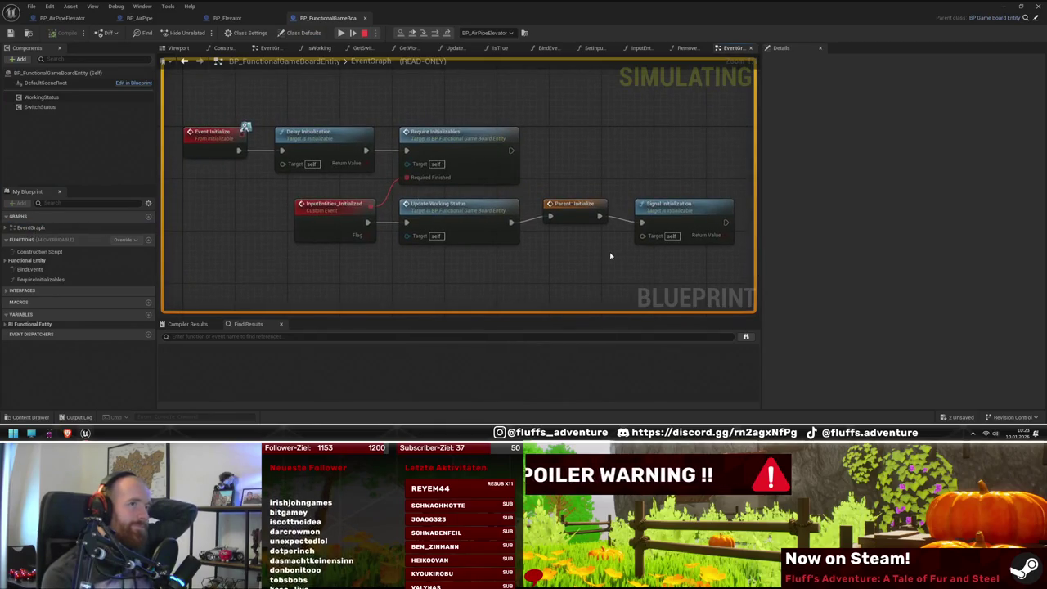
Step: Break on Update Working Status, resume until it hits, then remove that breakpoint
click(463, 219)
right_click(463, 219)
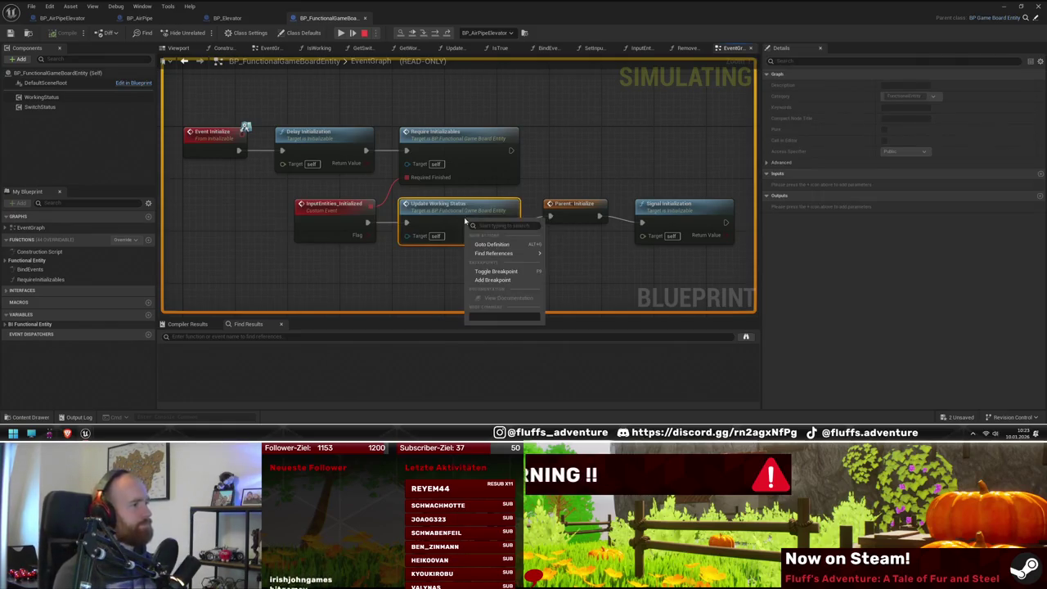
click(511, 271)
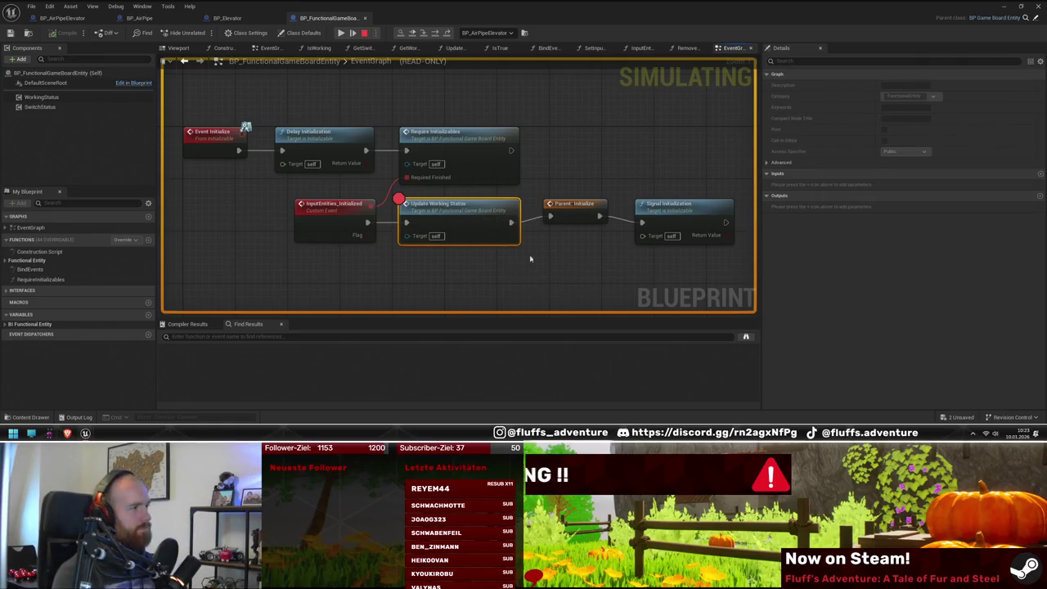
click(340, 34)
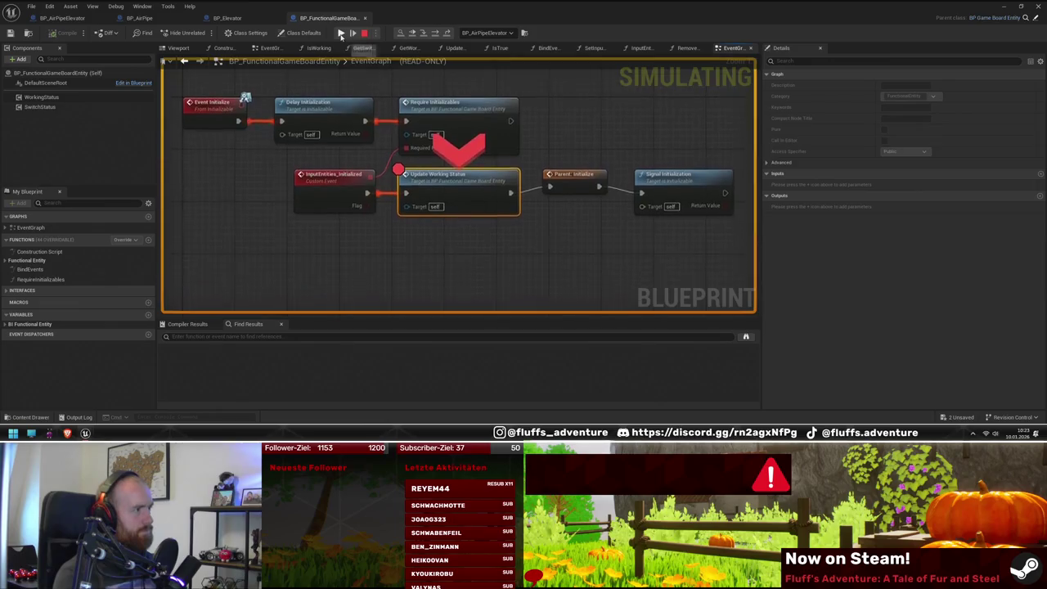
right_click(449, 185)
click(483, 233)
Step: Breakpoint the SET node inside UpdateWorkingStatus and resume until execution stops there
double_click(464, 184)
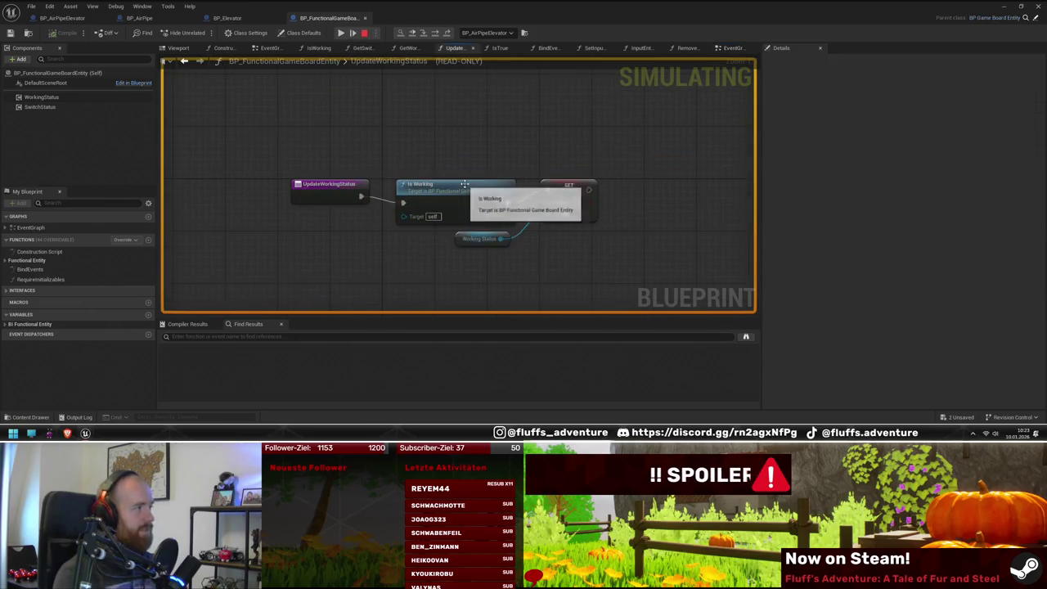
right_click(569, 182)
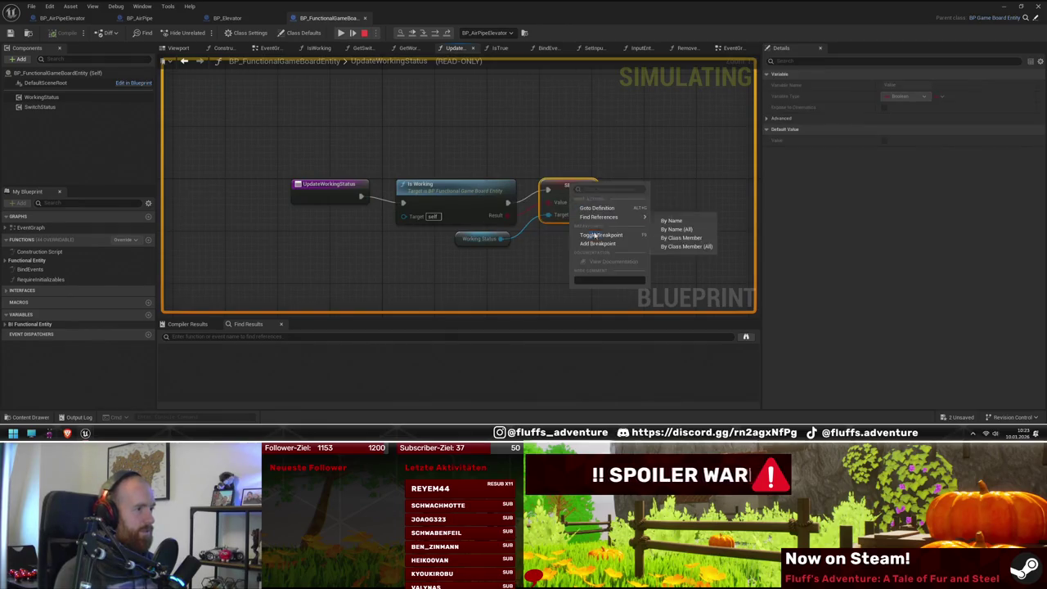
click(605, 233)
click(341, 33)
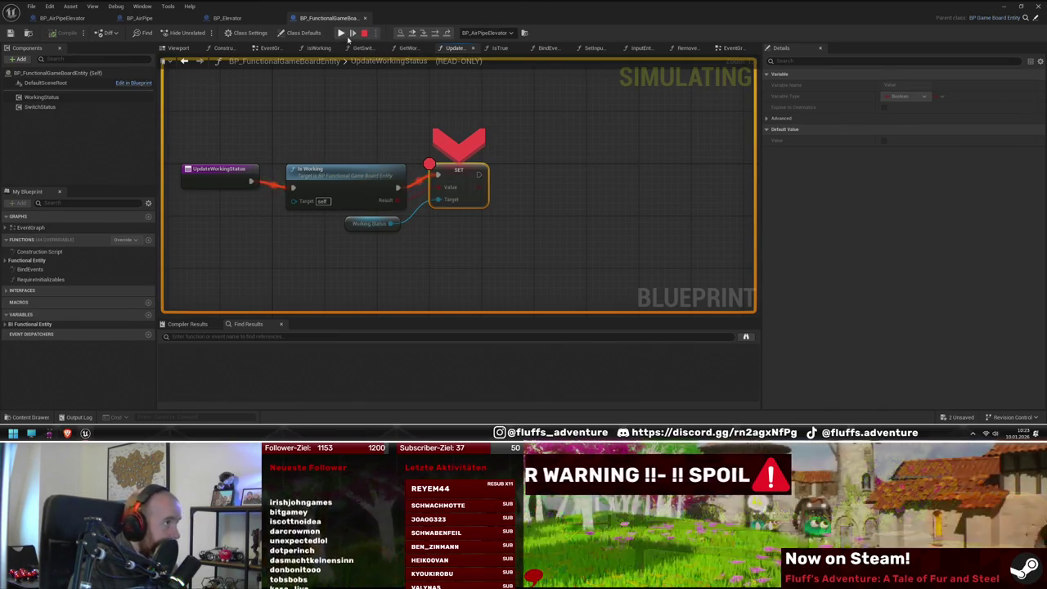
Step: Open BP_Elevator's UpdateIsActive function and pan across its logic
click(255, 22)
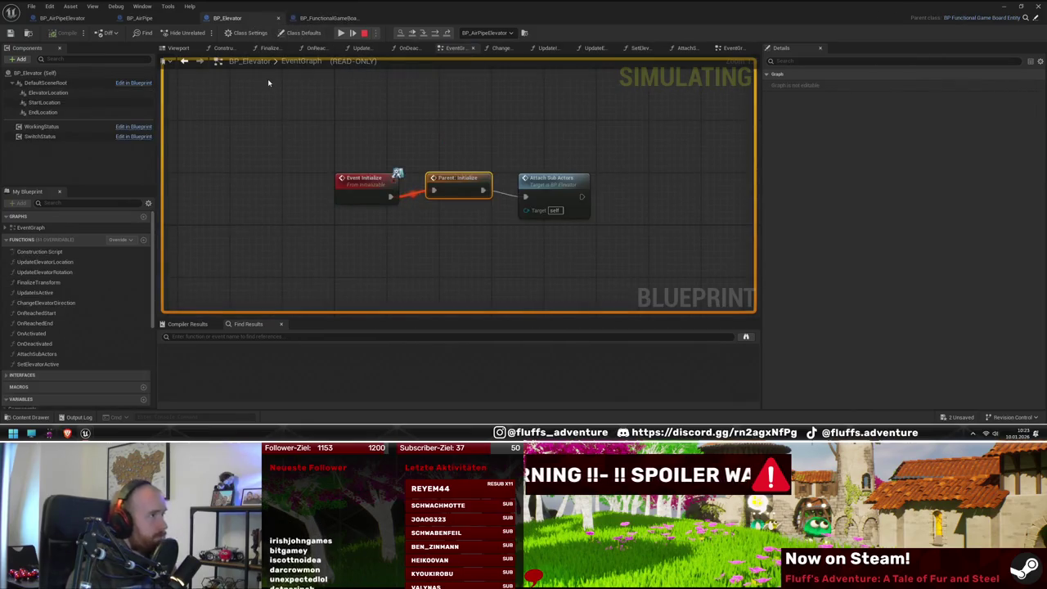
double_click(41, 230)
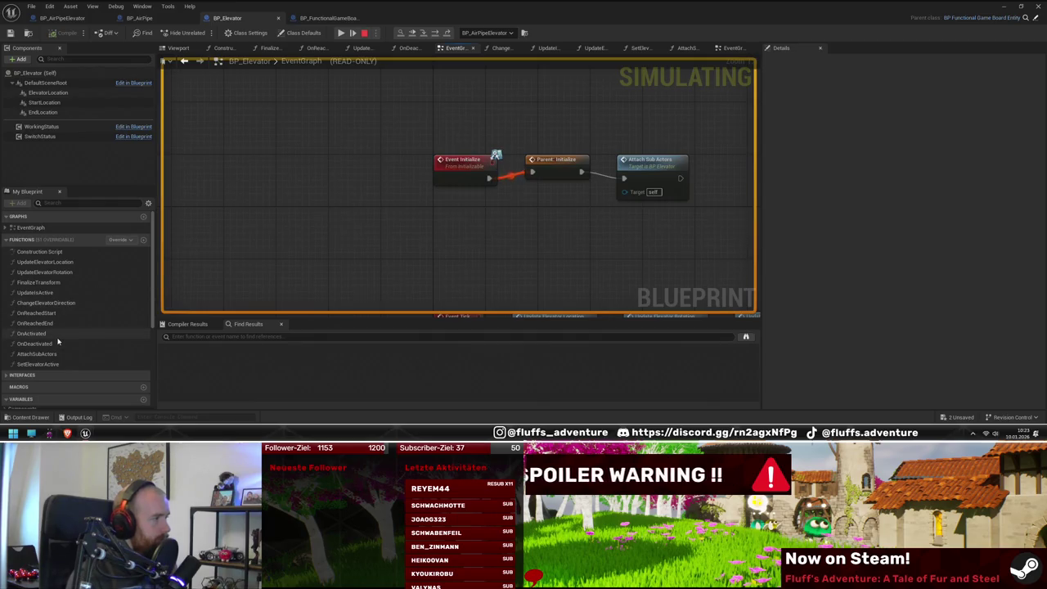
double_click(54, 294)
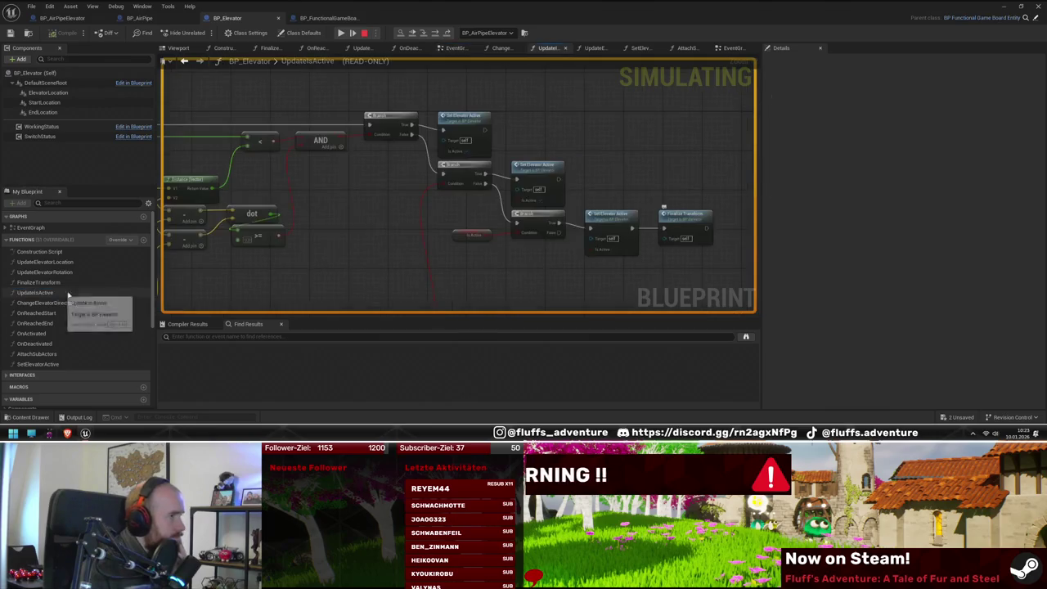
mouse_move(312, 266)
mouse_down()
mouse_move(494, 173)
mouse_move(561, 269)
mouse_move(285, 136)
mouse_move(354, 192)
mouse_move(283, 240)
mouse_up()
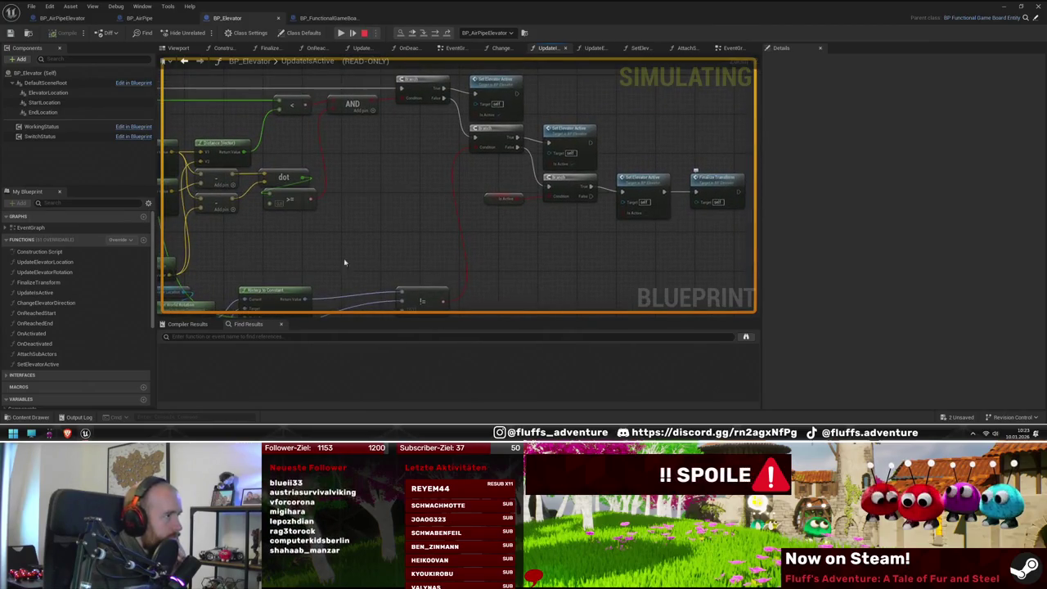
mouse_move(344, 263)
mouse_down()
mouse_move(498, 240)
mouse_move(479, 152)
mouse_move(431, 208)
mouse_move(444, 253)
mouse_move(407, 248)
mouse_up()
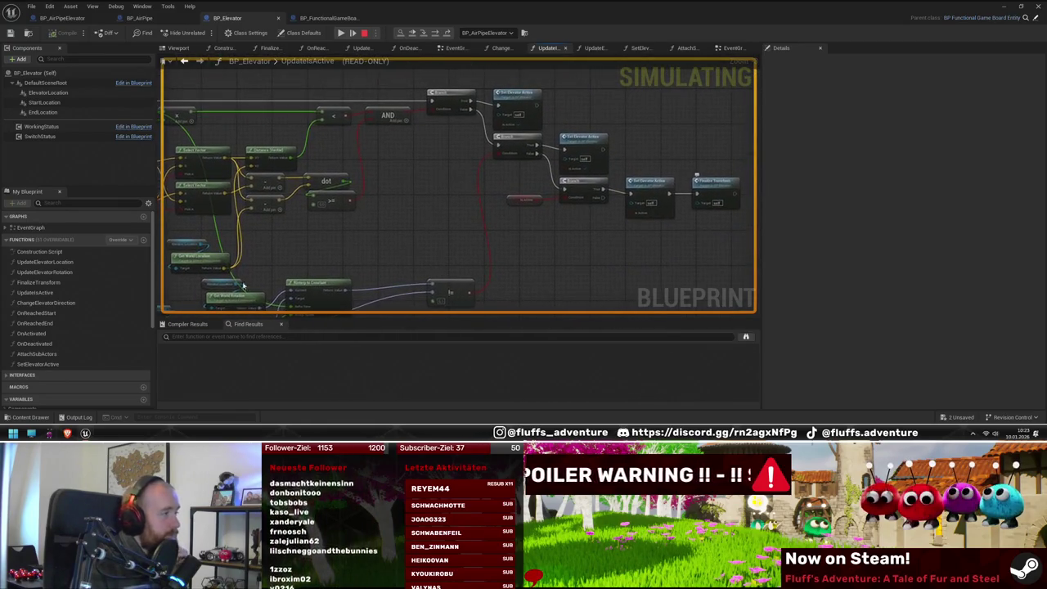
Step: Go back to the elevator's EventGraph and open the SetElevatorActive function
double_click(30, 227)
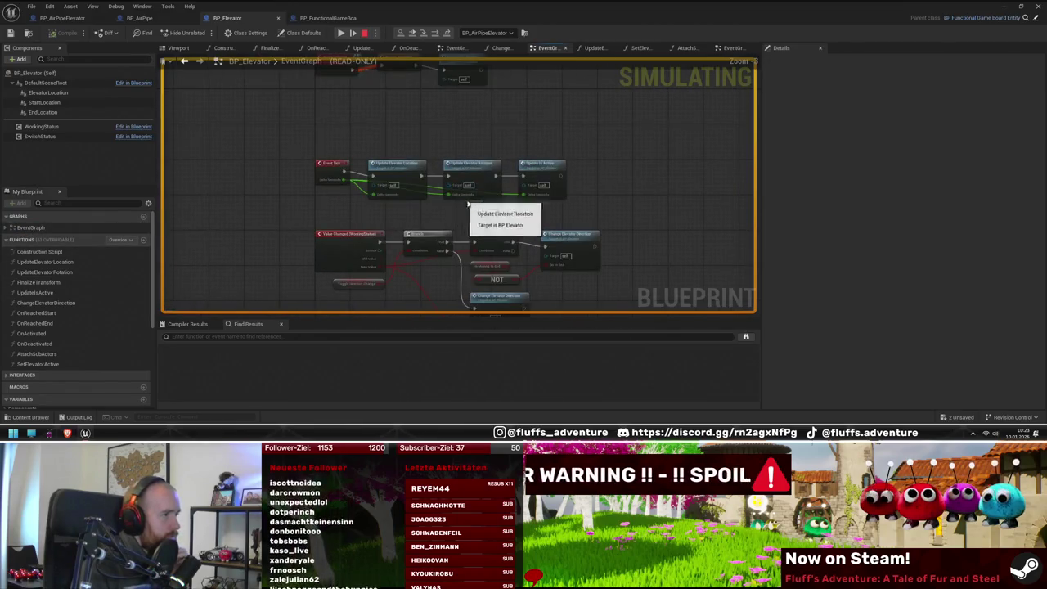
drag(572, 214, 551, 209)
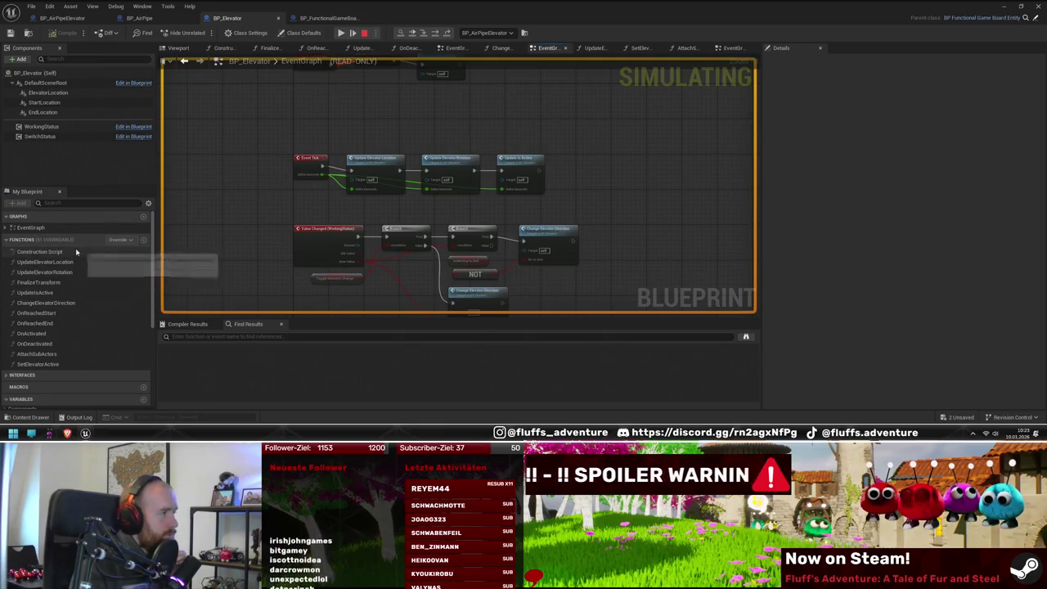
double_click(38, 364)
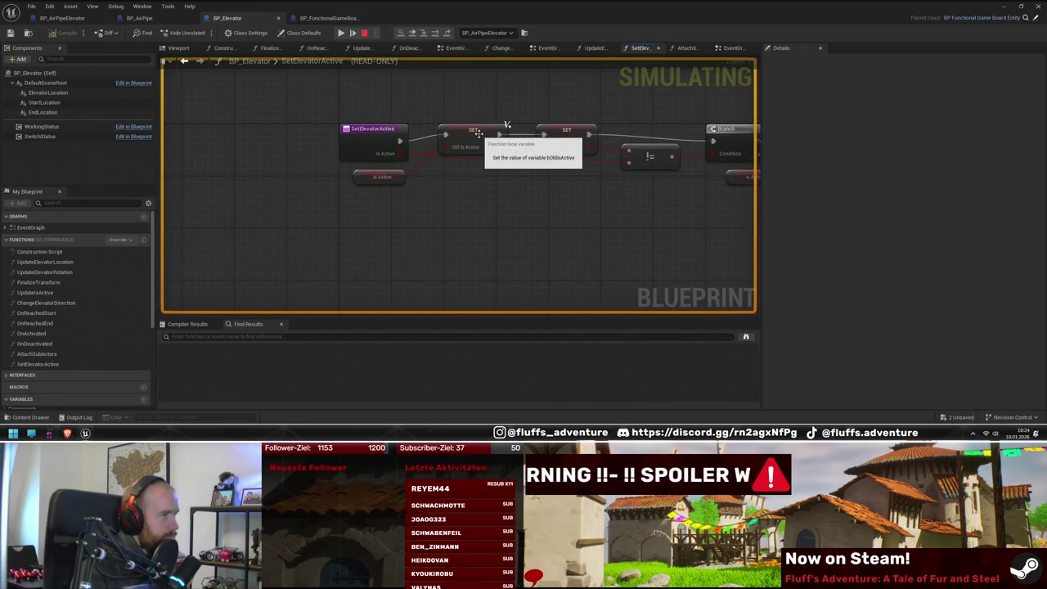
Step: Add a breakpoint on the SetElevatorActive entry node and resume the simulation
right_click(368, 135)
click(397, 172)
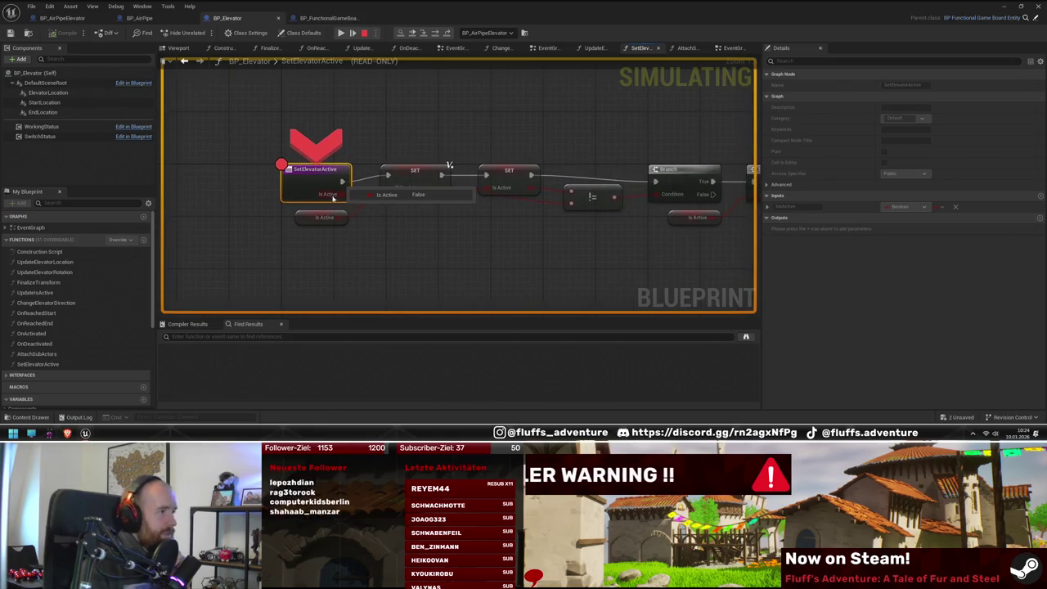
right_click(339, 201)
click(255, 312)
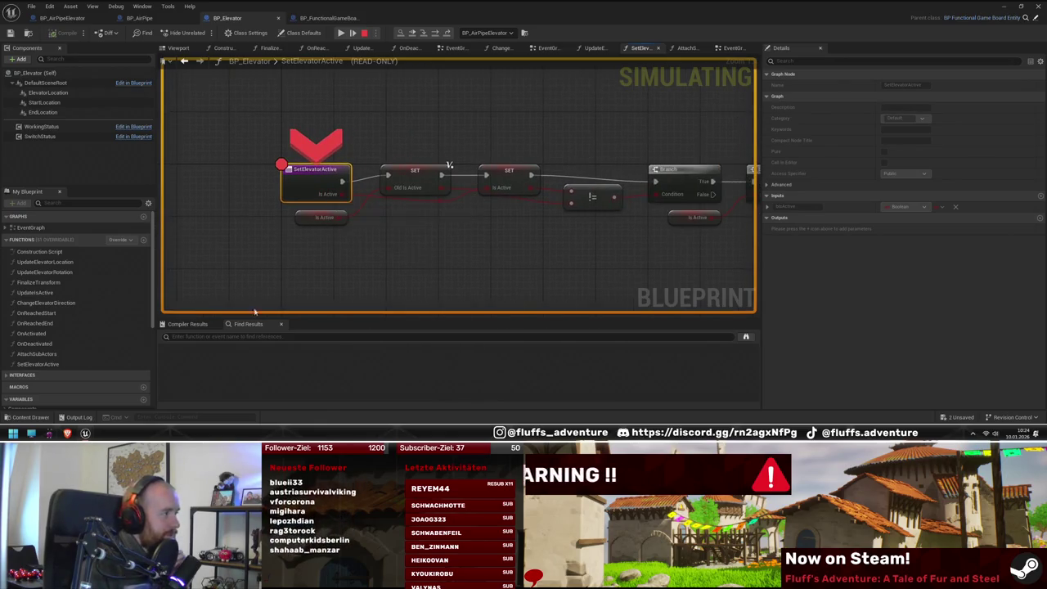
click(341, 33)
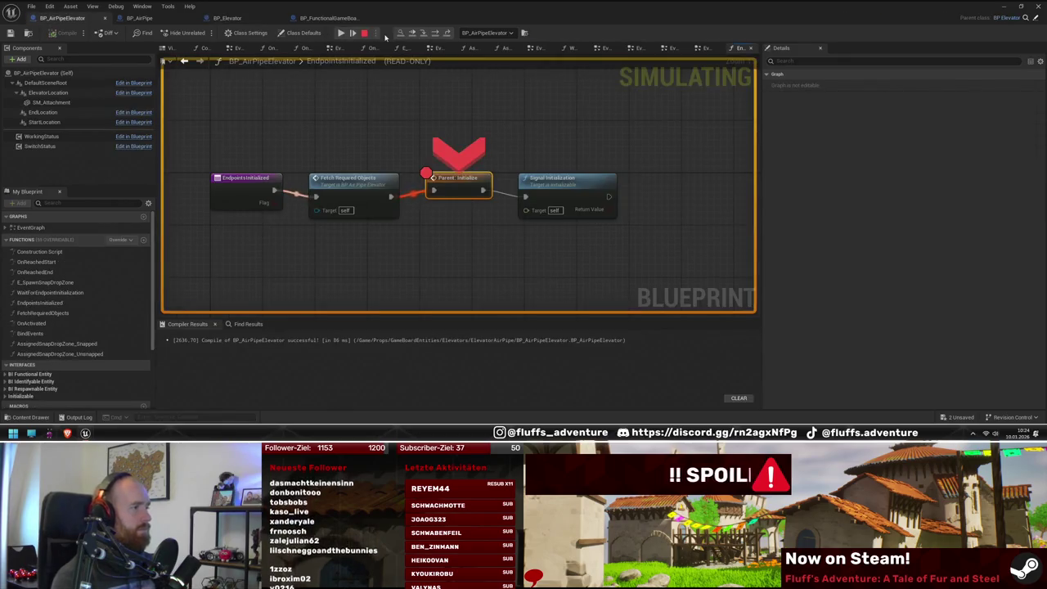
Step: Clear the Parent: Initialize breakpoint and resume until SetElevatorActive is hit
right_click(448, 178)
click(478, 224)
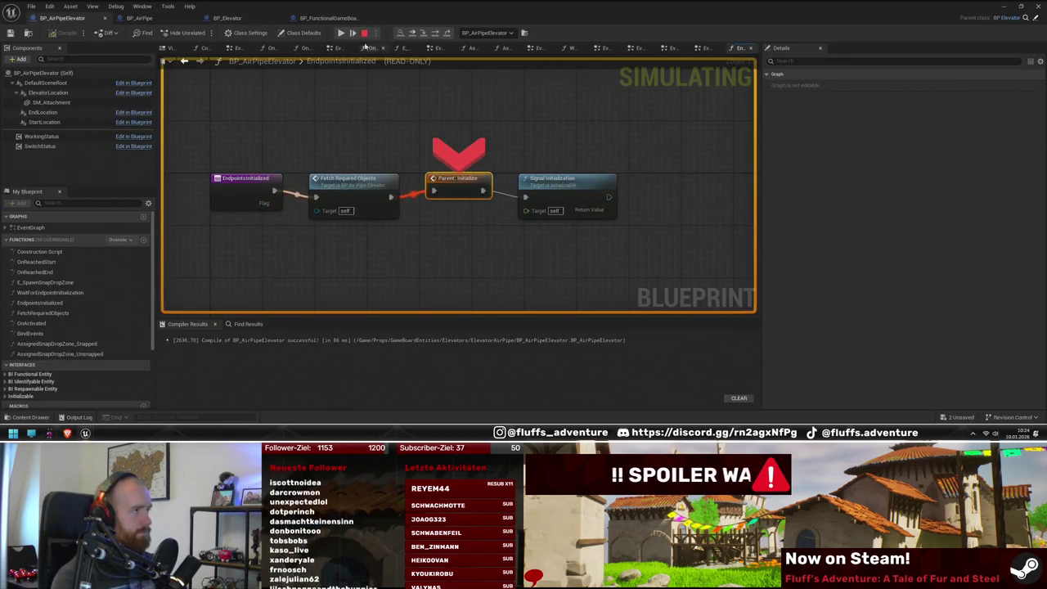
click(341, 33)
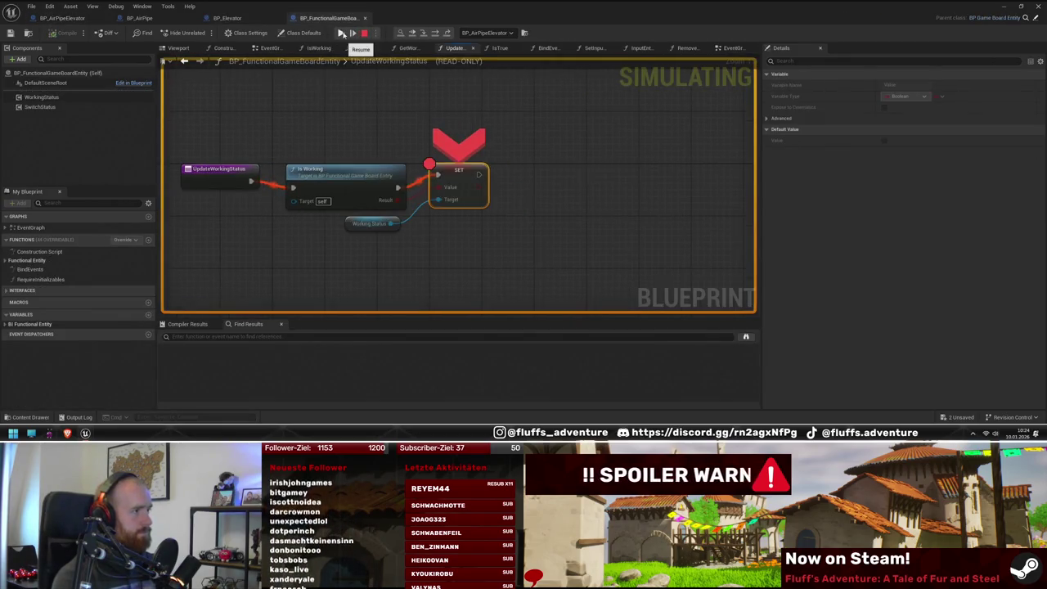
right_click(458, 175)
click(424, 111)
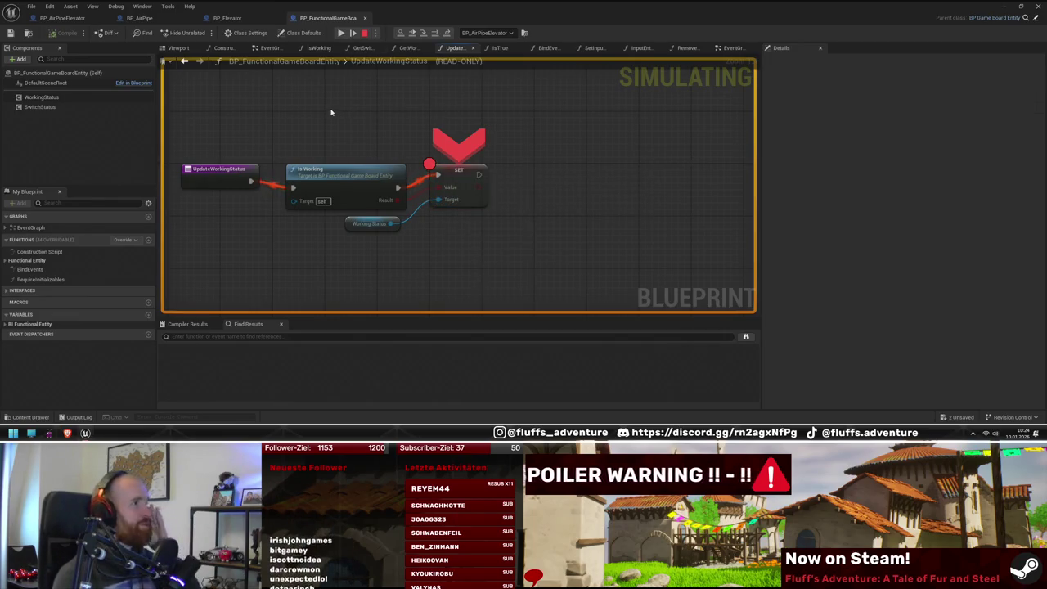
click(341, 34)
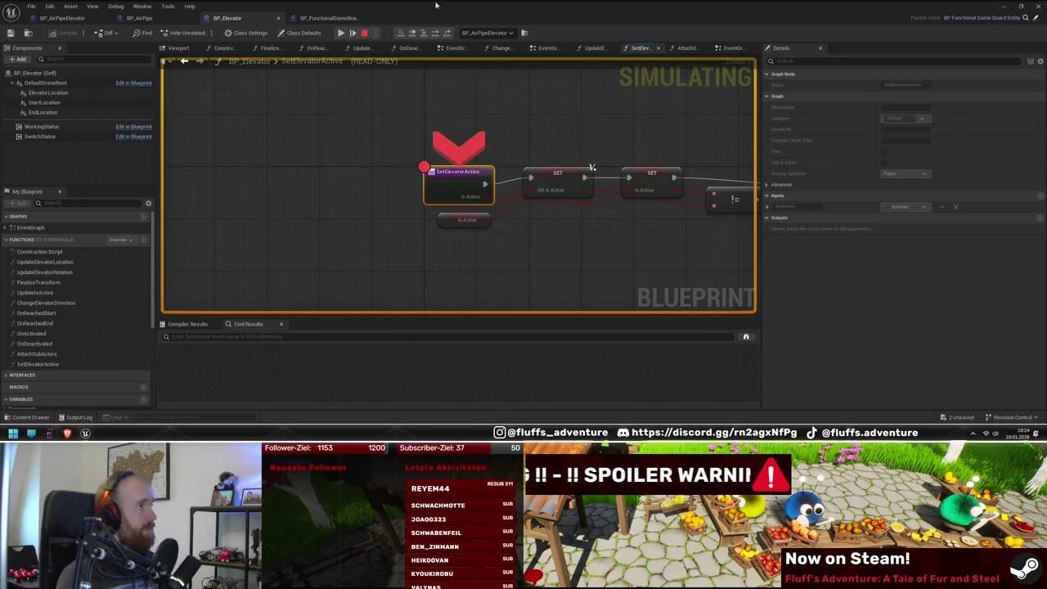
Step: Check the breakpoint call stack in the Output Log, then re-maximize the BP_Elevator editor
drag(435, 5, 602, 190)
click(16, 301)
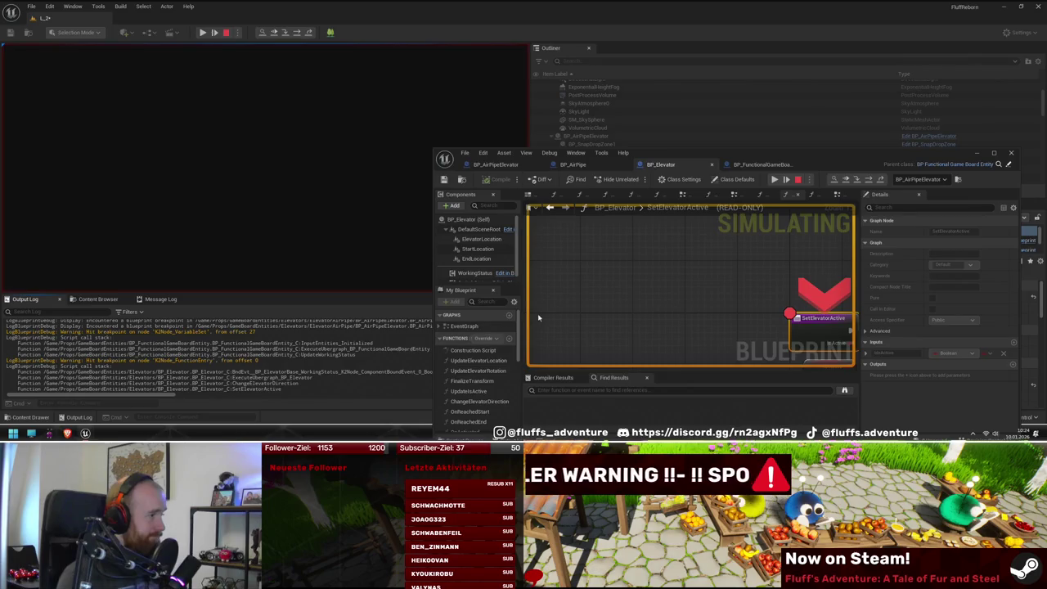
mouse_move(696, 154)
mouse_down()
mouse_move(800, 69)
mouse_move(793, 62)
mouse_up()
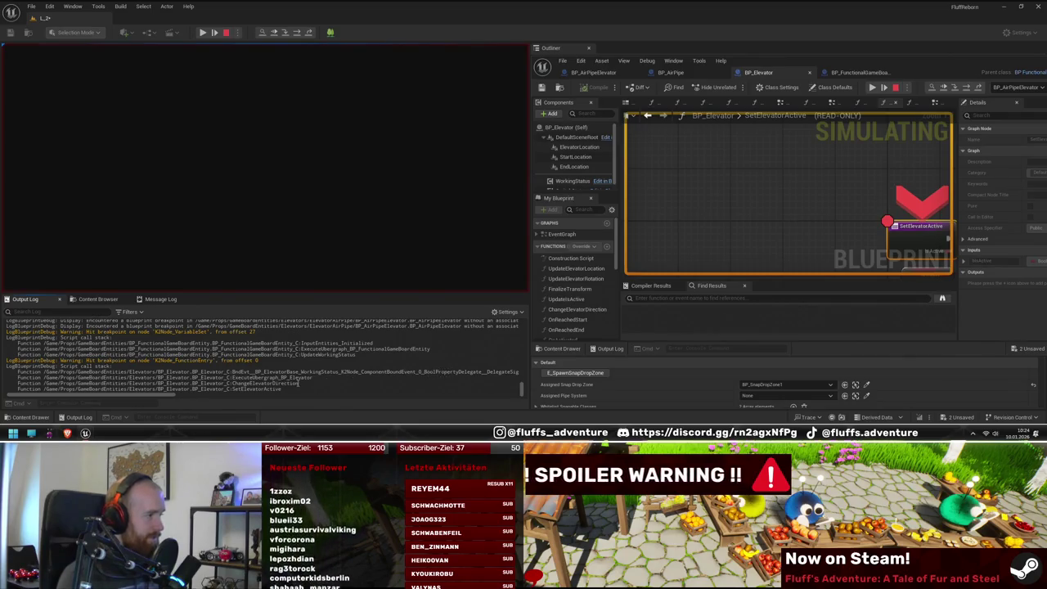
double_click(812, 62)
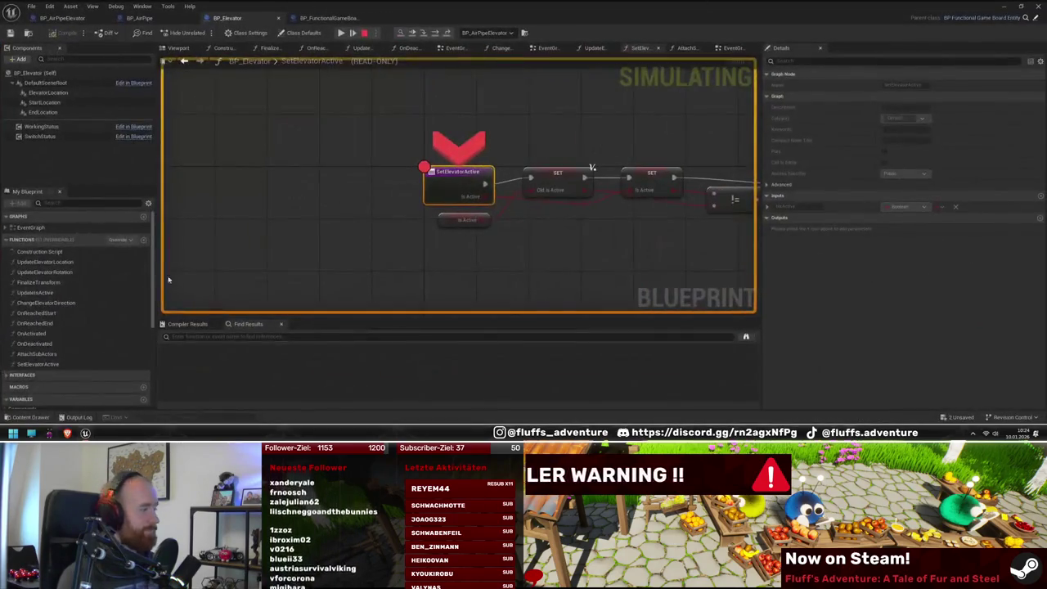
Step: Confirm ChangeElevatorDirection's Go to End pin reads True, then stop the simulation
double_click(45, 303)
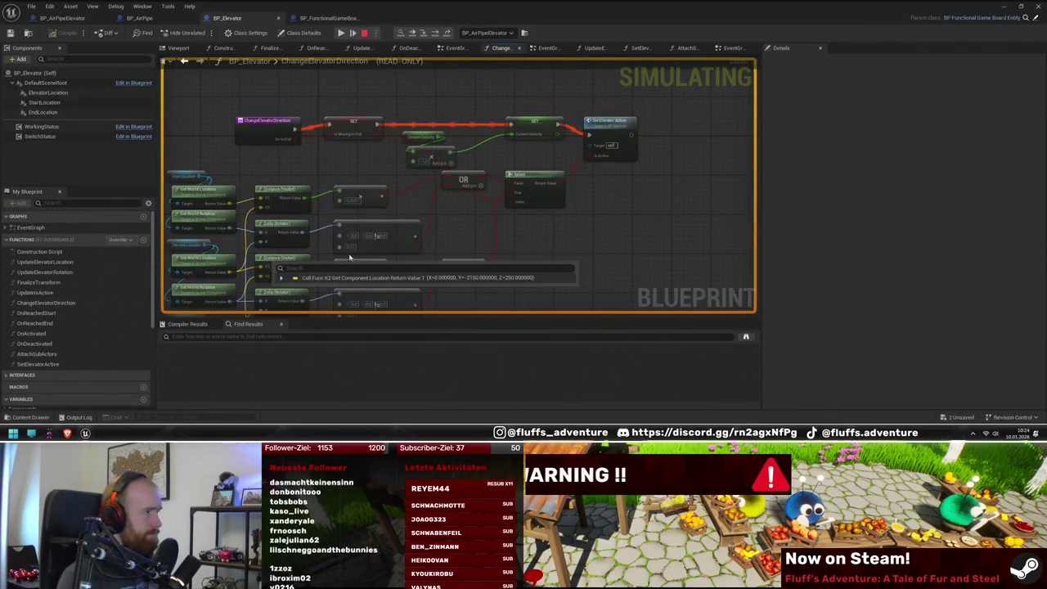
mouse_move(292, 138)
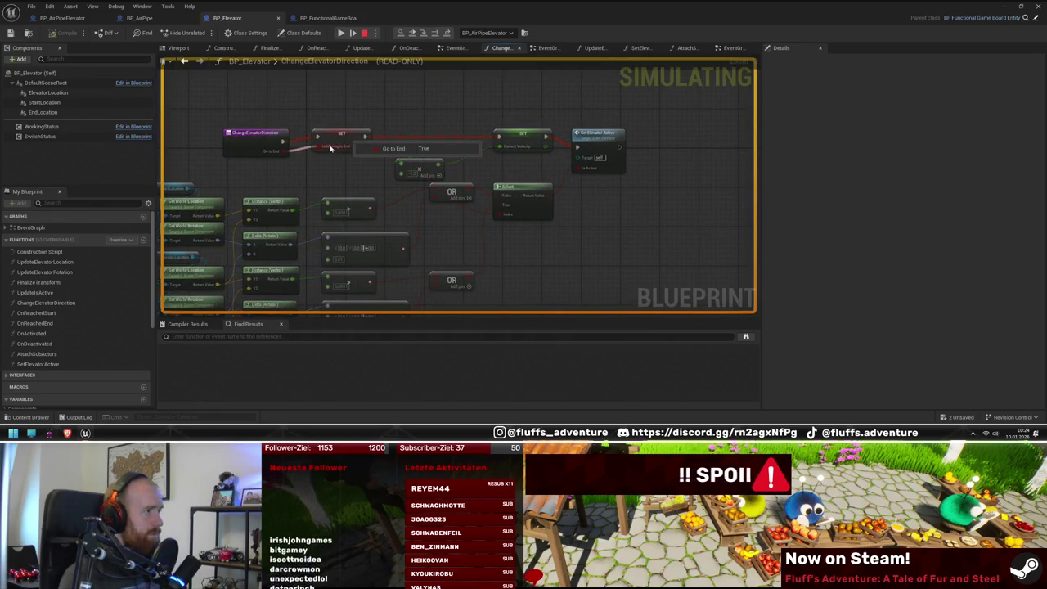
drag(362, 178, 338, 179)
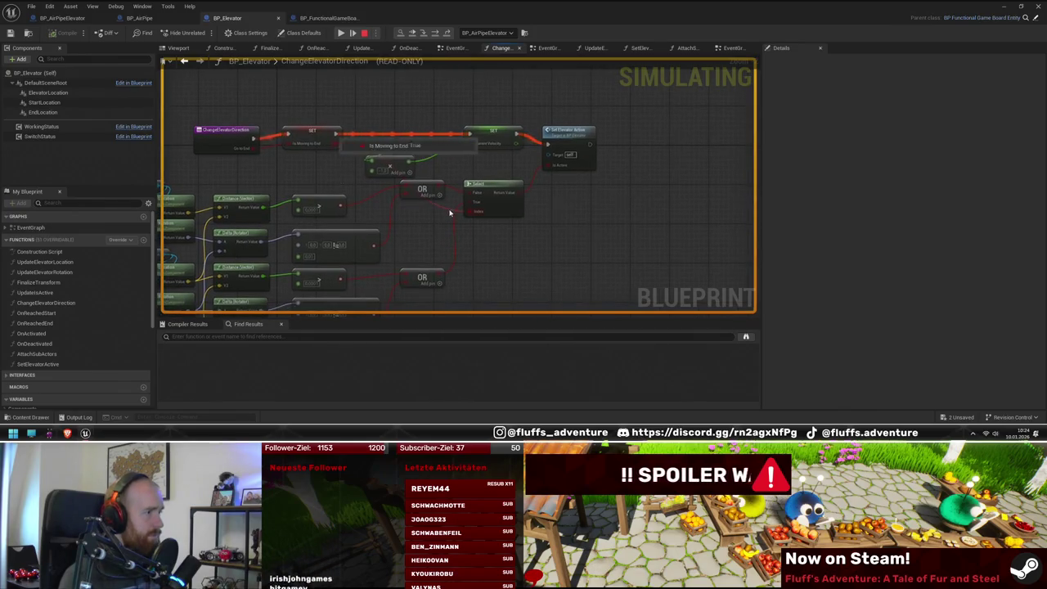
drag(423, 235, 483, 210)
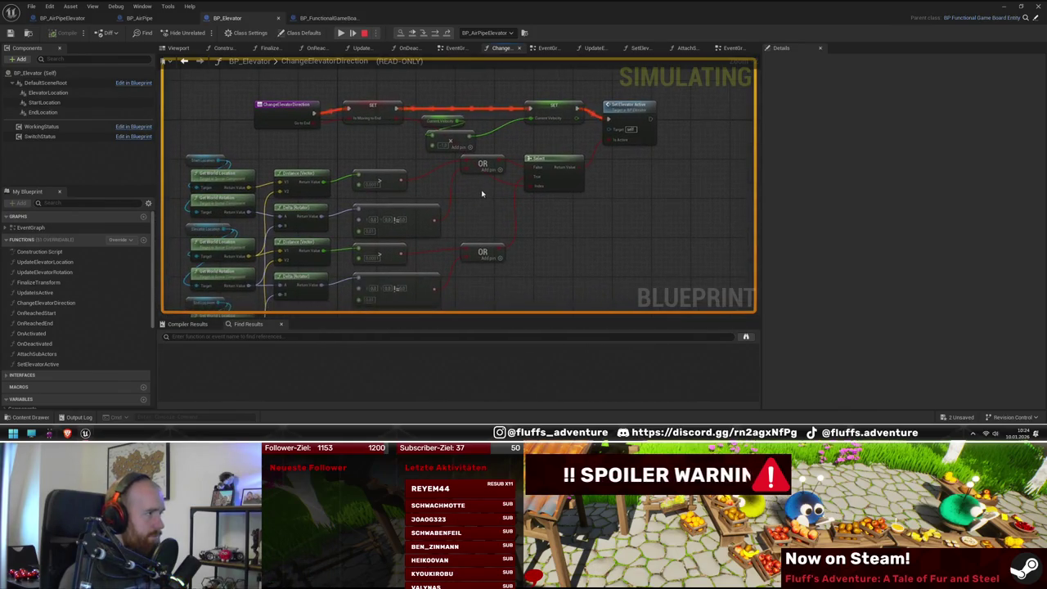
click(365, 34)
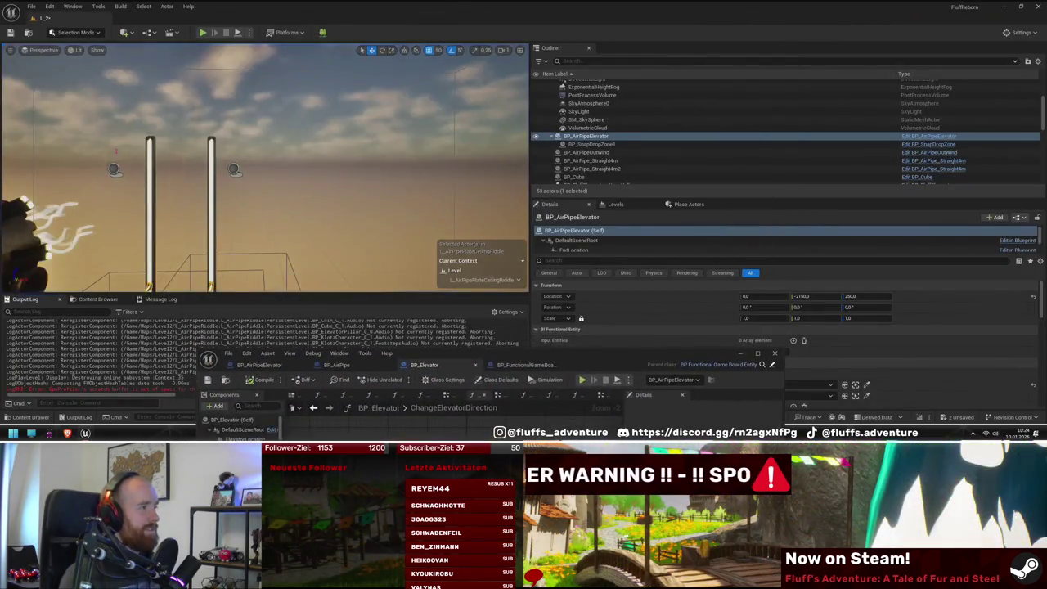
Step: Raise the air pipe elevator's EndLocation to Z 500 and save the level
key(f)
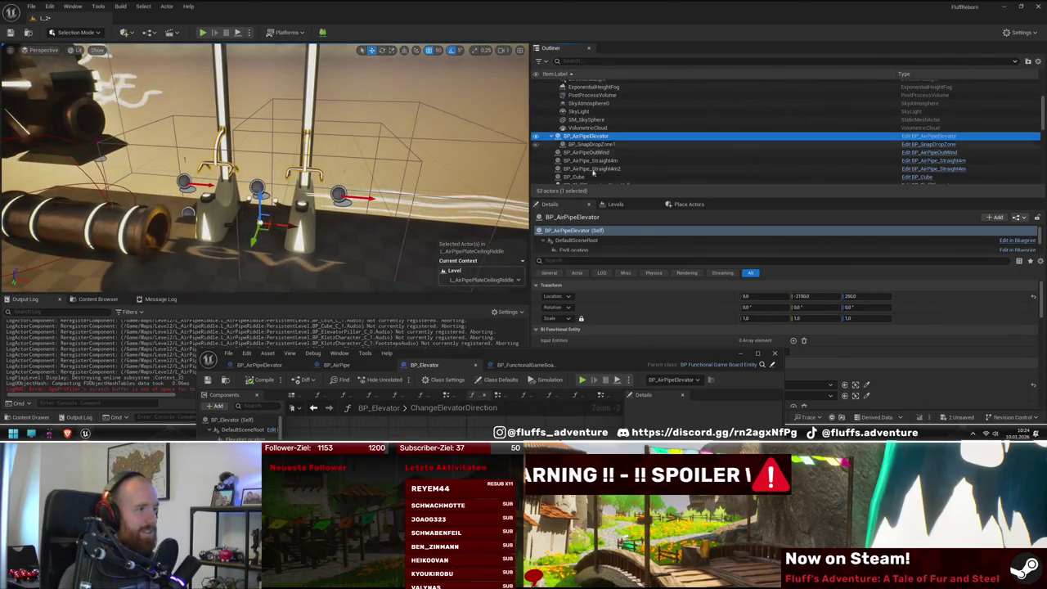
click(573, 250)
mouse_move(338, 174)
mouse_down()
mouse_move(332, 168)
mouse_move(338, 174)
mouse_up()
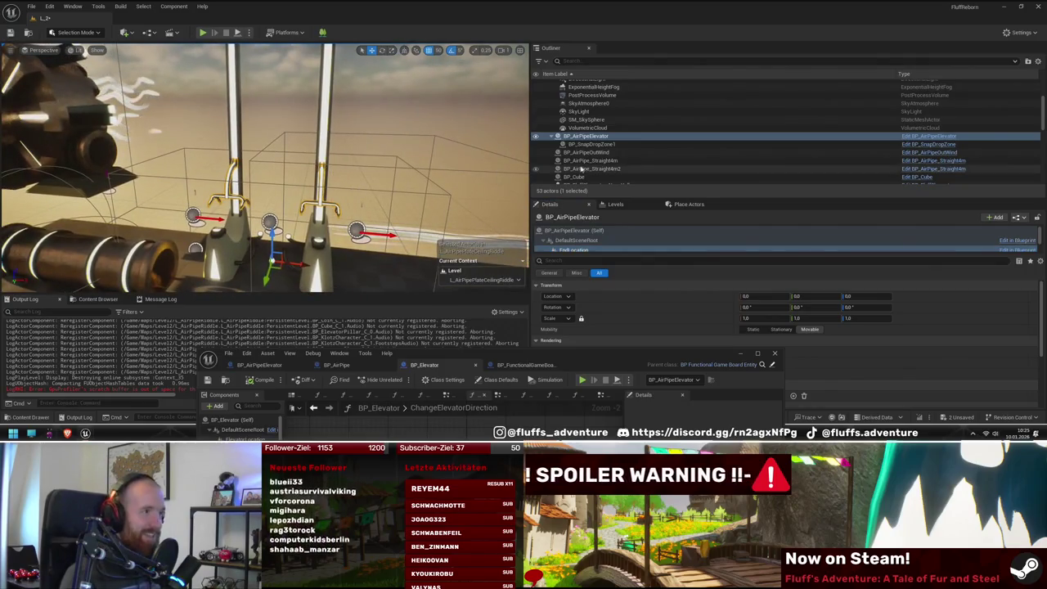
scroll(584, 241, down, 1)
click(584, 248)
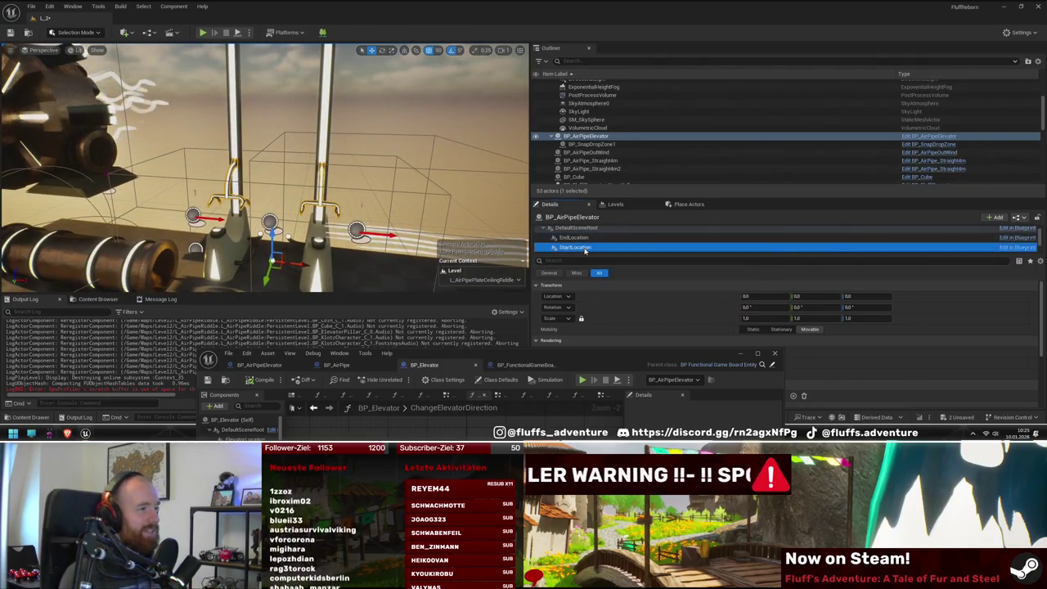
click(573, 237)
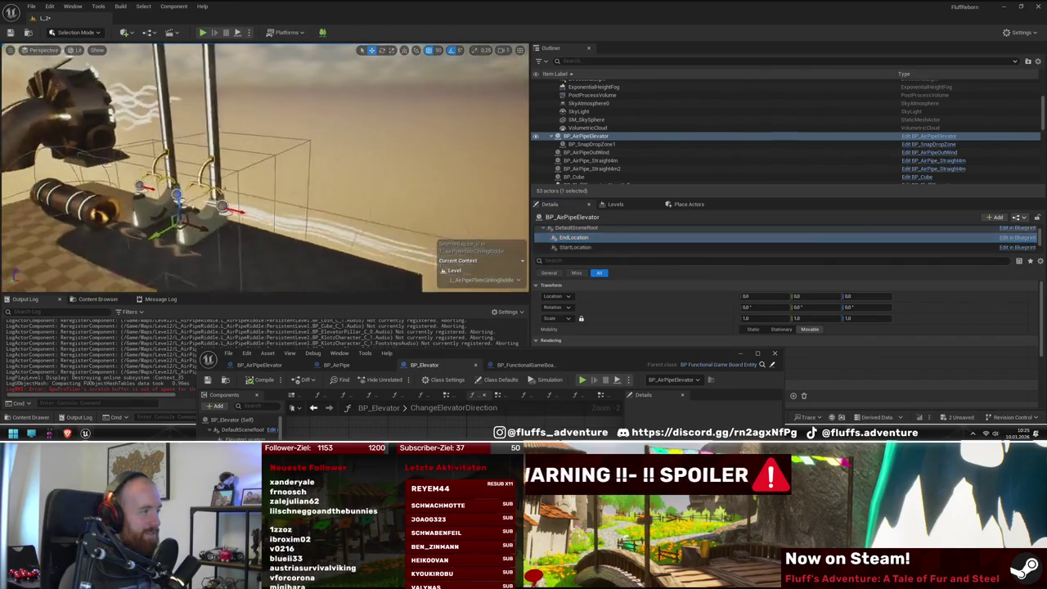
scroll(266, 168, down, 2)
scroll(266, 167, down, 2)
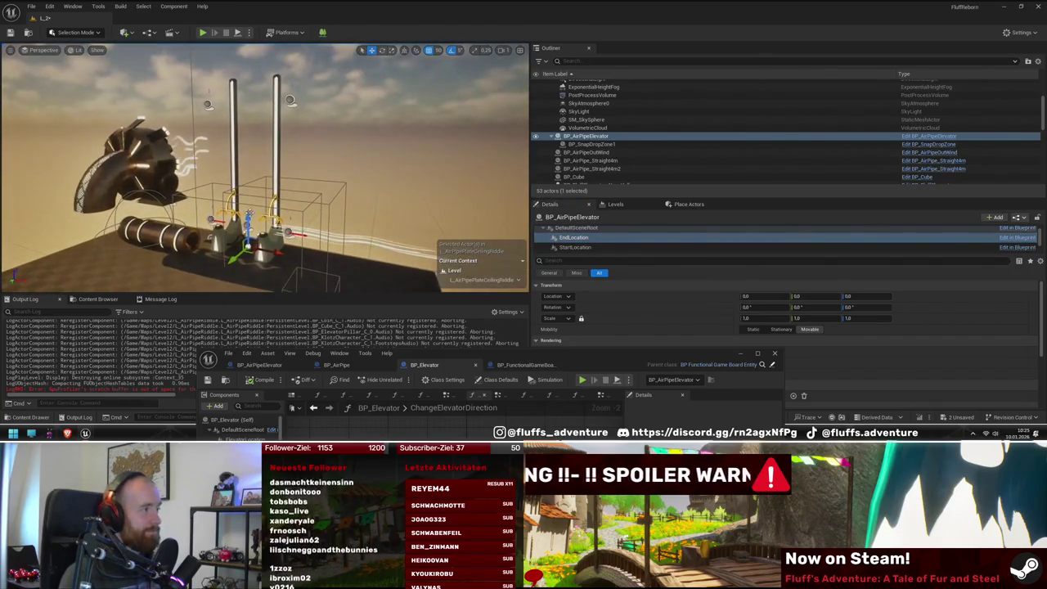
drag(248, 220, 255, 105)
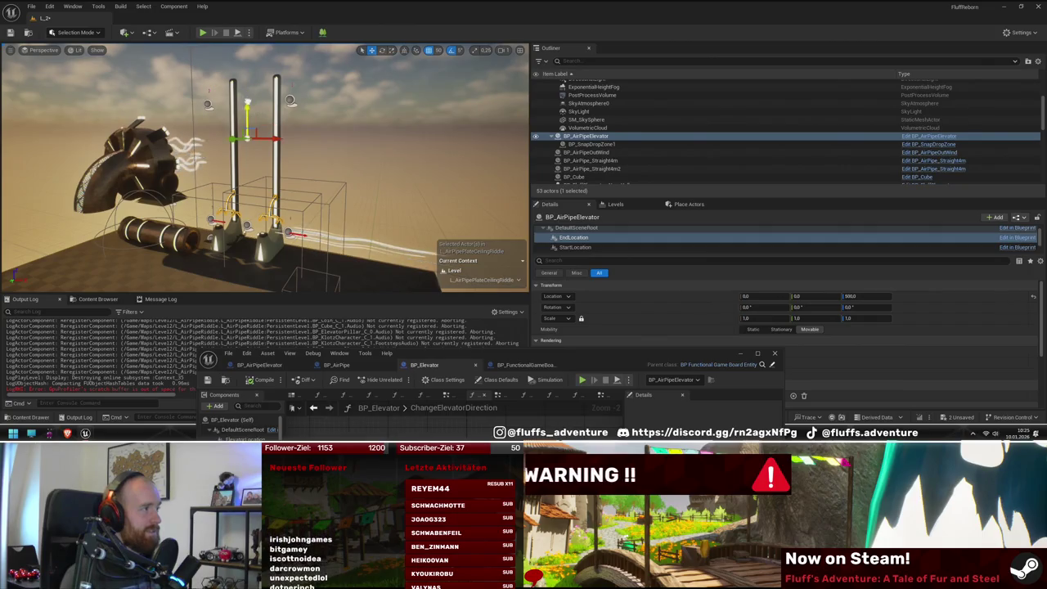
key(ctrl+s)
Step: Playtest the level, removing the SET and SetElevatorActive breakpoints as they hit
scroll(265, 168, up, 5)
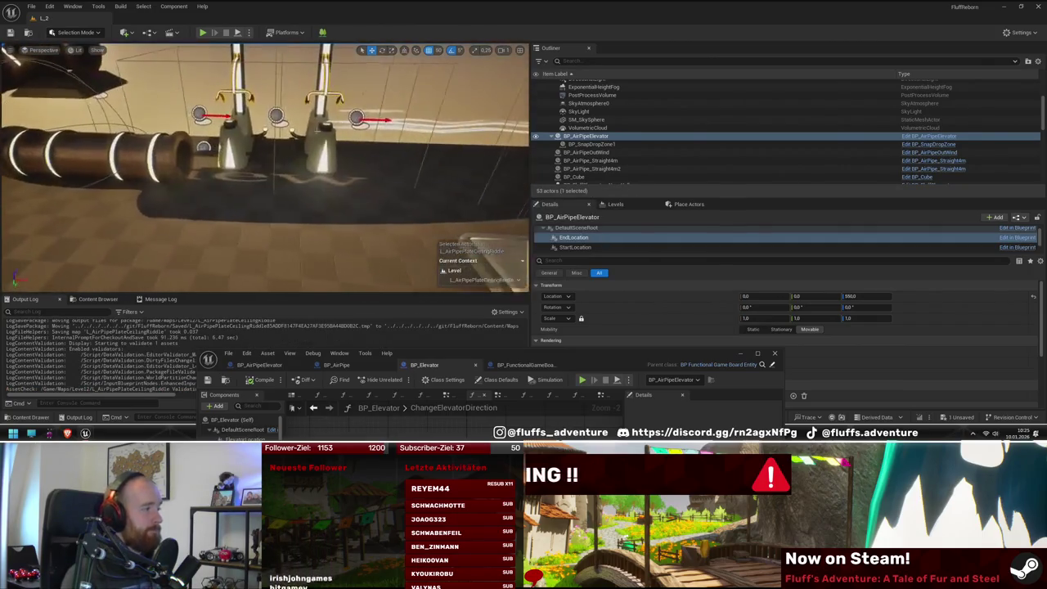
click(202, 34)
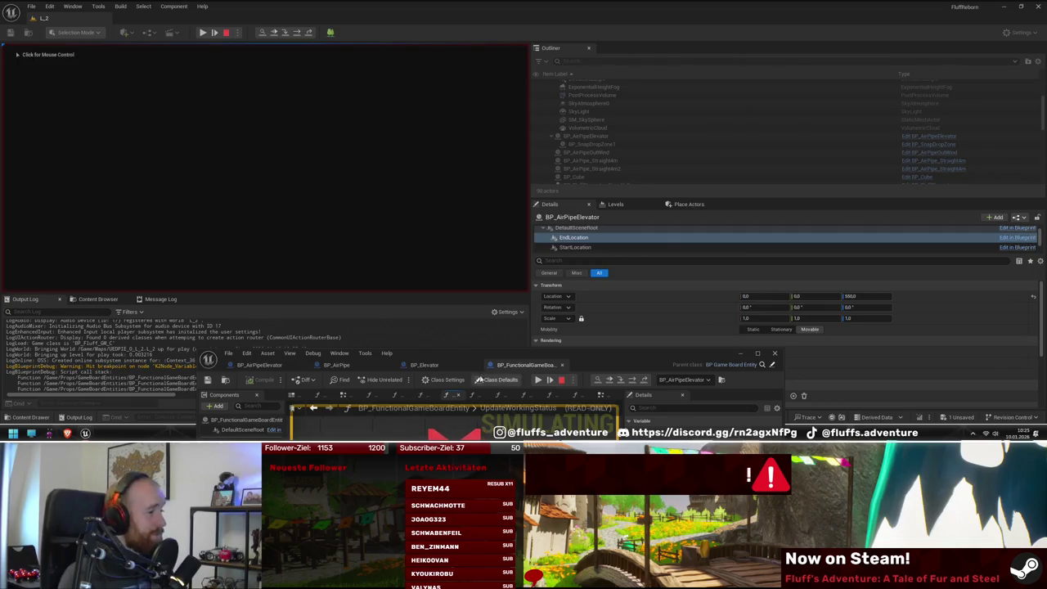
right_click(580, 295)
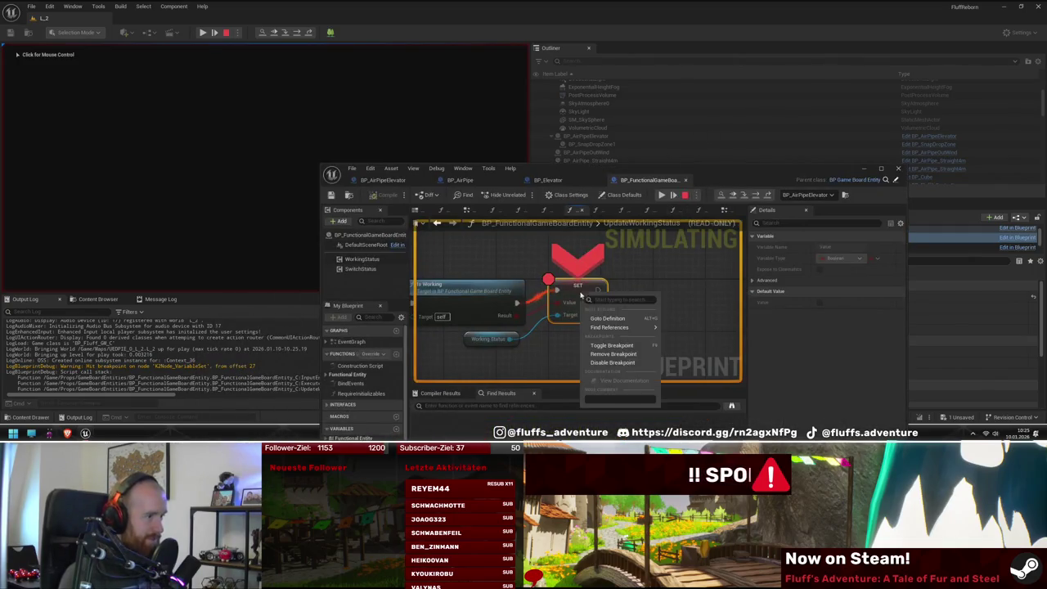
click(611, 346)
click(661, 196)
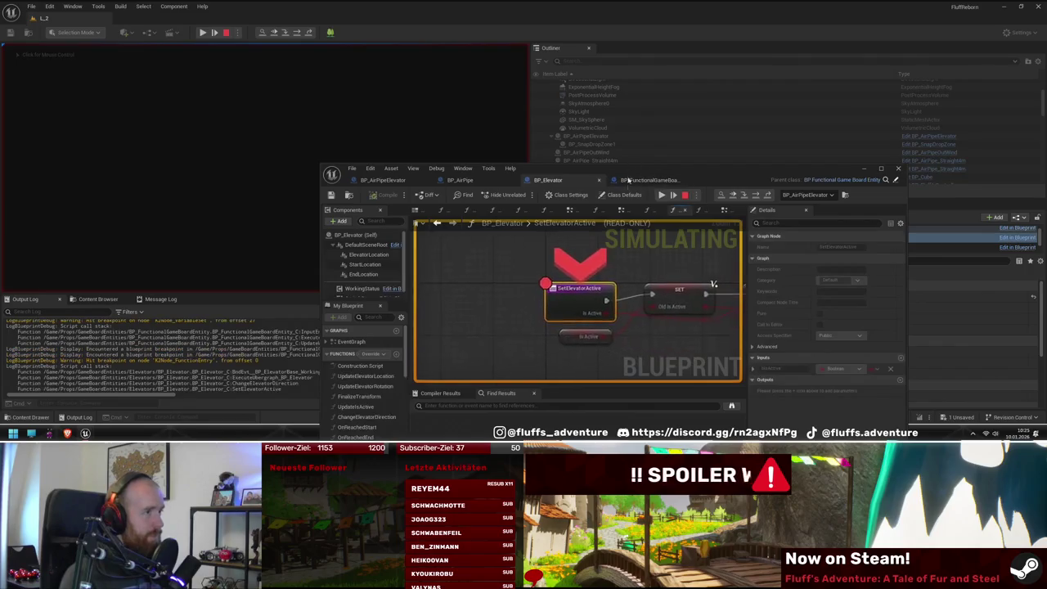
right_click(570, 304)
click(606, 347)
click(661, 196)
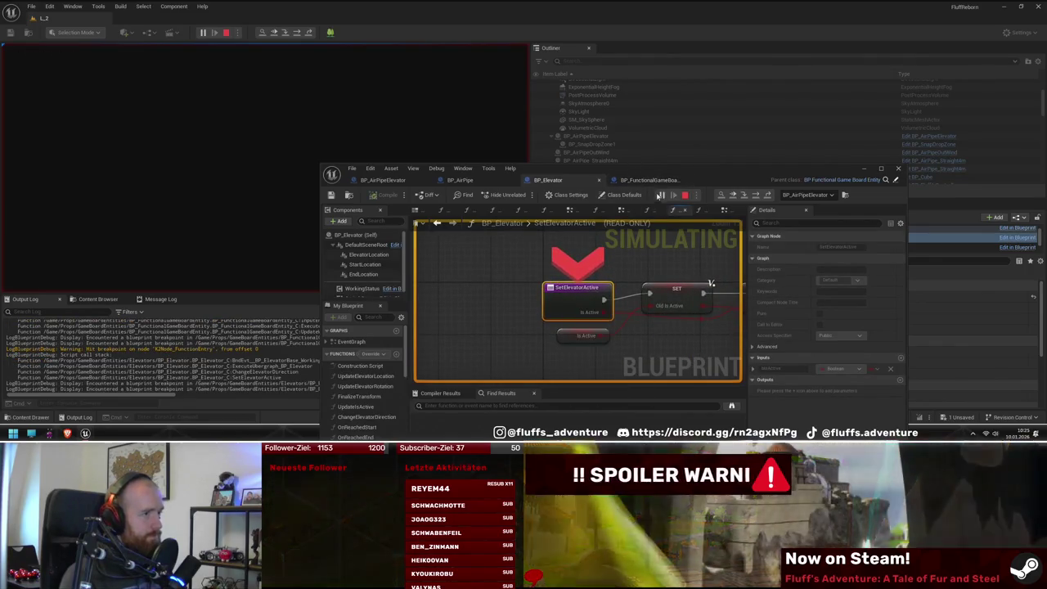
Step: Watch the game, end the playtest, refocus the elevator, and run a fresh playtest of L_2
drag(624, 171, 635, 236)
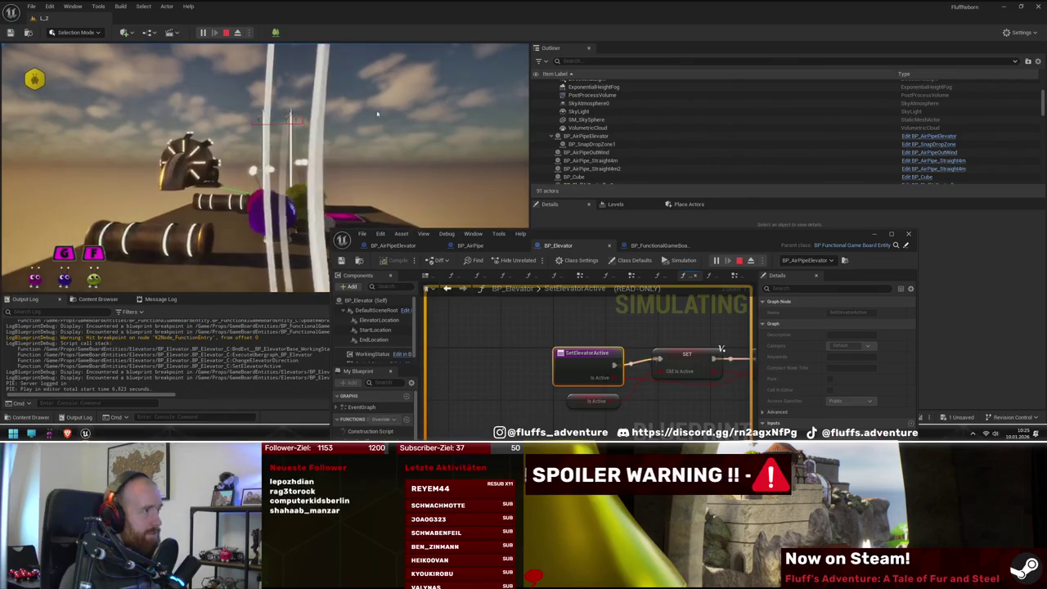
click(243, 116)
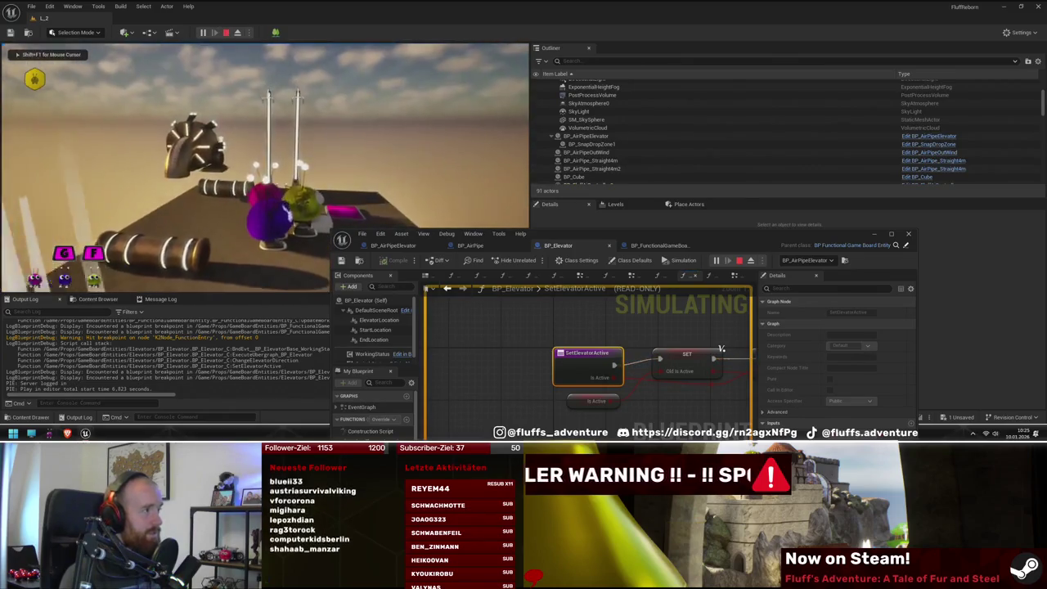
key(Escape)
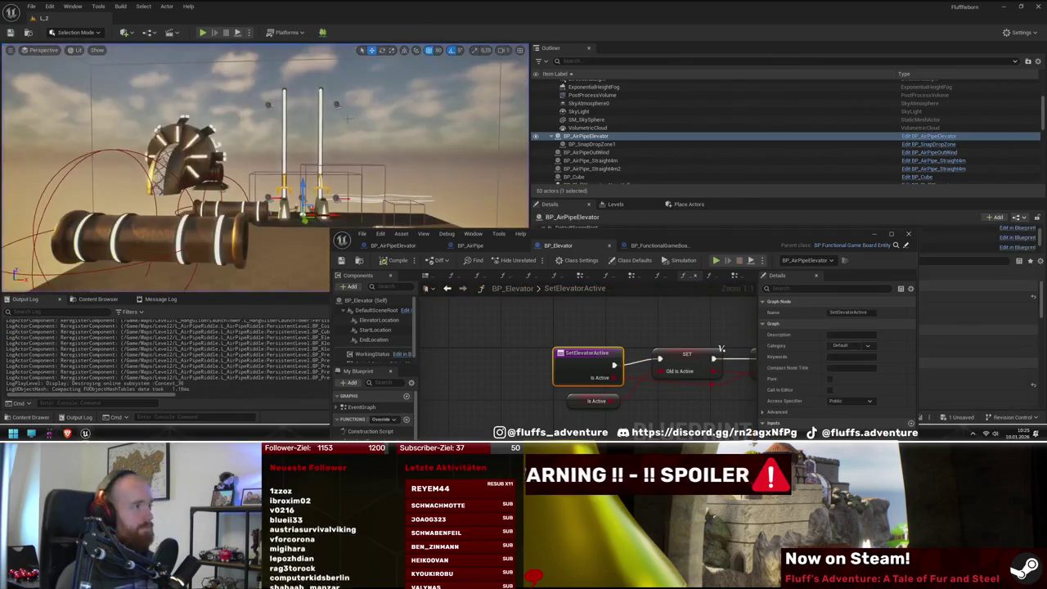
key(f)
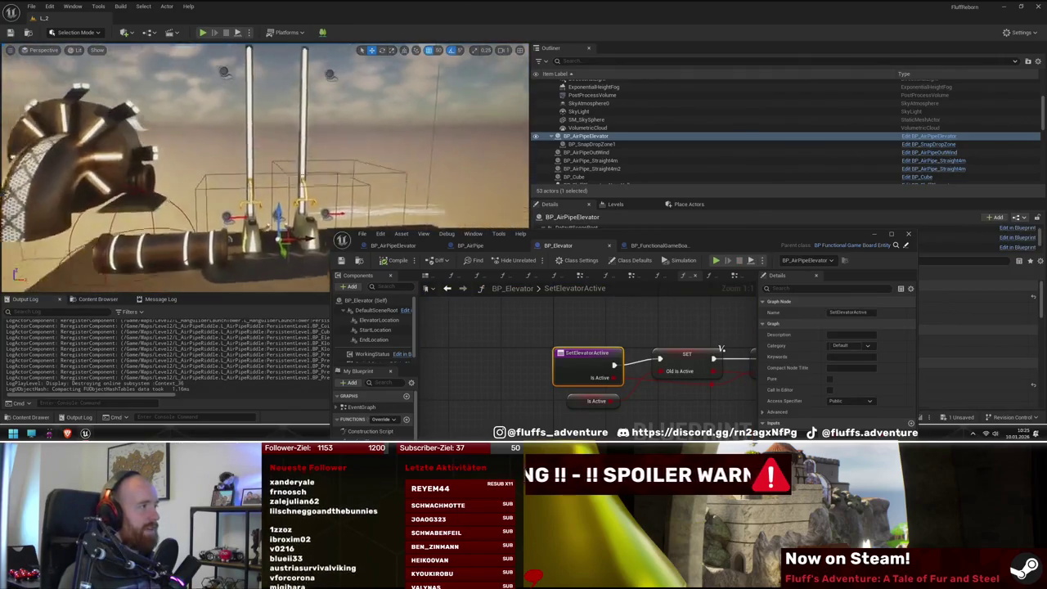
drag(573, 233, 499, 360)
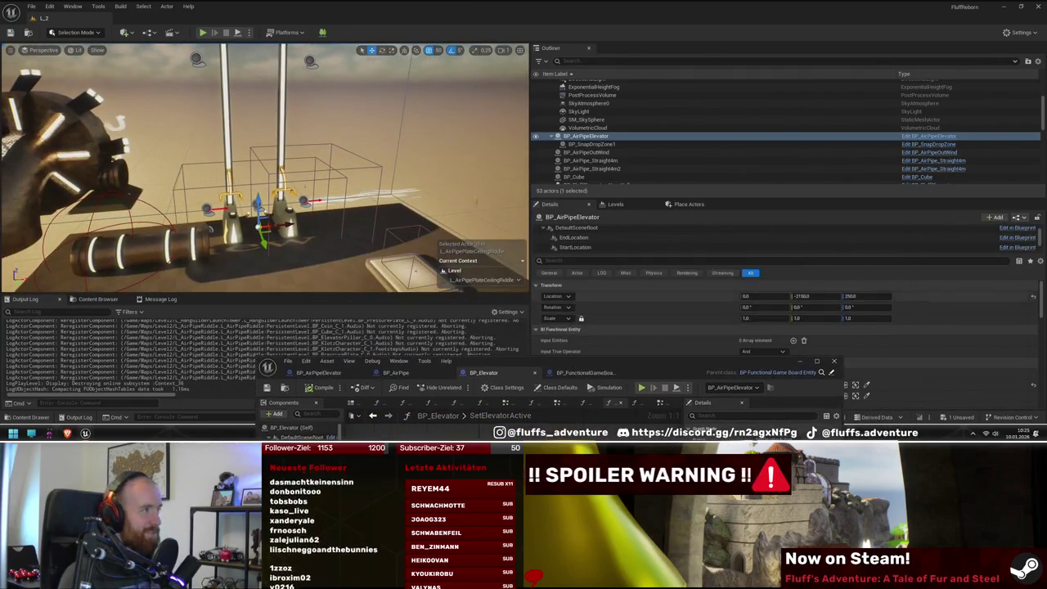
key(alt+p)
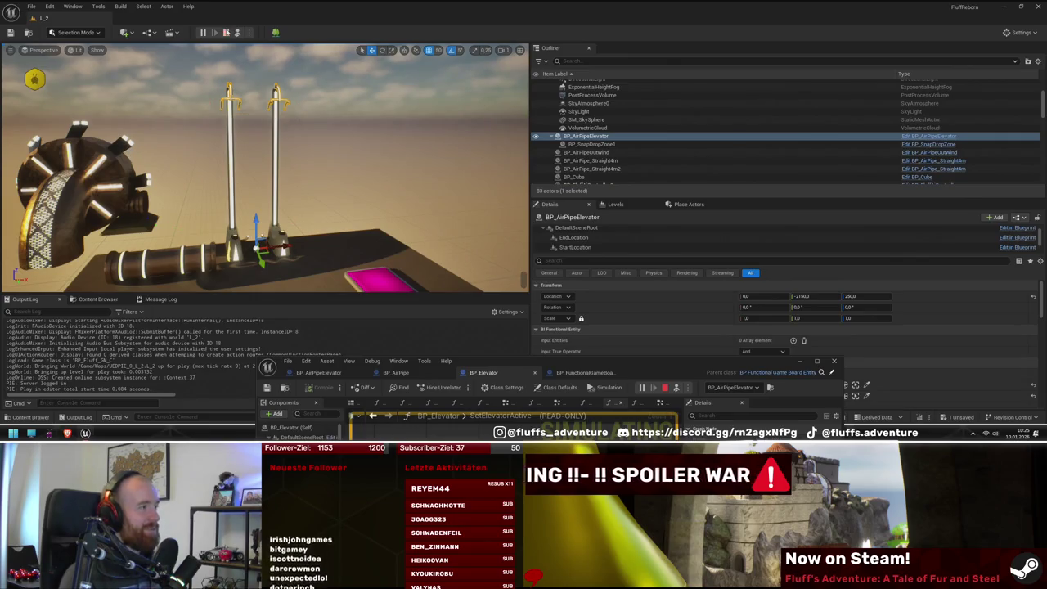
click(226, 33)
Step: Open BP_AirPipeElevator's OnReachedStart and shift Add Connection right to make room
double_click(598, 370)
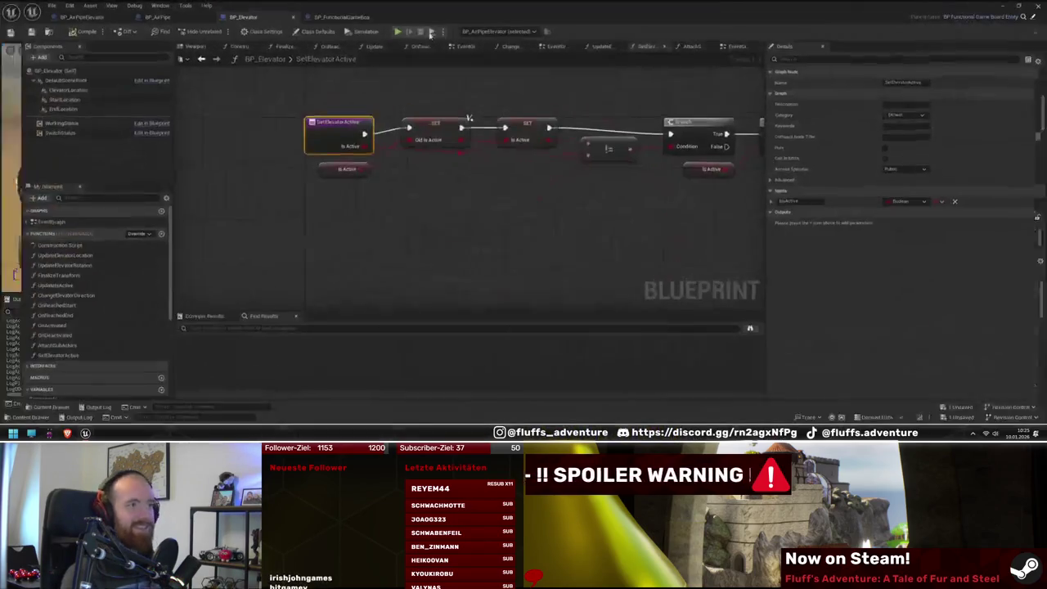
click(163, 22)
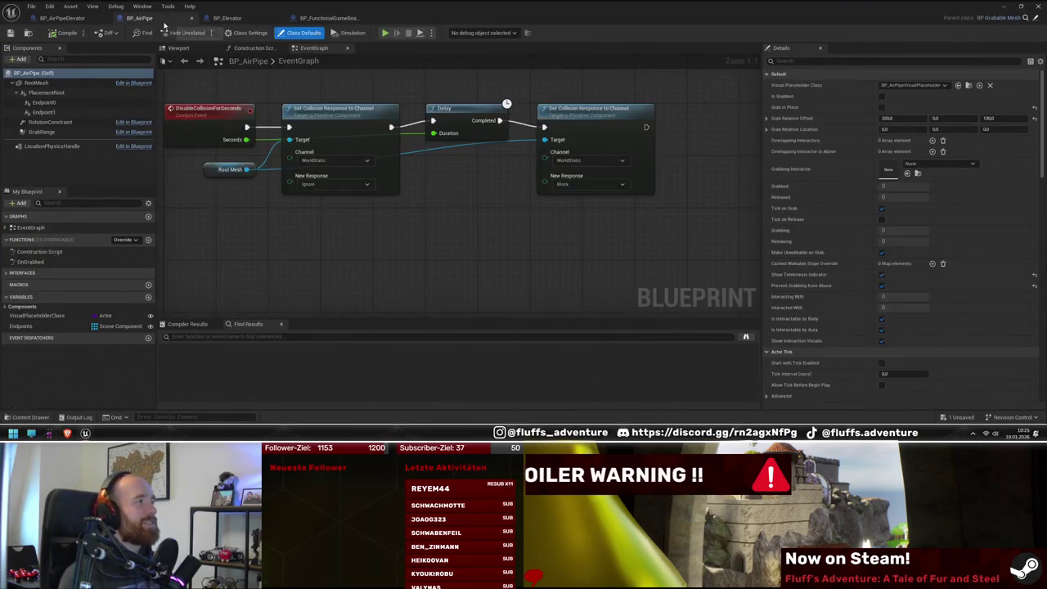
click(33, 20)
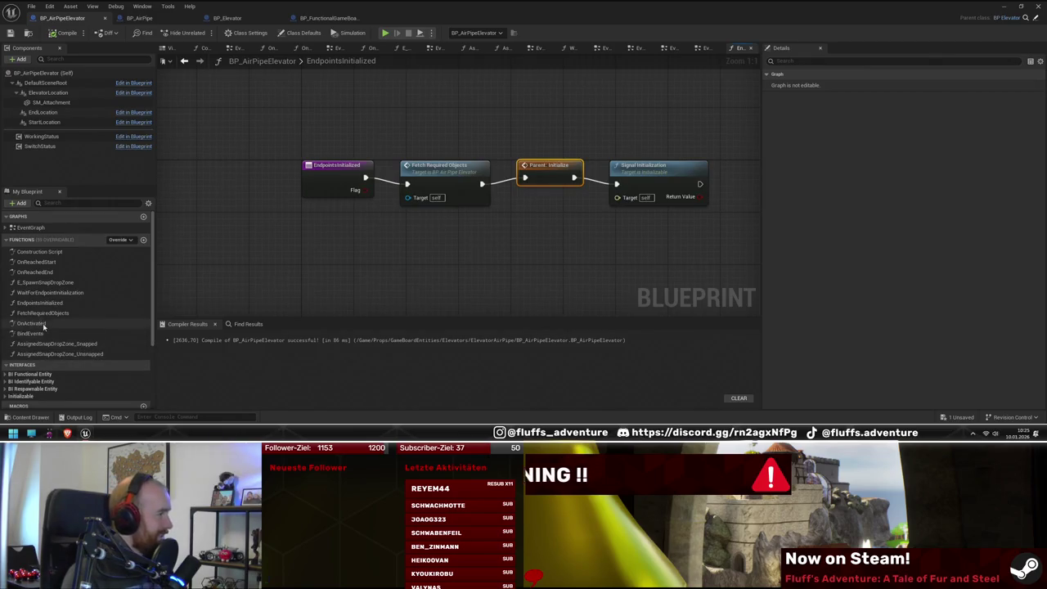
double_click(49, 263)
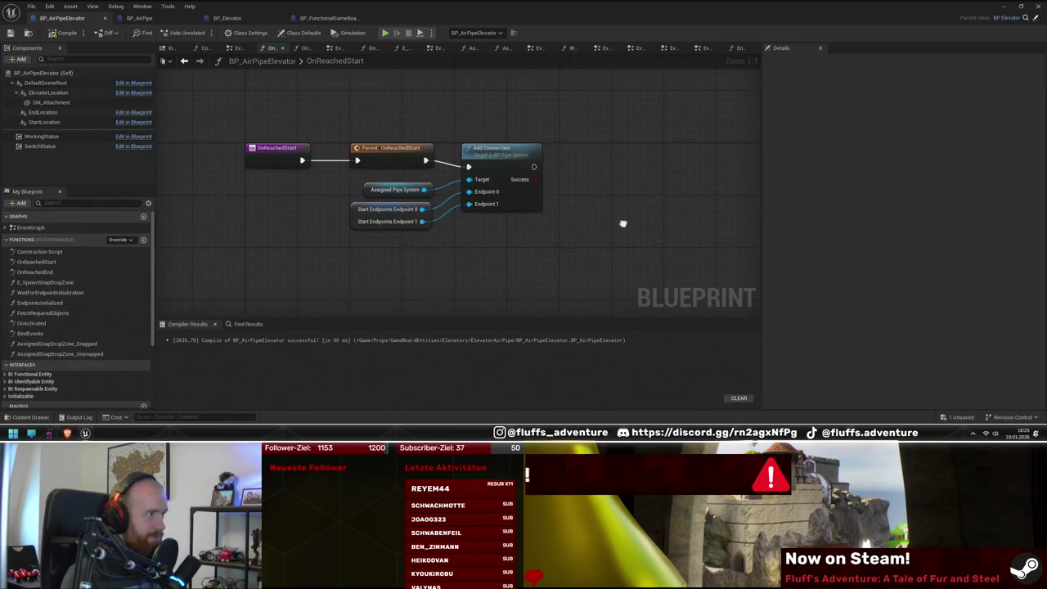
mouse_move(521, 165)
mouse_down()
mouse_move(570, 197)
mouse_move(690, 157)
mouse_move(684, 165)
mouse_up()
scroll(73, 311, down, 3)
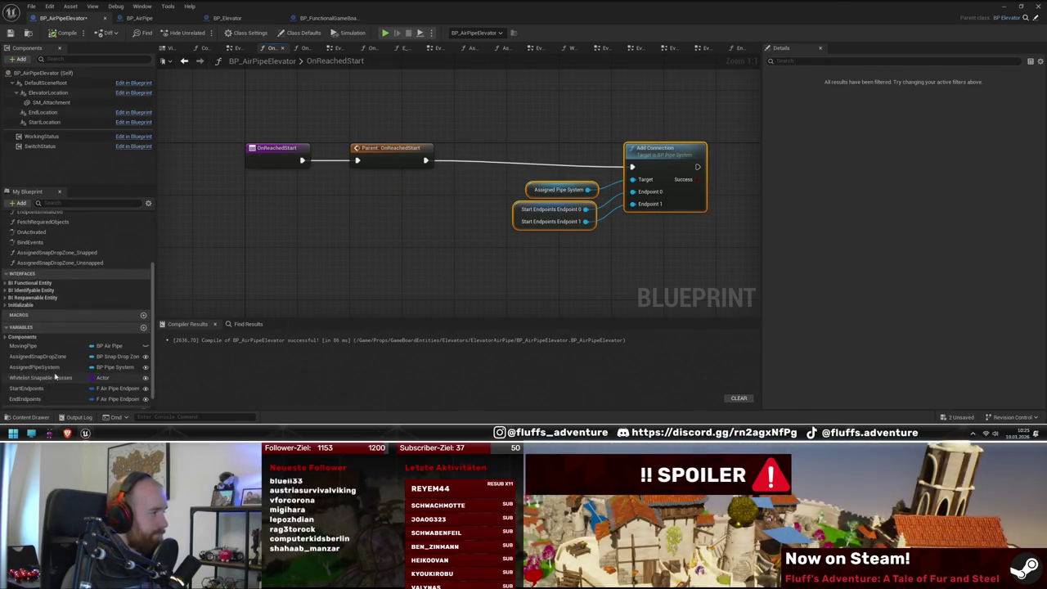
Step: Add a Moving Pipe getter feeding an Is Valid node before Add Connection
drag(54, 345, 360, 214)
click(378, 224)
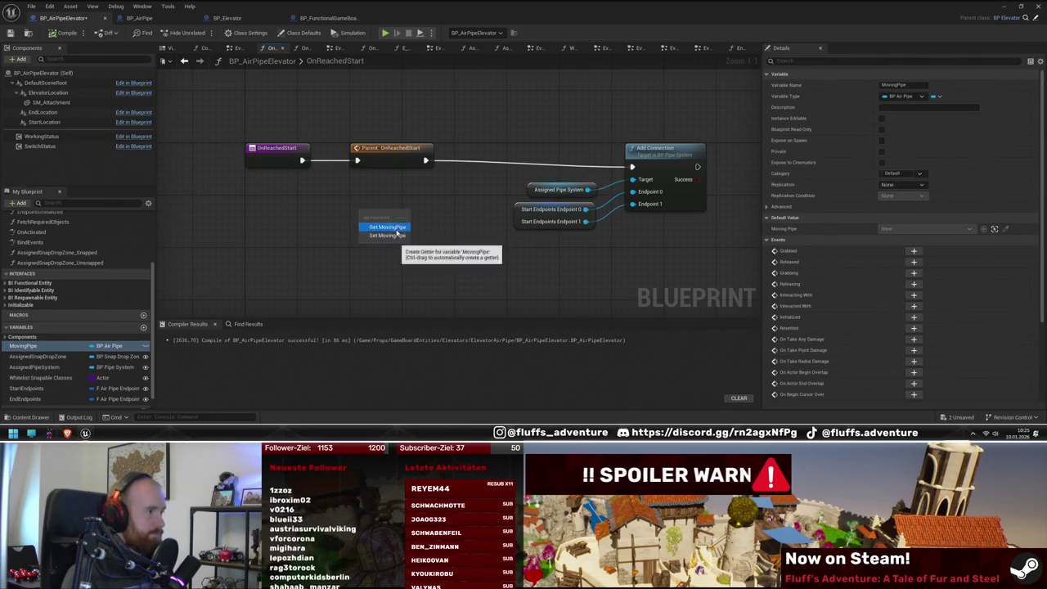
right_click(394, 220)
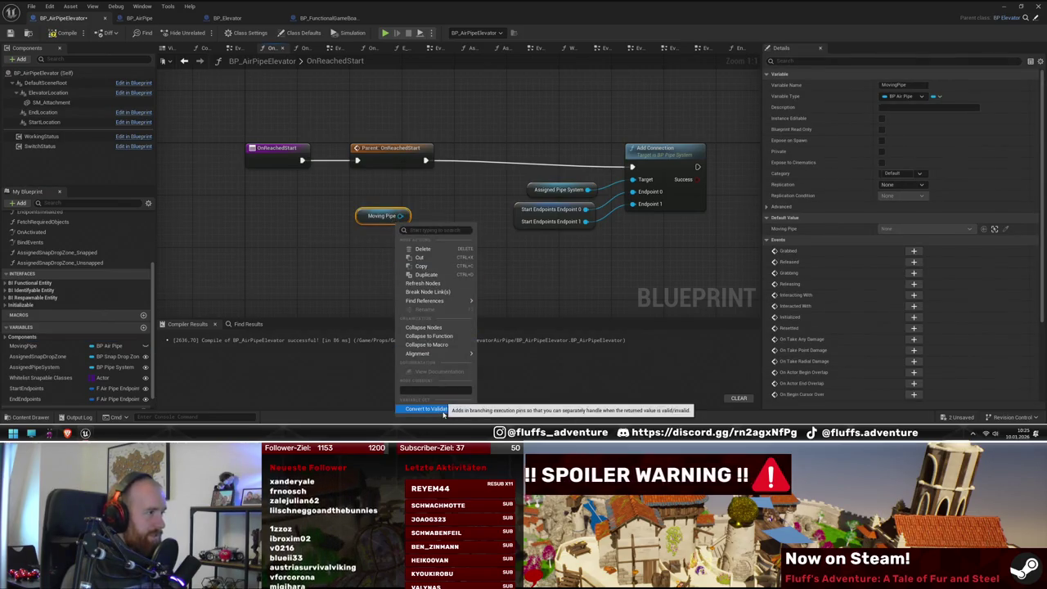
drag(401, 216, 496, 153)
text(isv)
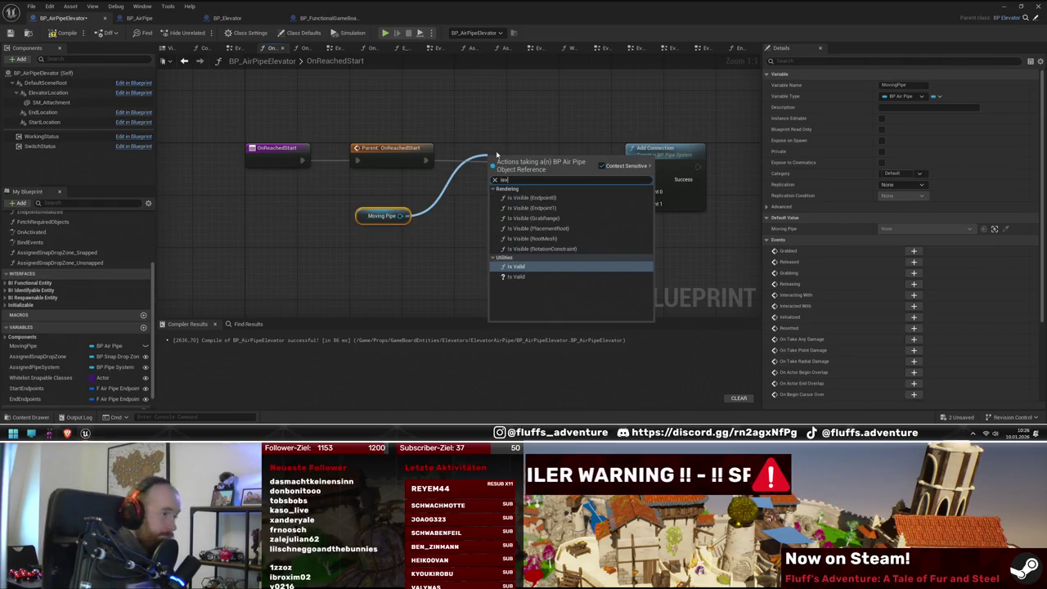
key(Return)
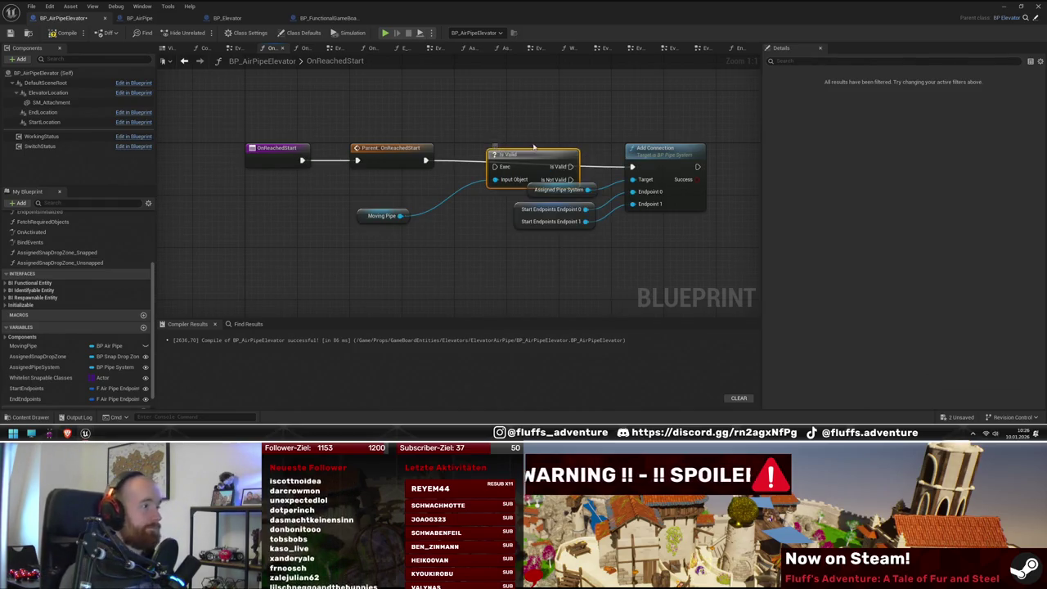
drag(500, 150, 475, 150)
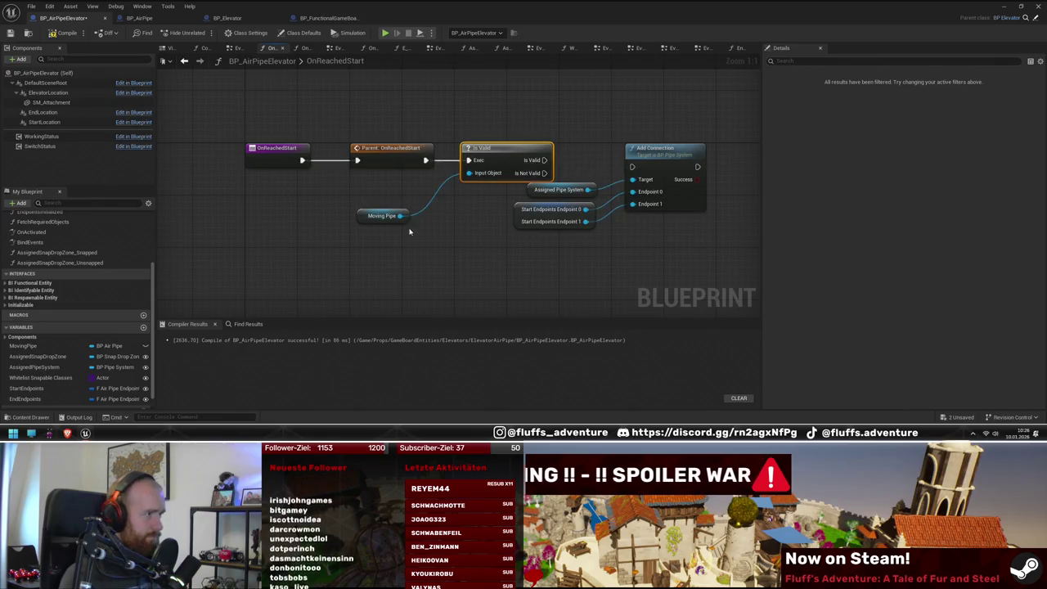
drag(411, 219, 436, 186)
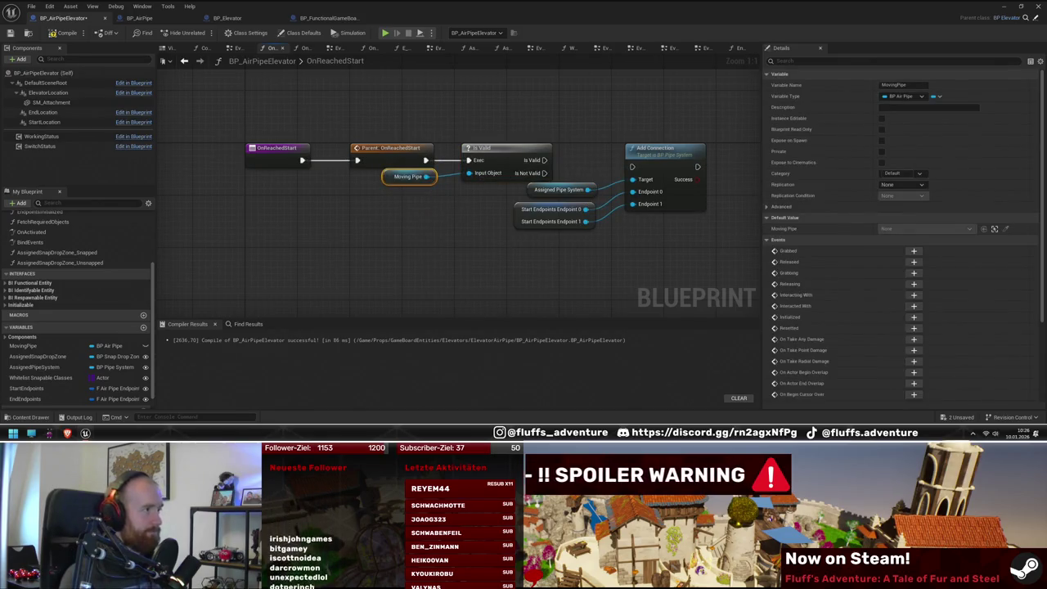
Step: Rearrange the pipe system and endpoint getters and Add Connection around the Is Valid check
drag(562, 165, 411, 168)
drag(335, 191, 433, 227)
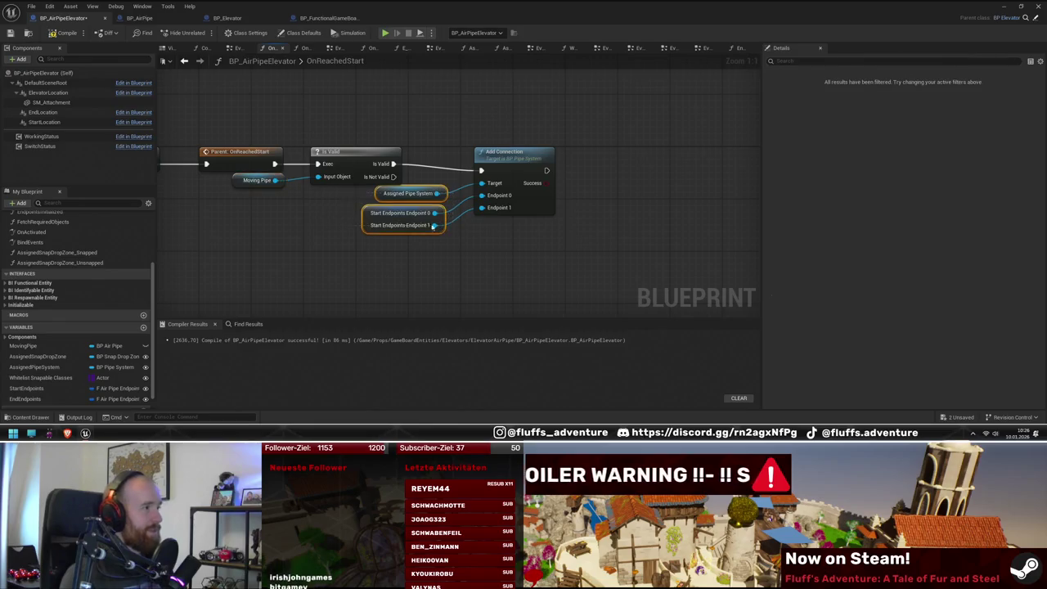
drag(370, 213, 325, 218)
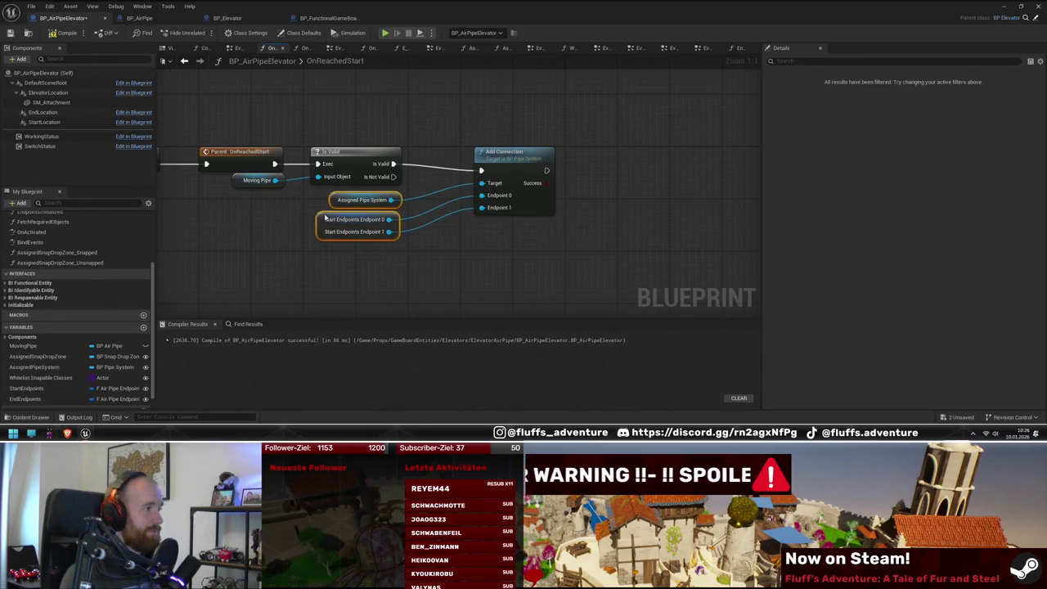
drag(514, 157, 471, 161)
key(Home)
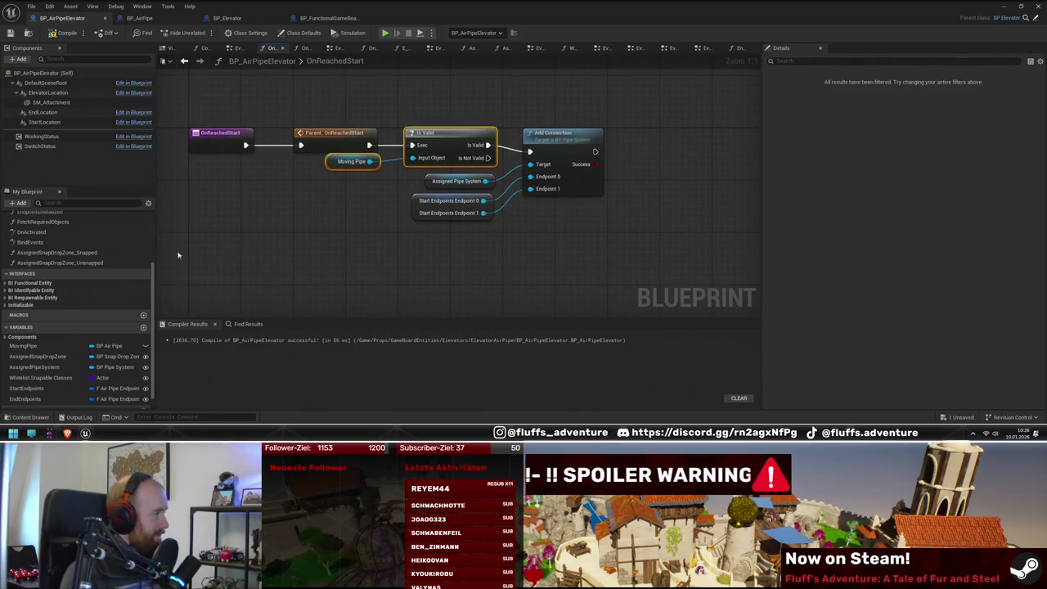
scroll(103, 254, up, 5)
Step: In OnReachedEnd, paste the Moving Pipe and Is Valid nodes and place Add Connection beside them
double_click(37, 272)
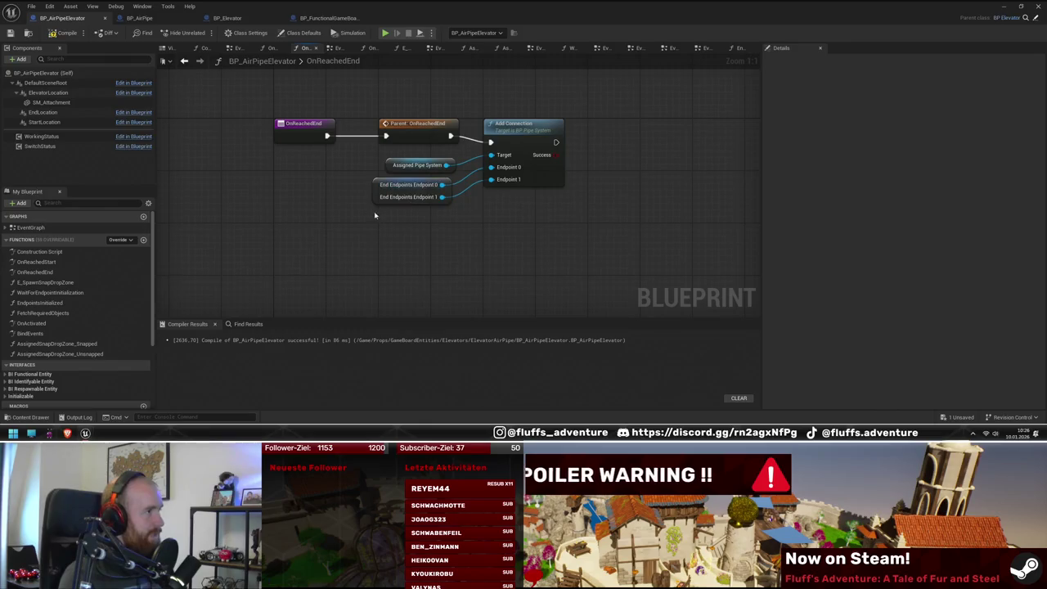
drag(350, 160, 573, 205)
drag(514, 137, 756, 184)
key(ctrl+v)
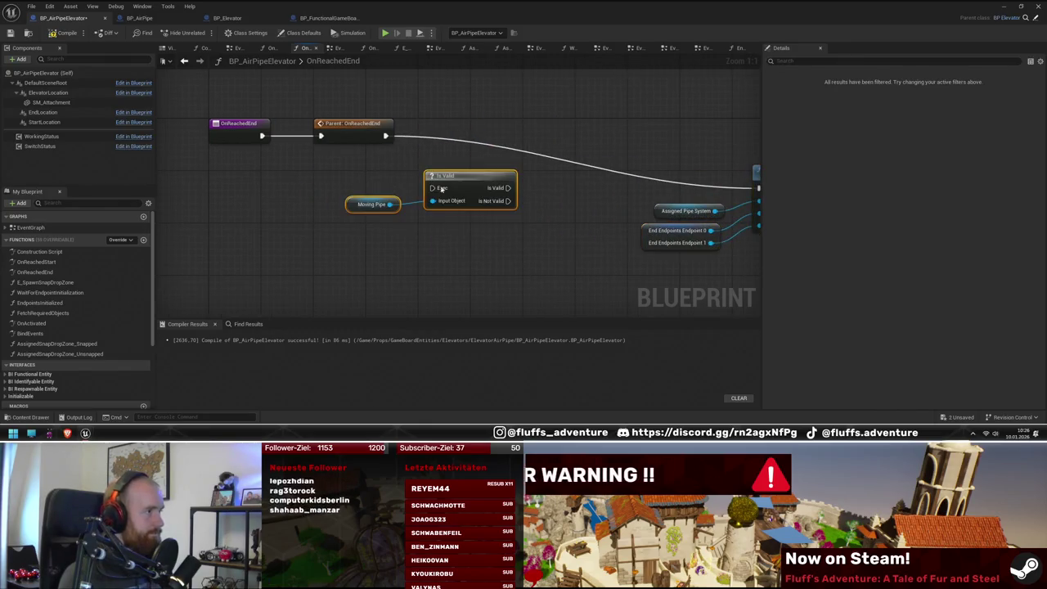
drag(464, 184, 451, 136)
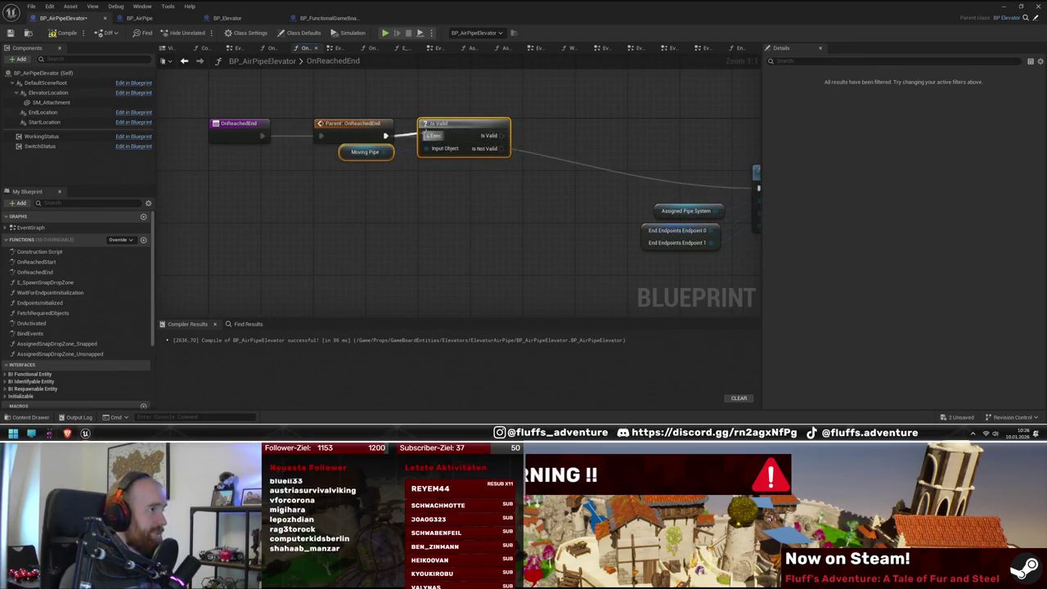
drag(554, 146, 462, 158)
mouse_move(703, 193)
mouse_down()
mouse_move(475, 222)
mouse_move(486, 145)
mouse_up()
drag(489, 215, 486, 241)
Step: Wire Is Valid's valid output into Add Connection, compile, and restore the level view
key(F7)
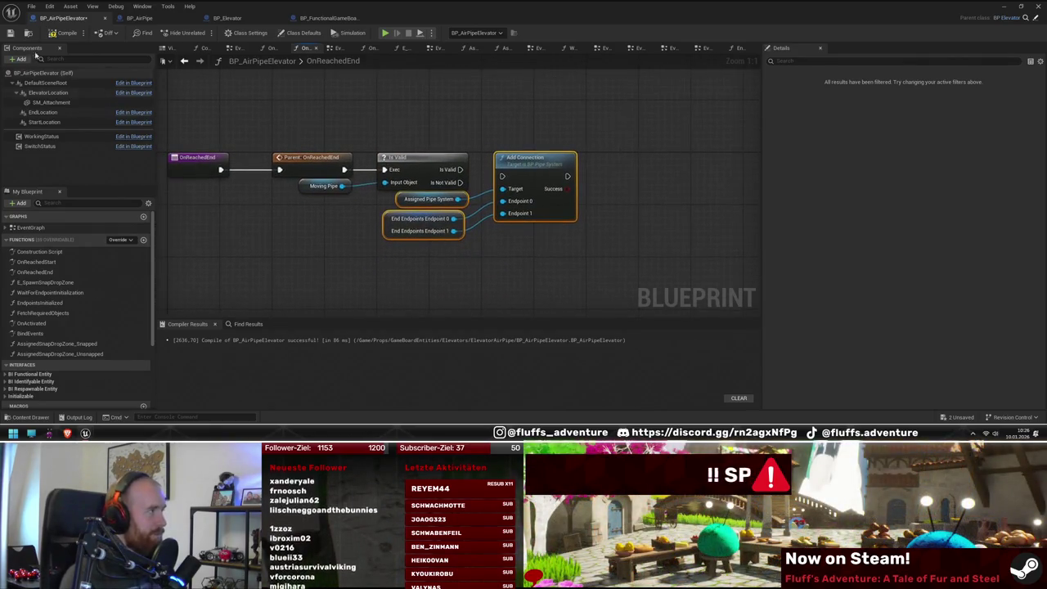
click(358, 287)
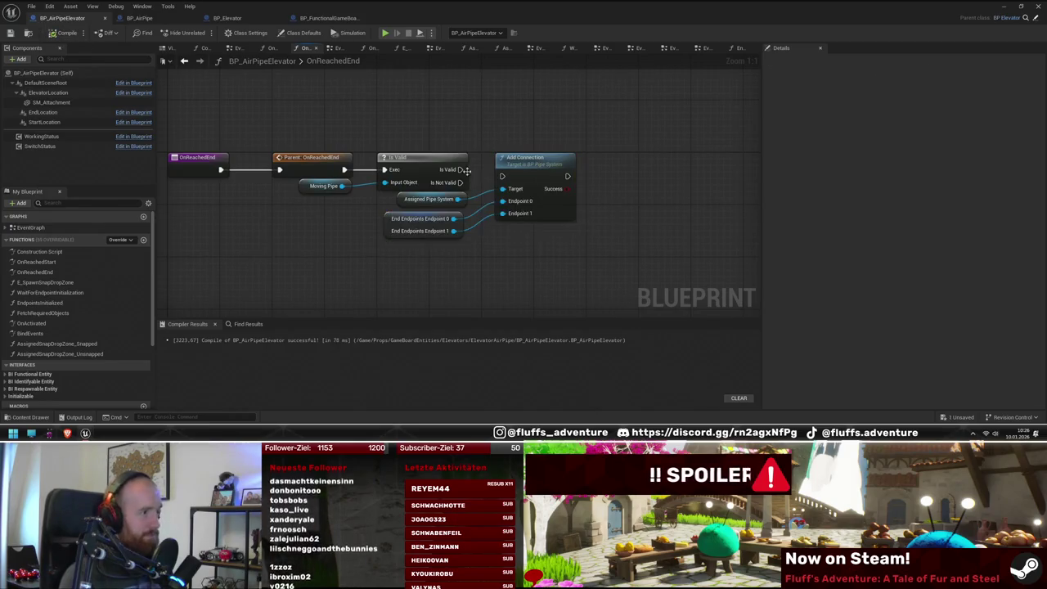
drag(459, 169, 502, 176)
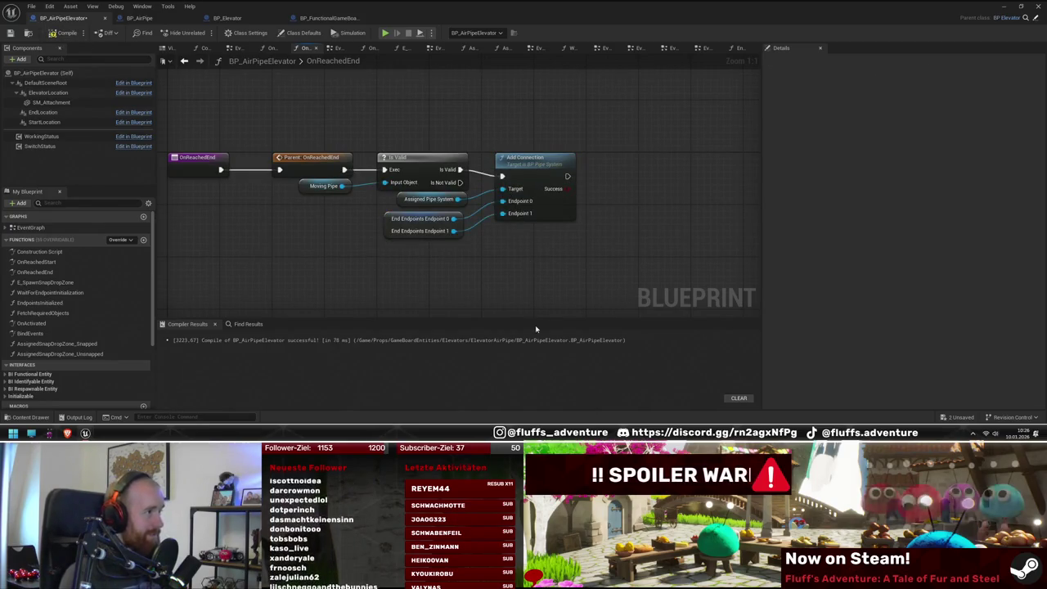
key(F7)
double_click(481, 6)
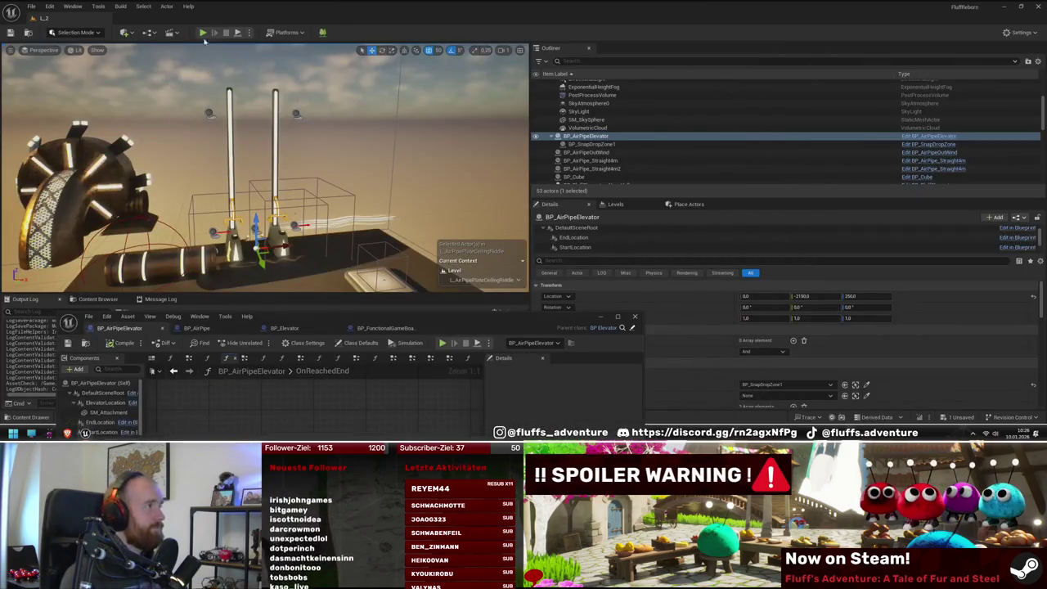
Step: Run and stop a quick simulation, then add a BP_PressurePlate as an input entity
key(alt+s)
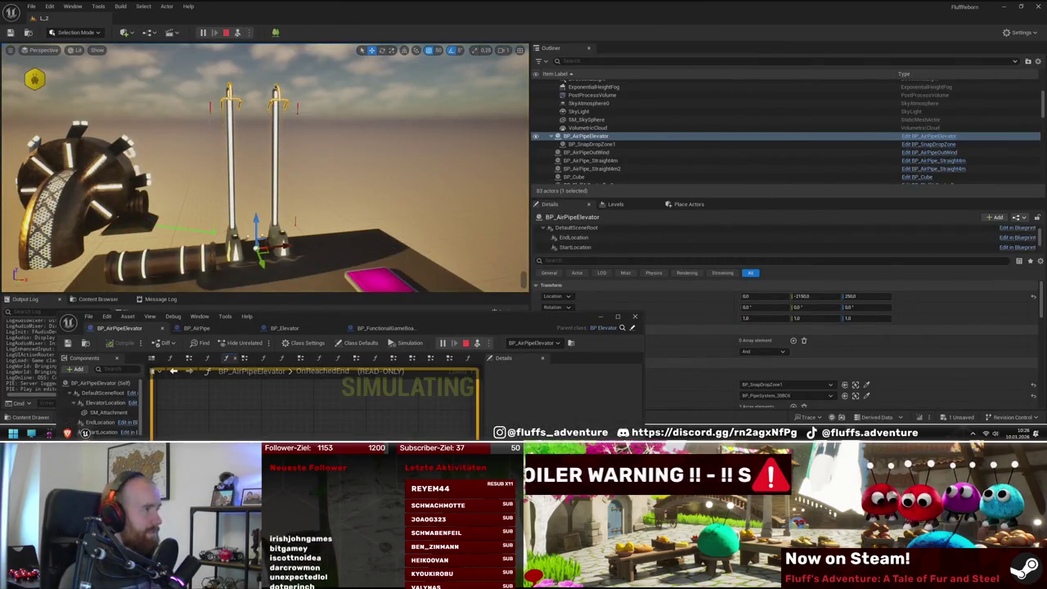
click(226, 33)
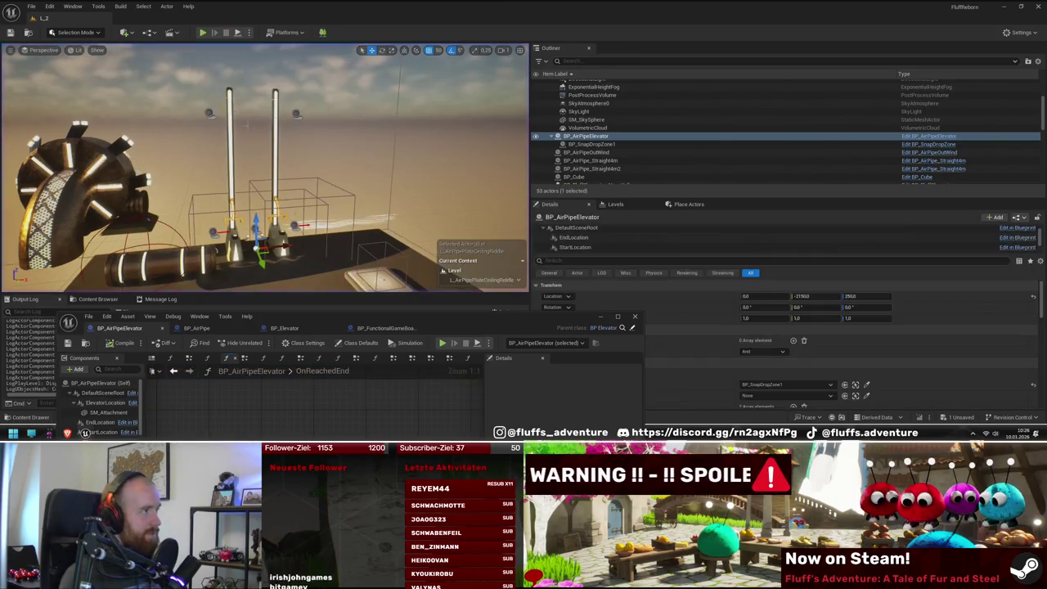
drag(491, 317, 297, 333)
click(794, 342)
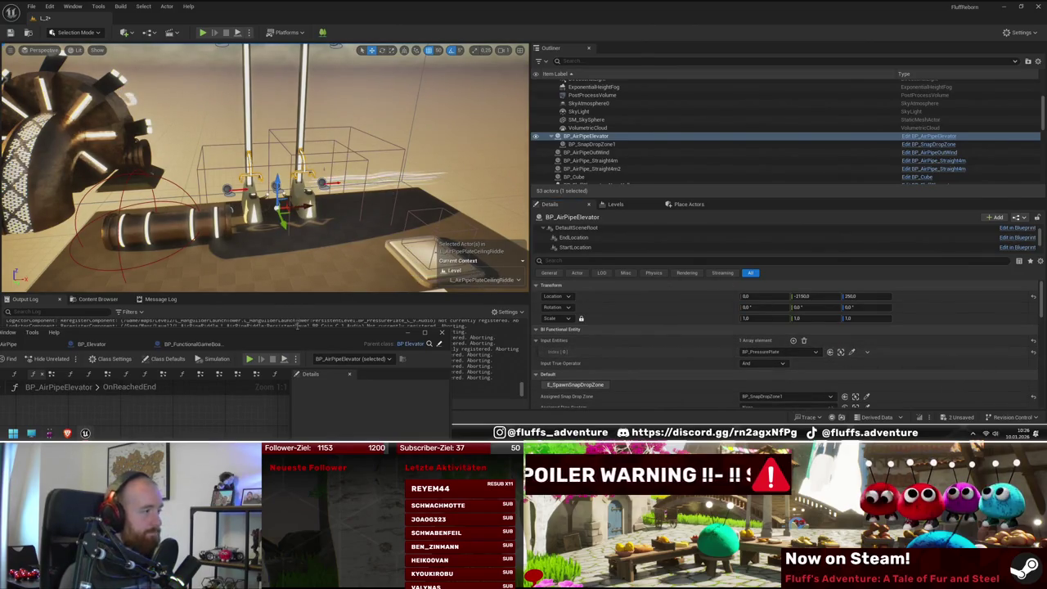
drag(297, 325, 493, 321)
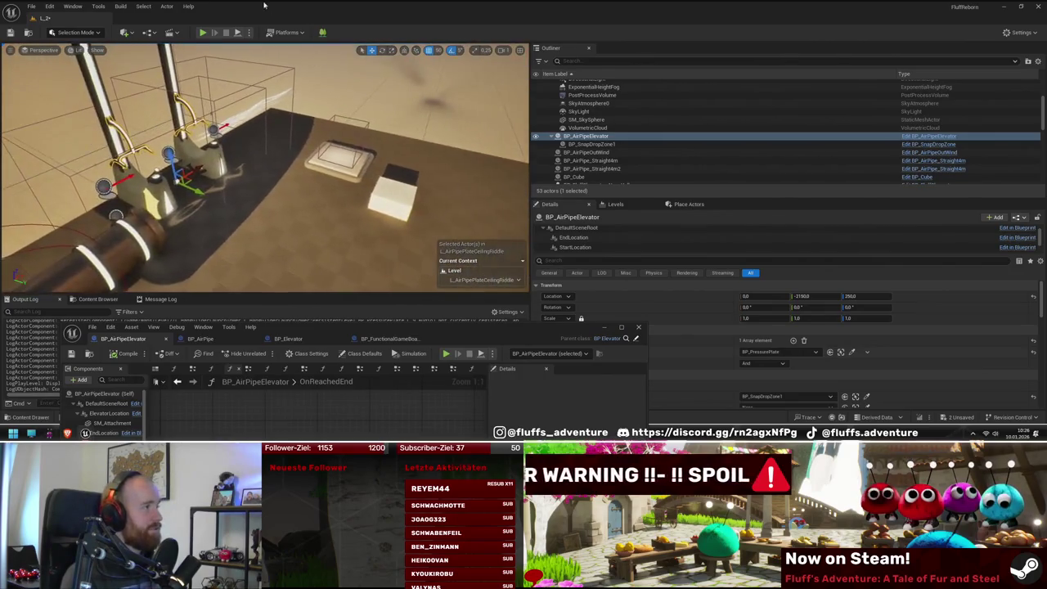
Step: Playtest L_2, frame the air pipe elevator, and show the AirPipes asset folder
click(206, 32)
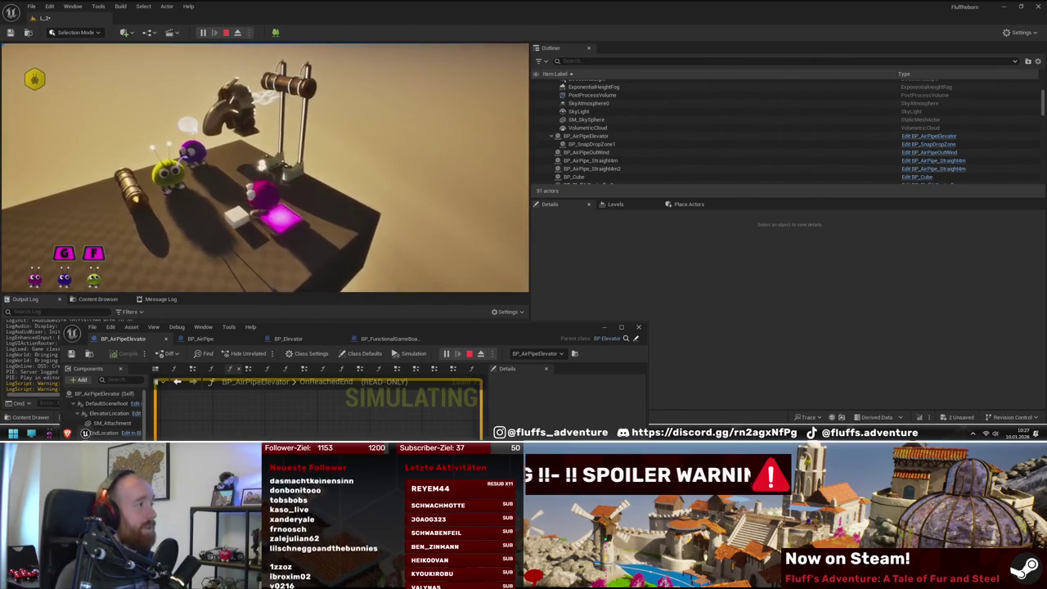
key(Escape)
key(f)
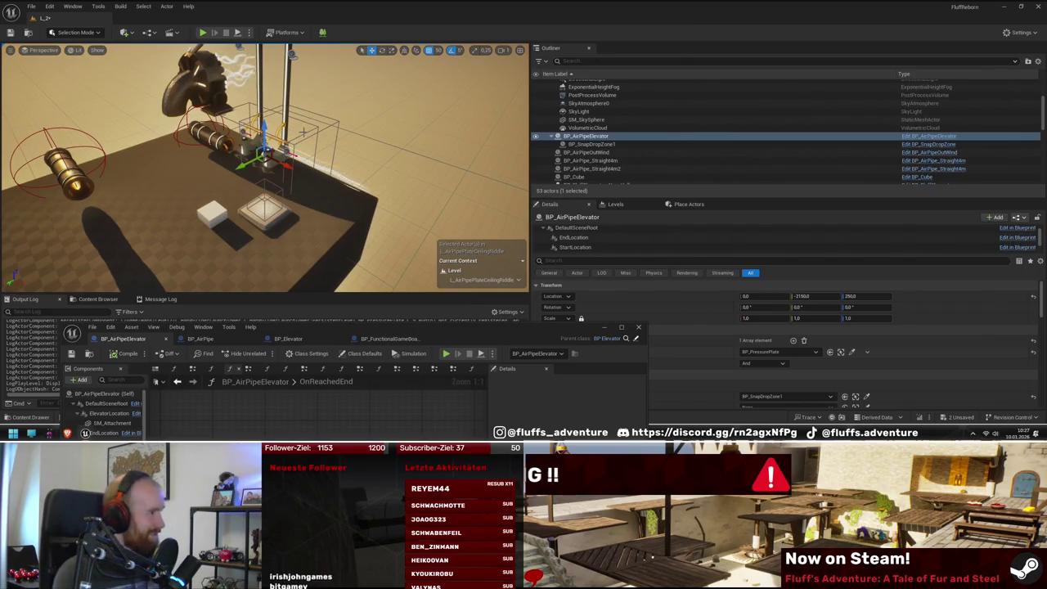
drag(262, 163, 220, 167)
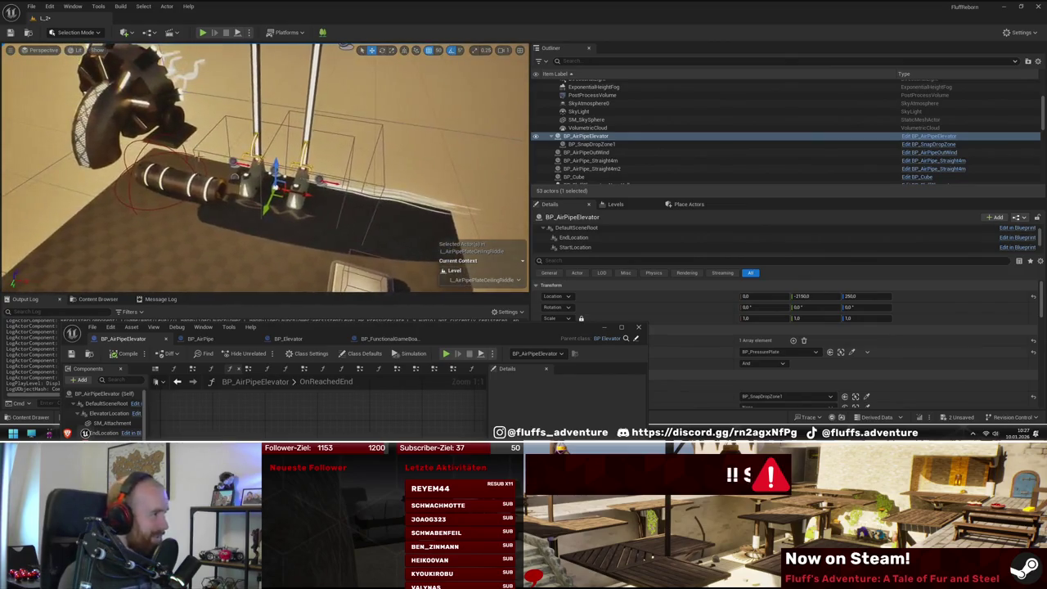
drag(336, 192, 321, 198)
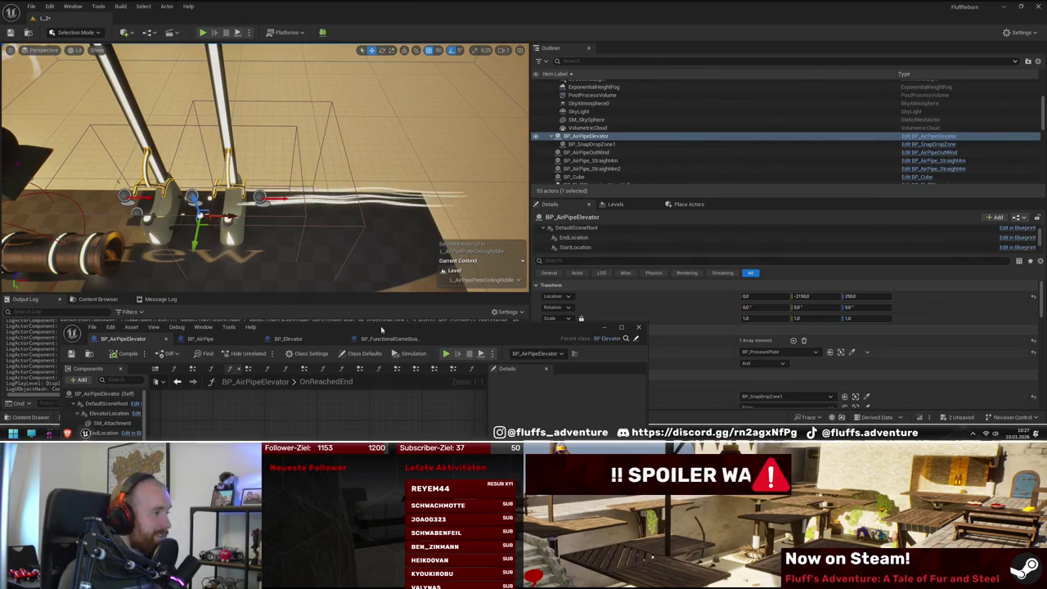
mouse_move(381, 329)
mouse_down()
mouse_move(466, 343)
mouse_move(520, 378)
mouse_up()
click(98, 300)
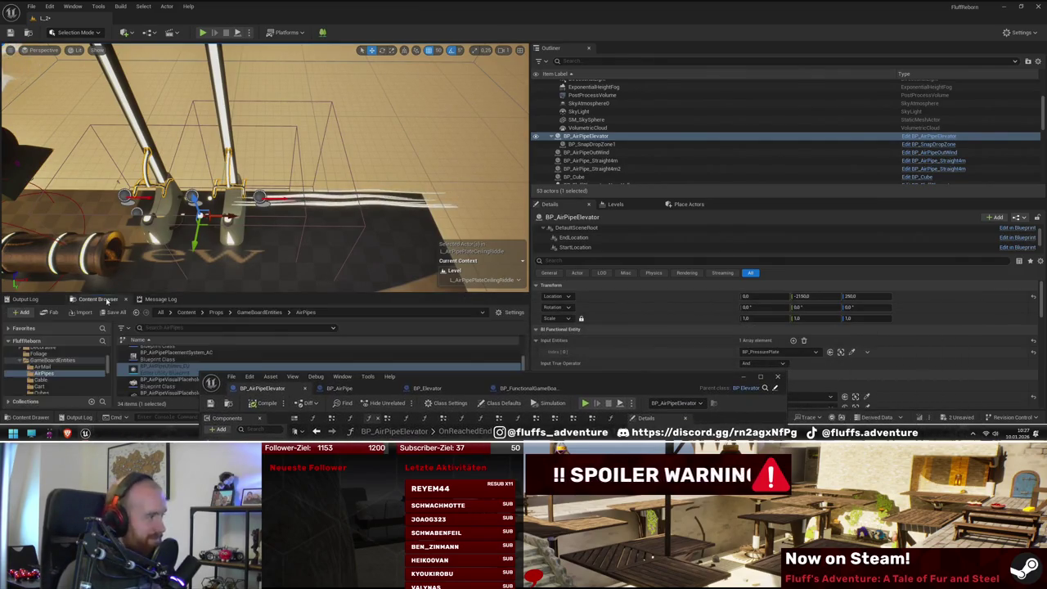
Step: Drag BP_AirPipeConnection into the level at the pipe end beside the elevator stands
drag(368, 174, 368, 174)
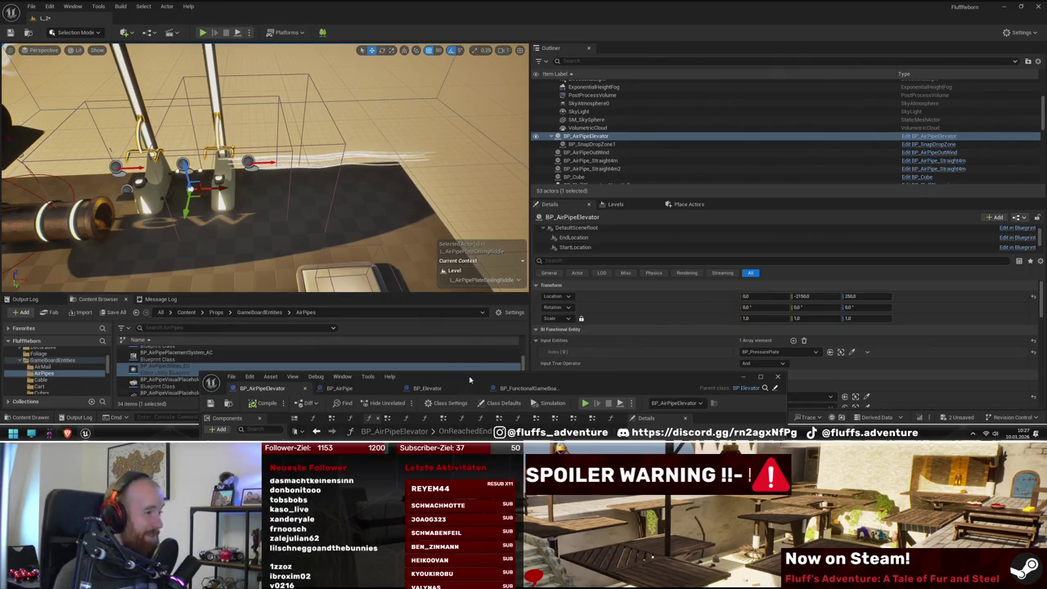
mouse_move(469, 379)
mouse_down()
mouse_move(599, 349)
mouse_move(649, 399)
mouse_up()
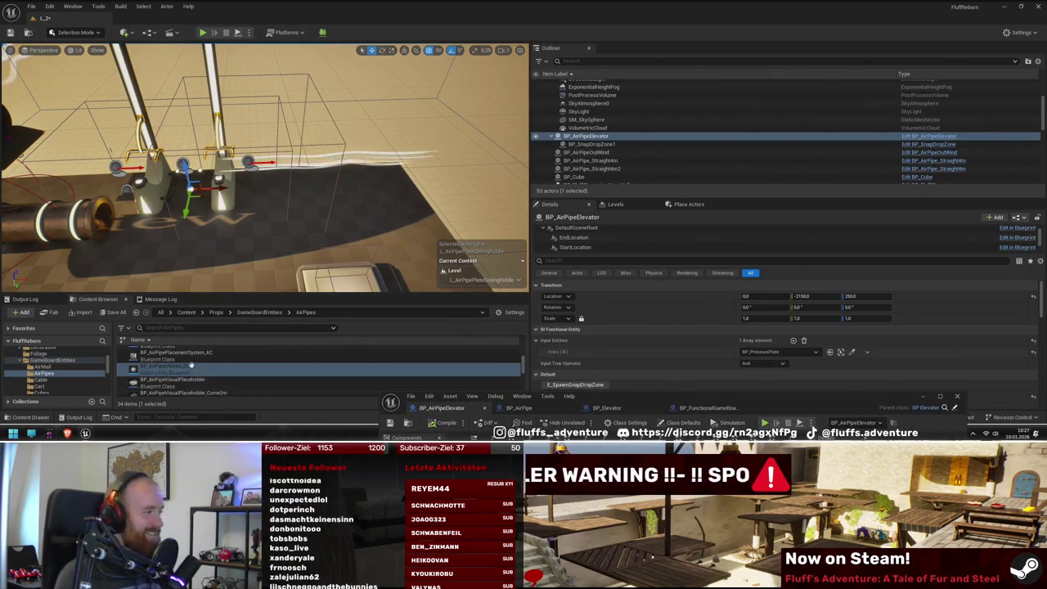
scroll(191, 365, up, 3)
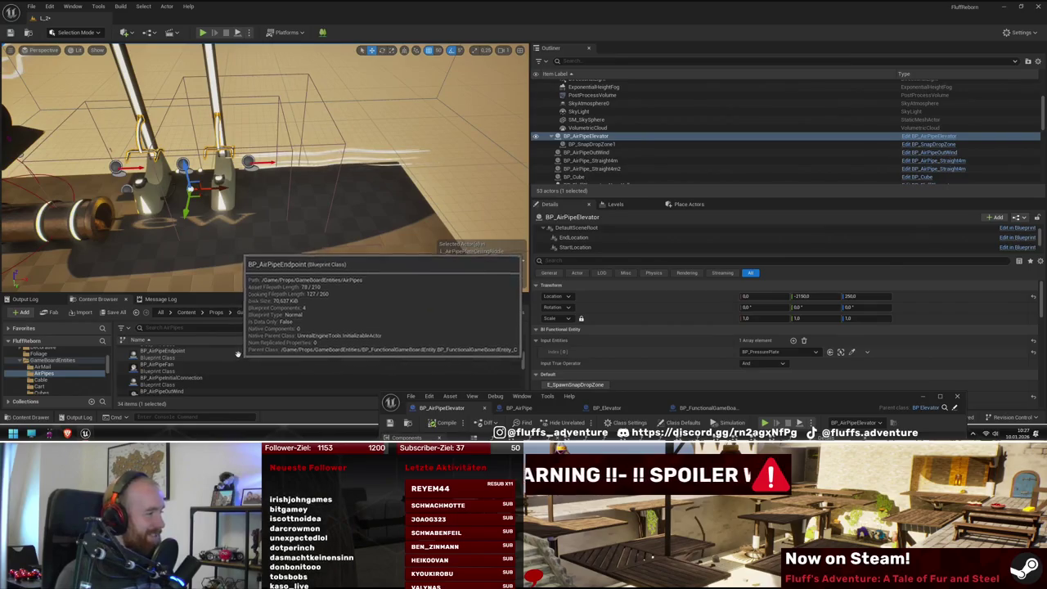
scroll(244, 363, up, 2)
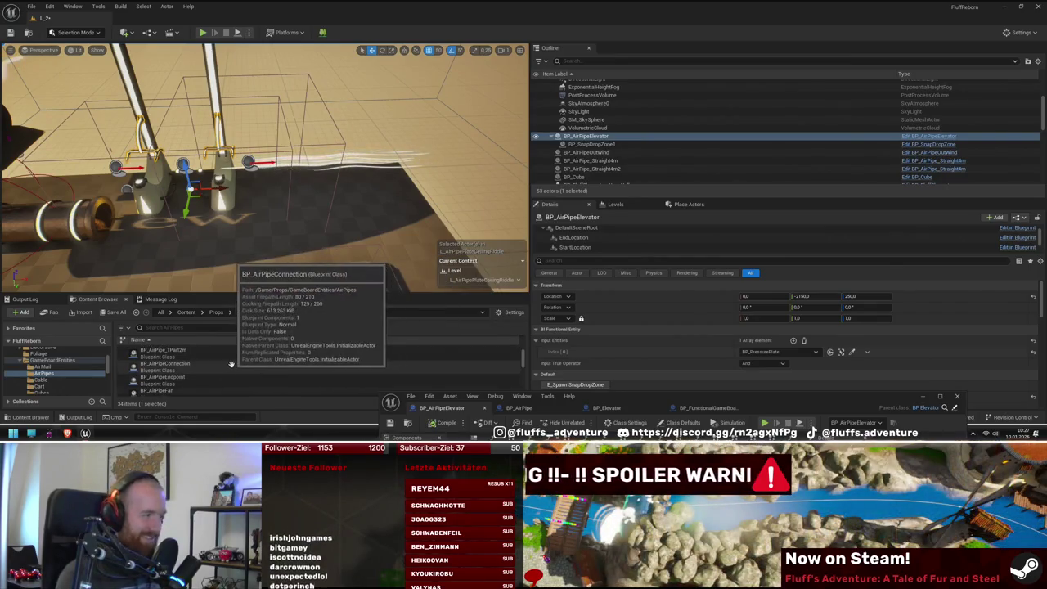
drag(217, 367, 372, 189)
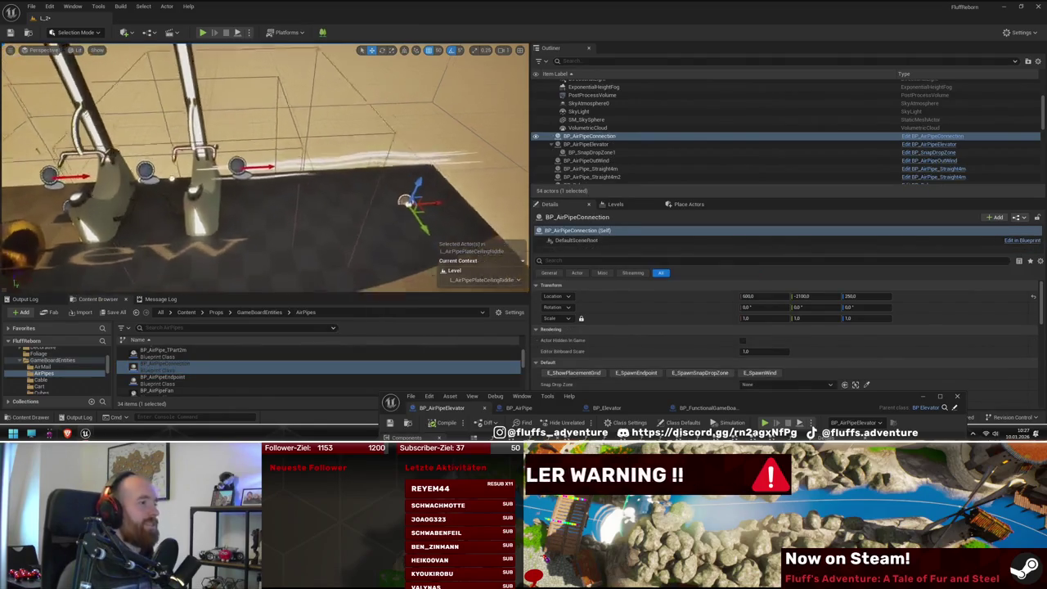
Step: Orbit around the new connection piece and select the wind stream leaving the pipe
mouse_move(220, 191)
mouse_down()
mouse_move(204, 192)
mouse_move(254, 190)
mouse_move(230, 184)
mouse_move(390, 218)
mouse_up()
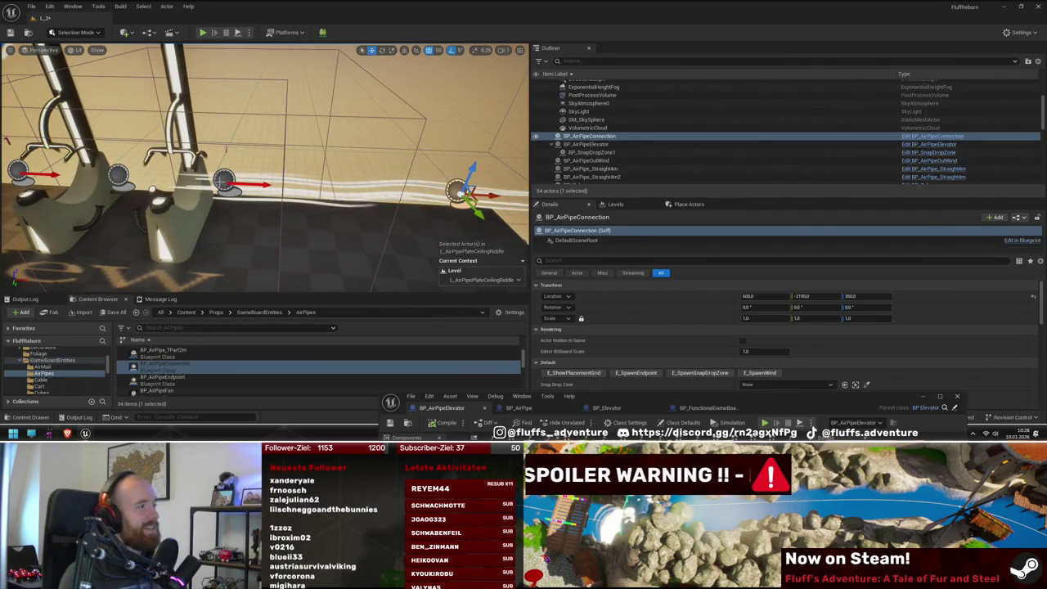
drag(228, 209, 228, 231)
drag(183, 139, 183, 139)
mouse_move(451, 223)
mouse_down()
mouse_move(296, 204)
mouse_move(308, 208)
mouse_up()
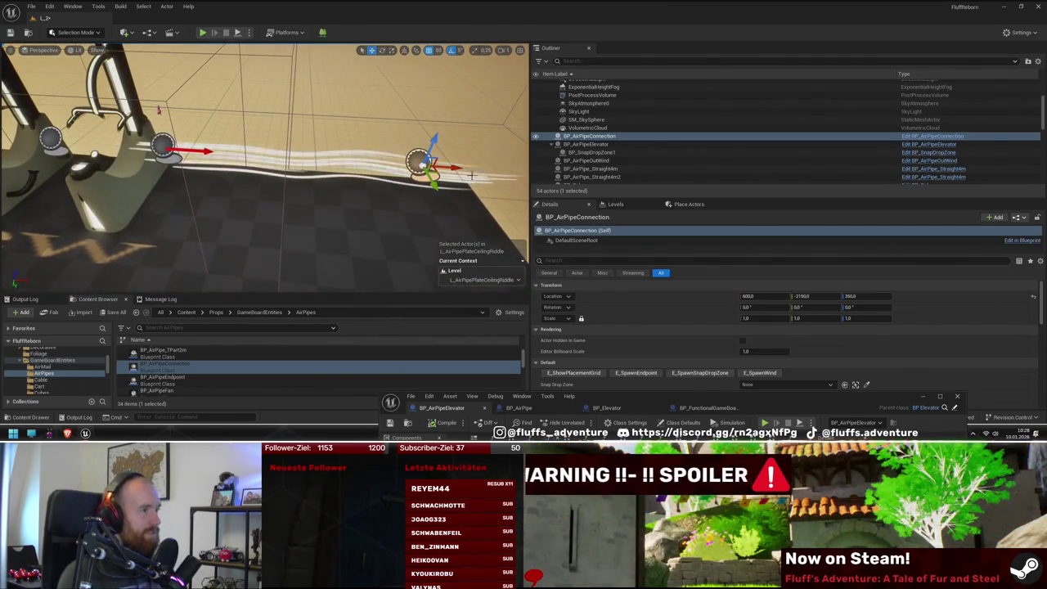
mouse_move(523, 156)
mouse_down()
mouse_move(482, 141)
mouse_move(434, 145)
mouse_move(269, 218)
mouse_up()
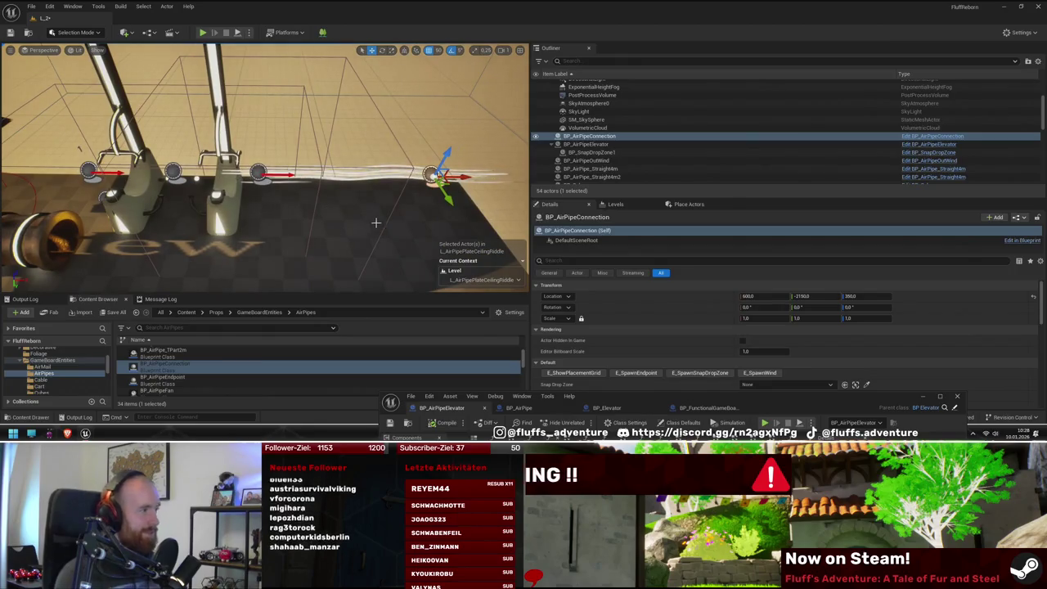
drag(376, 221, 376, 191)
drag(310, 208, 336, 208)
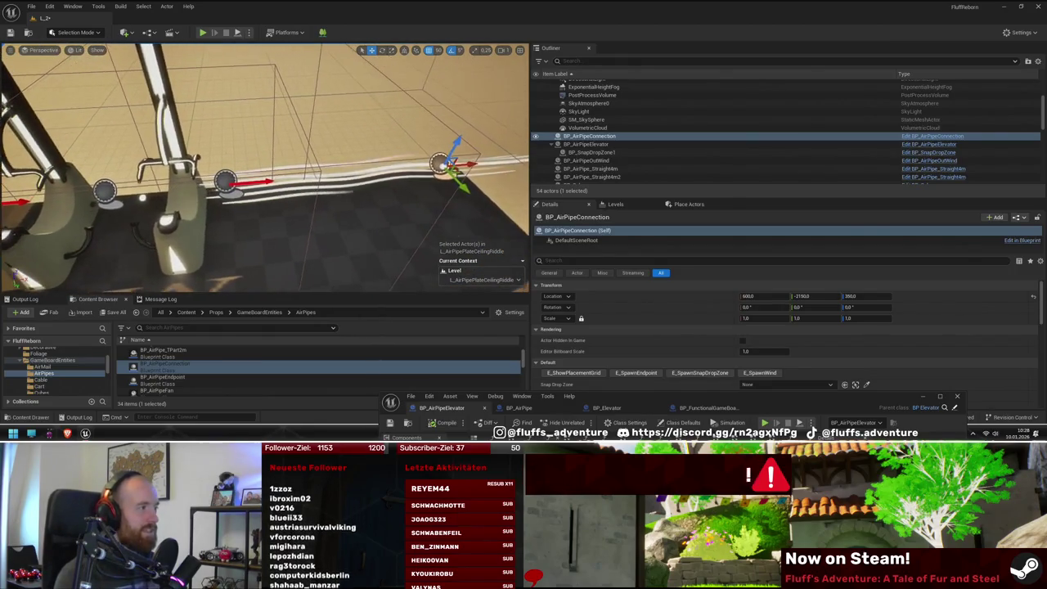
mouse_move(497, 166)
mouse_down()
mouse_move(500, 154)
mouse_move(500, 177)
mouse_up()
click(313, 192)
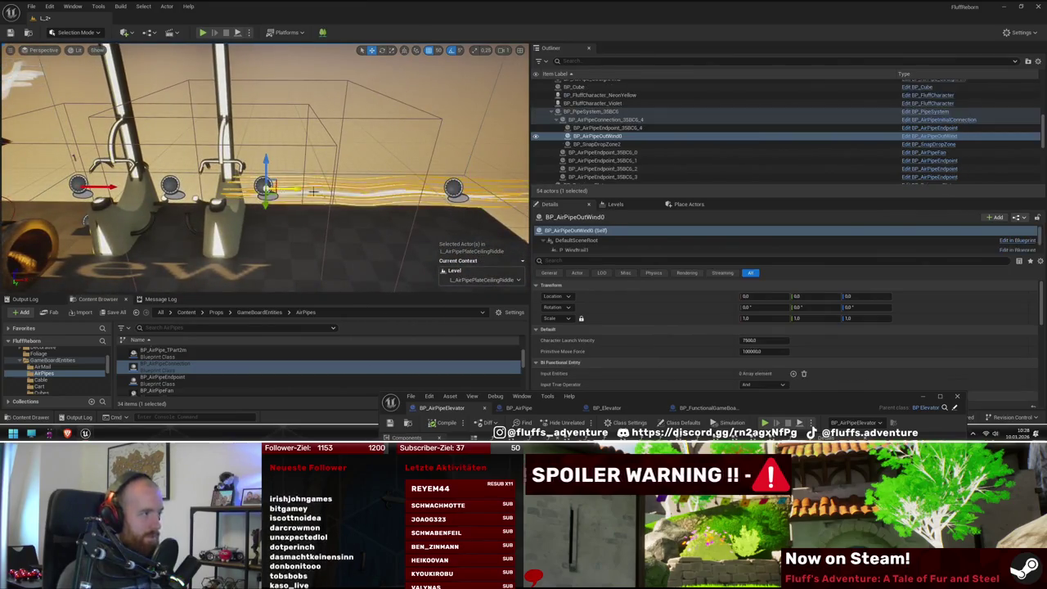
Step: Frame BP_SnapDropZone2 around the pipe stands, compare it with BP_SnapDropZone1, then reselect it
click(605, 145)
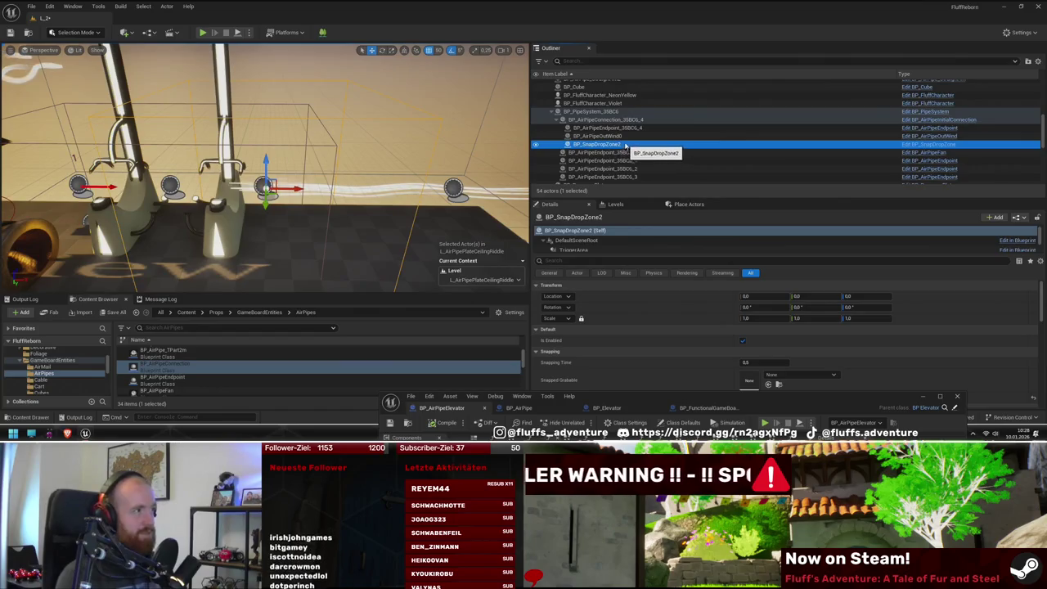
double_click(625, 145)
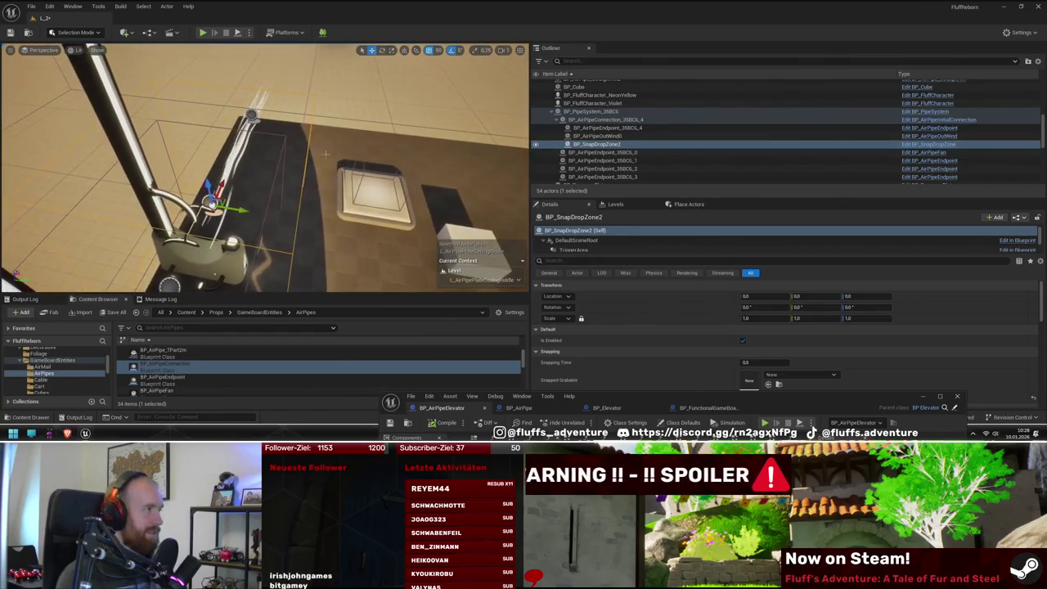
drag(325, 153, 344, 162)
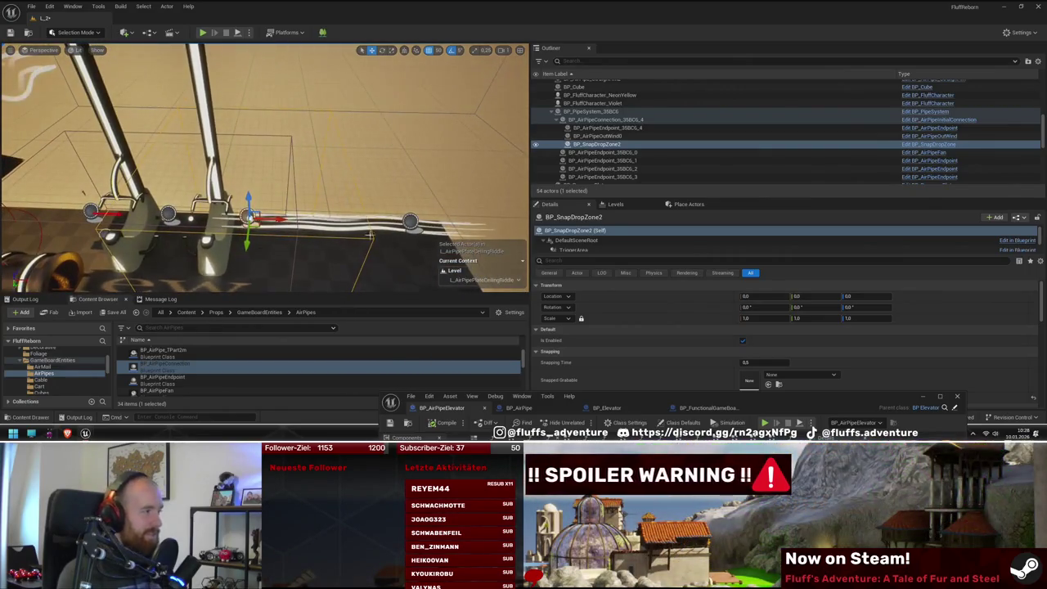
drag(370, 234, 369, 234)
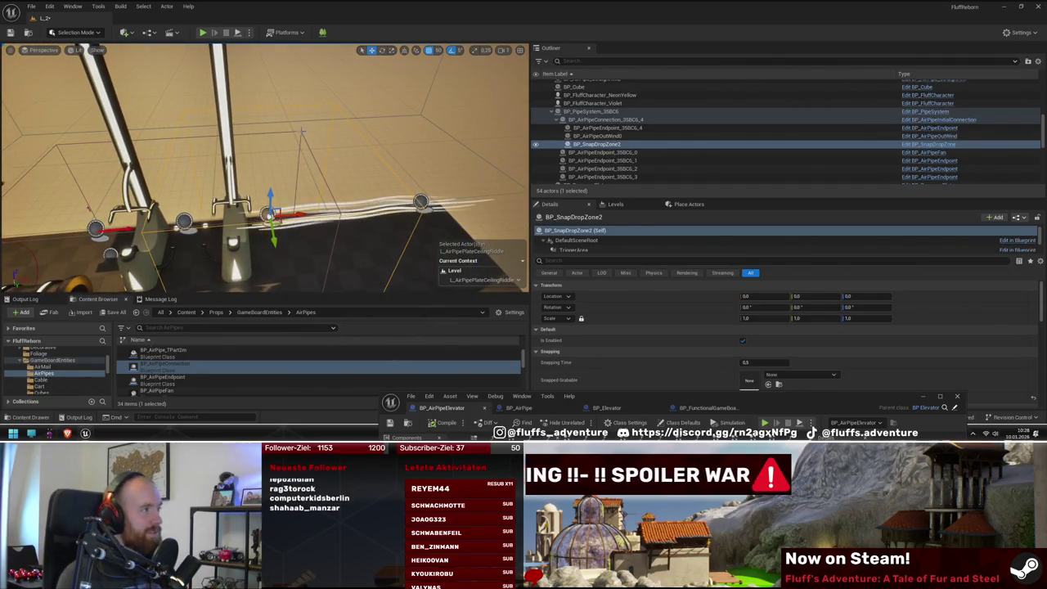
click(301, 131)
click(359, 131)
drag(341, 143, 352, 145)
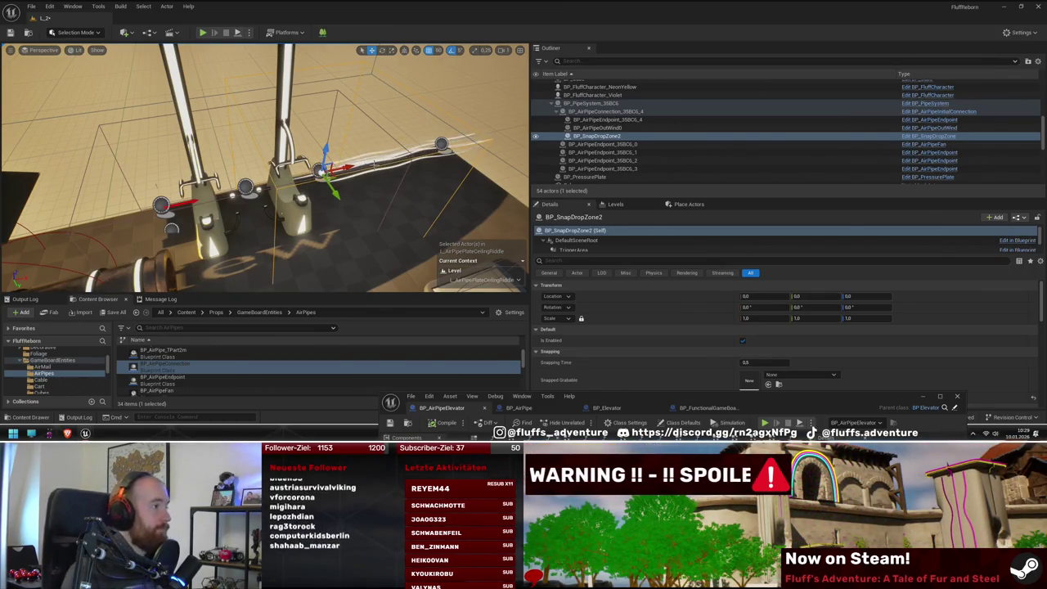
Step: Fly the camera to the pipe stands and select BP_AirPipeConnection at 600, -2190, 350
key(w)
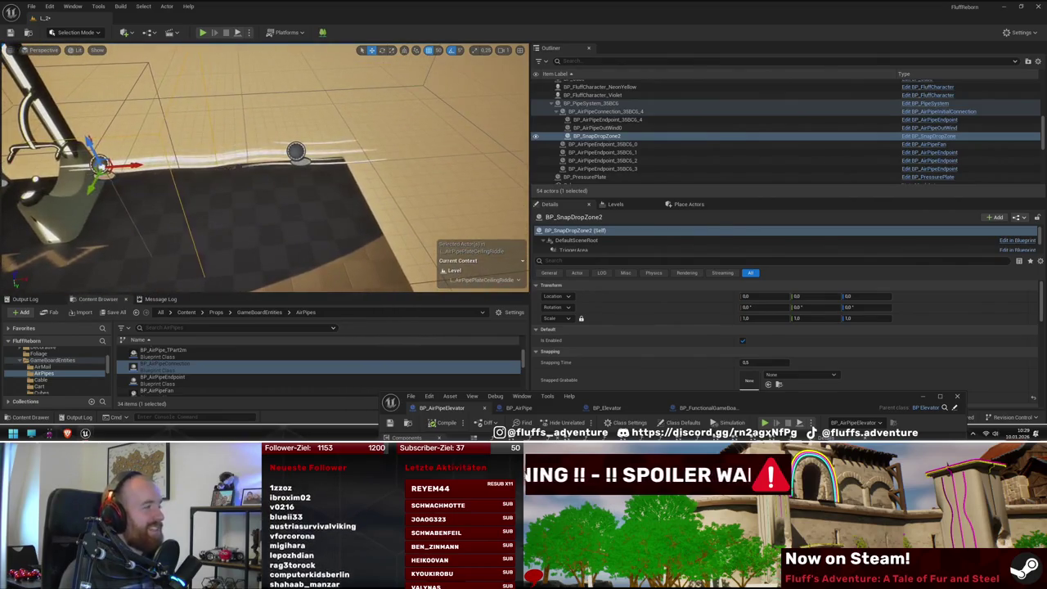
key(s)
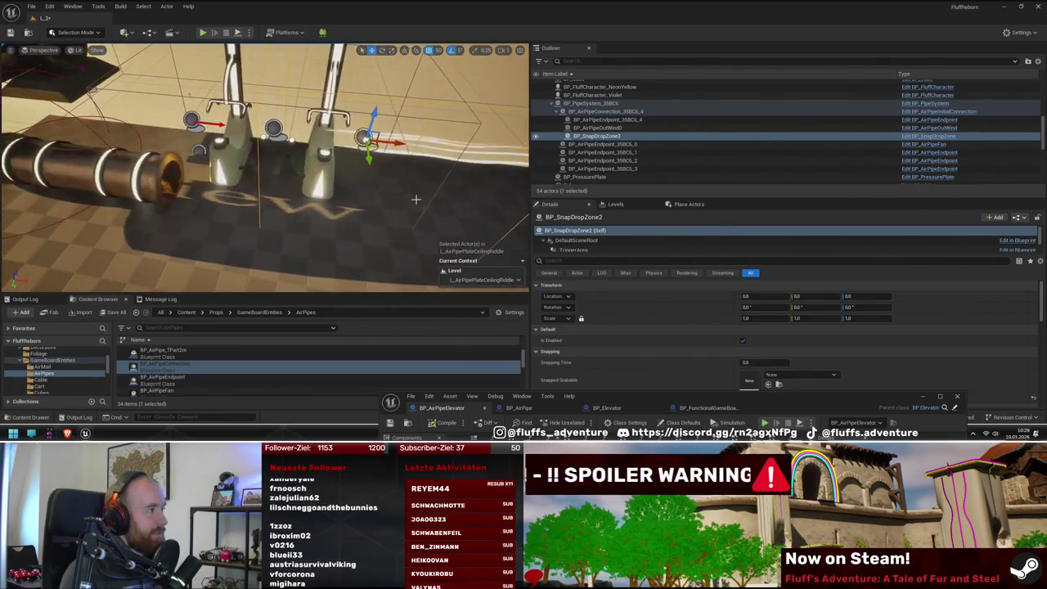
key(w)
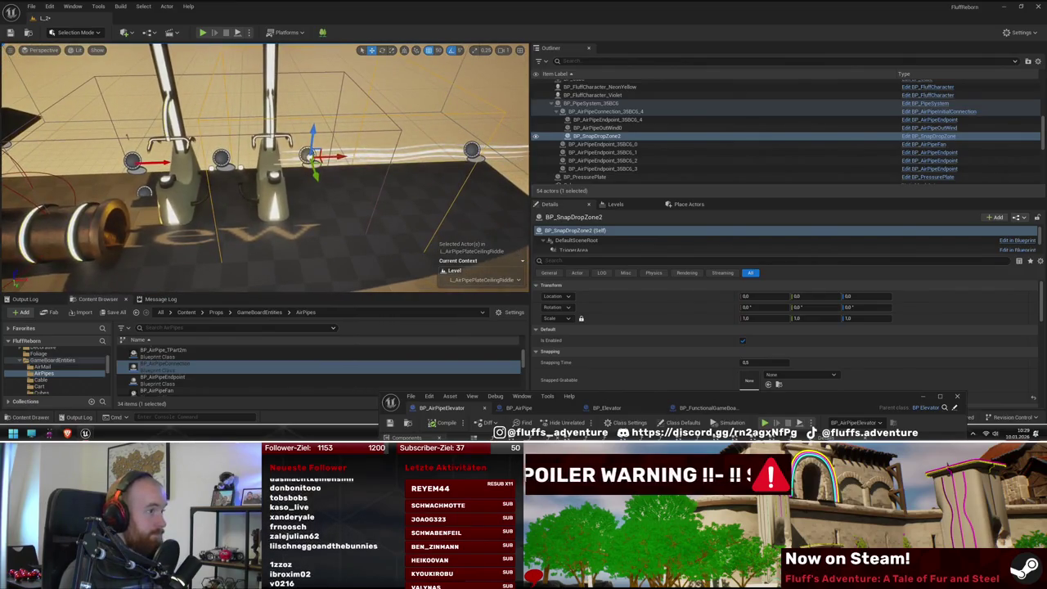
key(w)
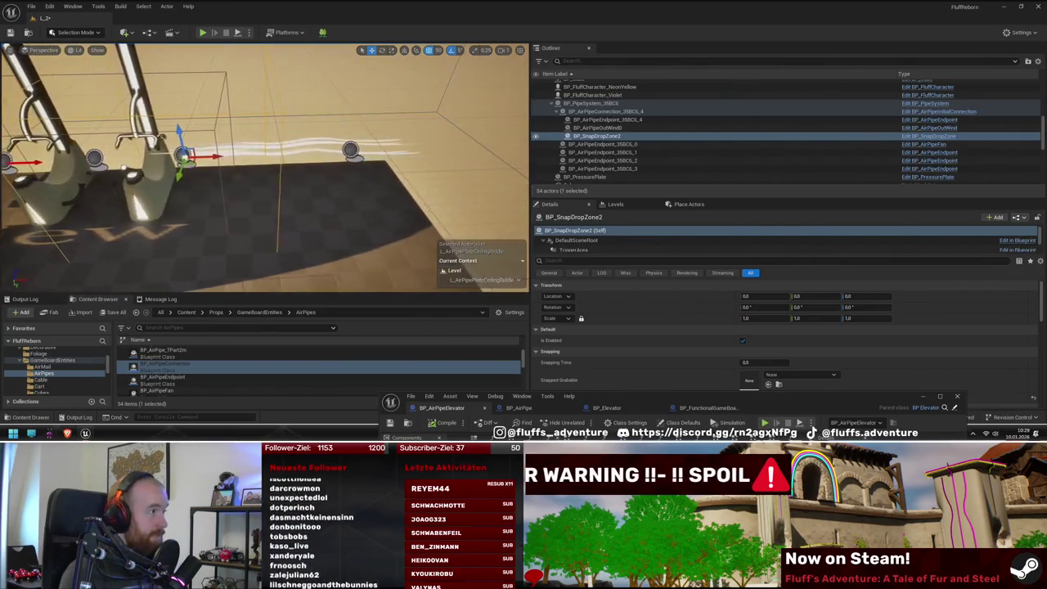
key(d)
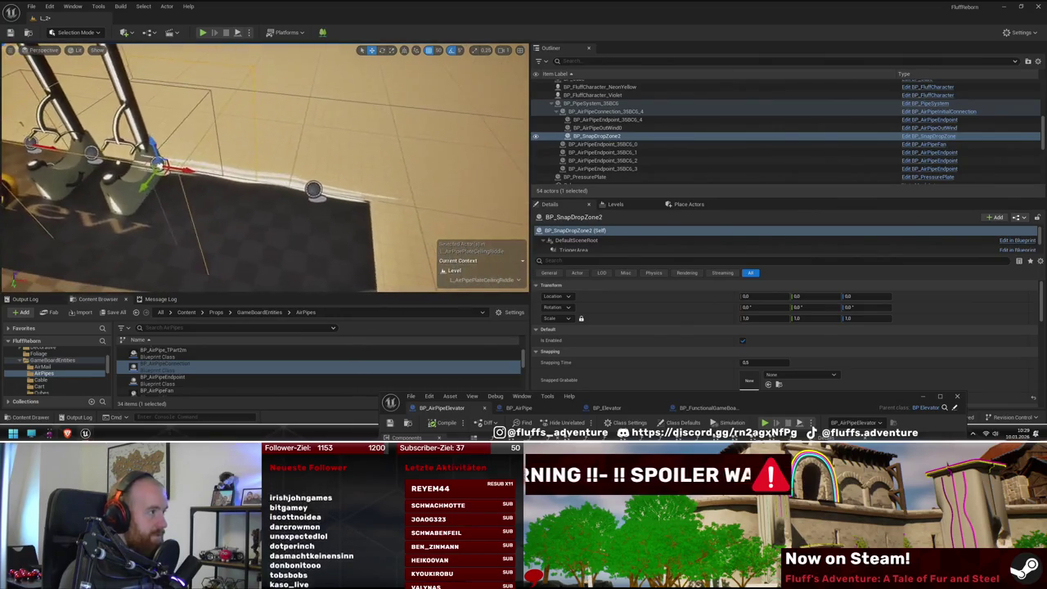
key(s)
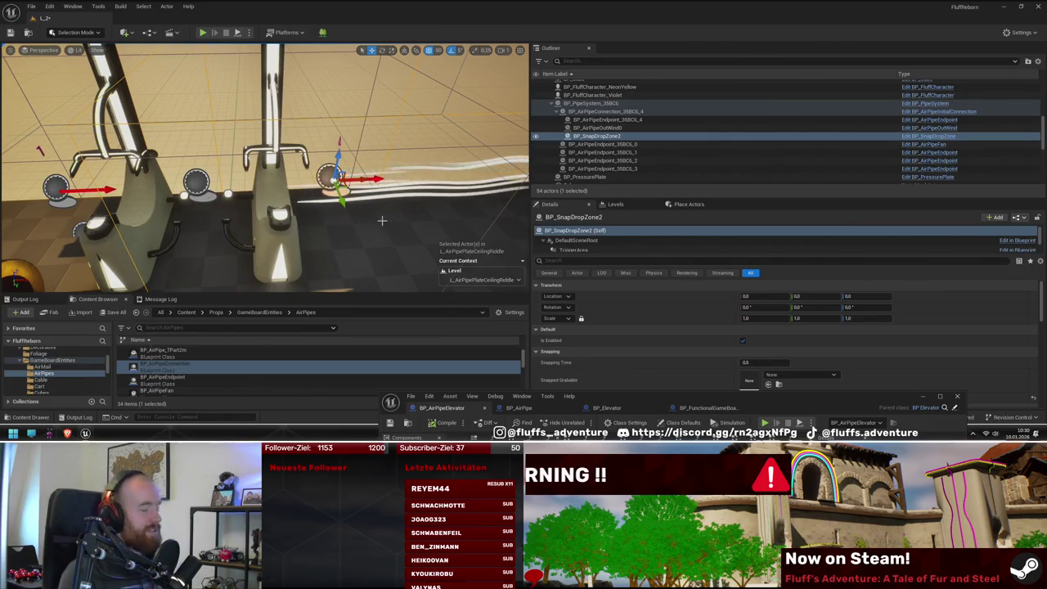
key(w)
key(d)
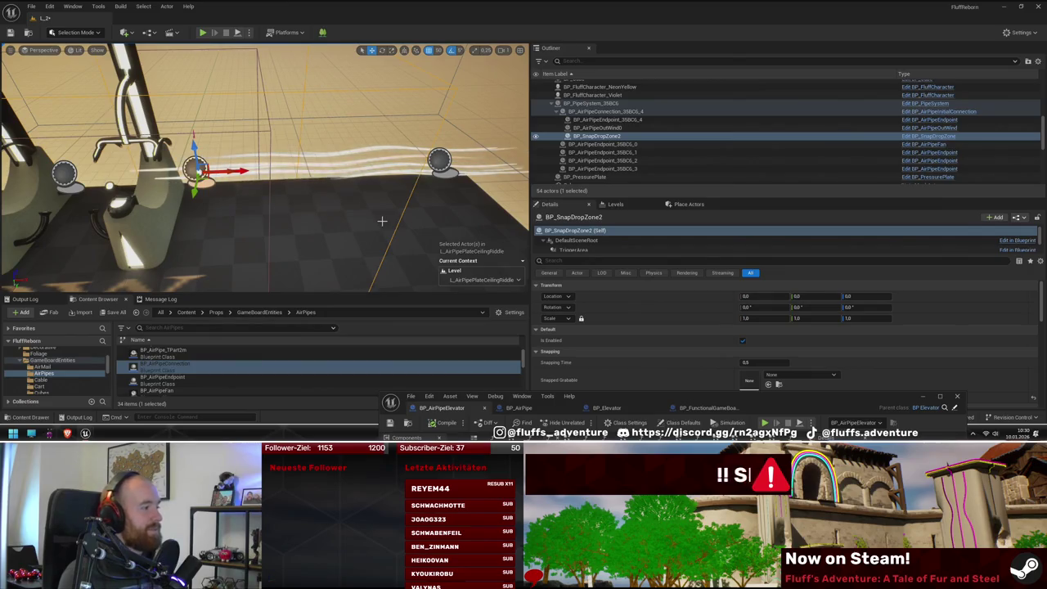
key(a)
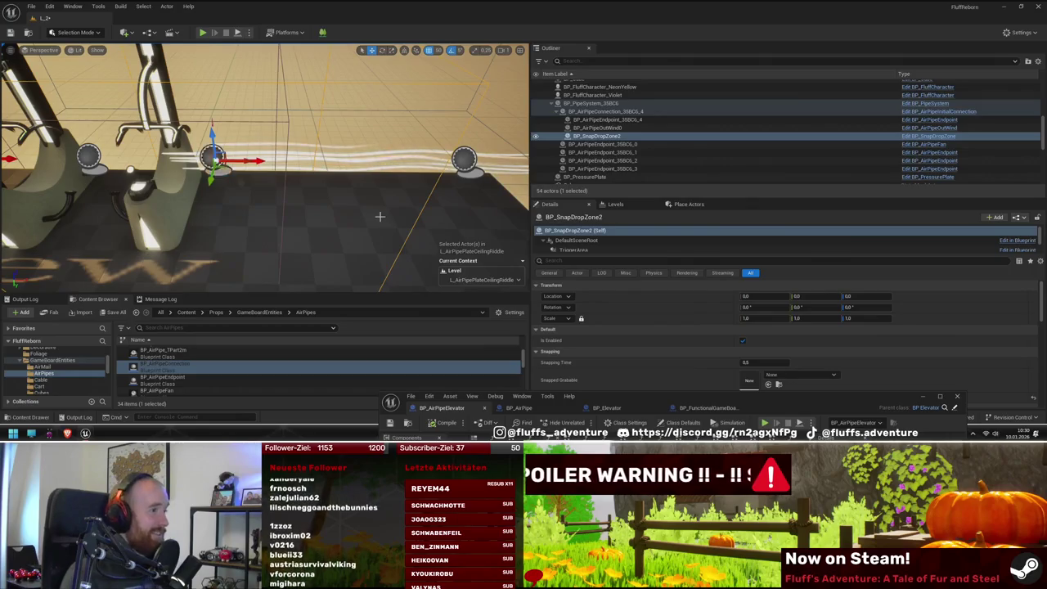
key(a)
key(s)
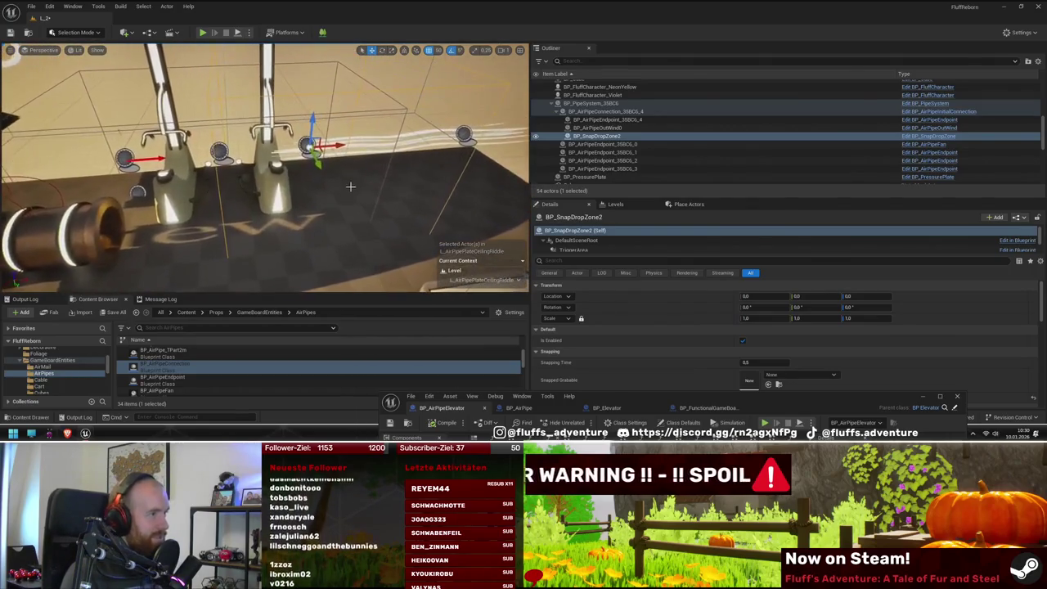
key(w)
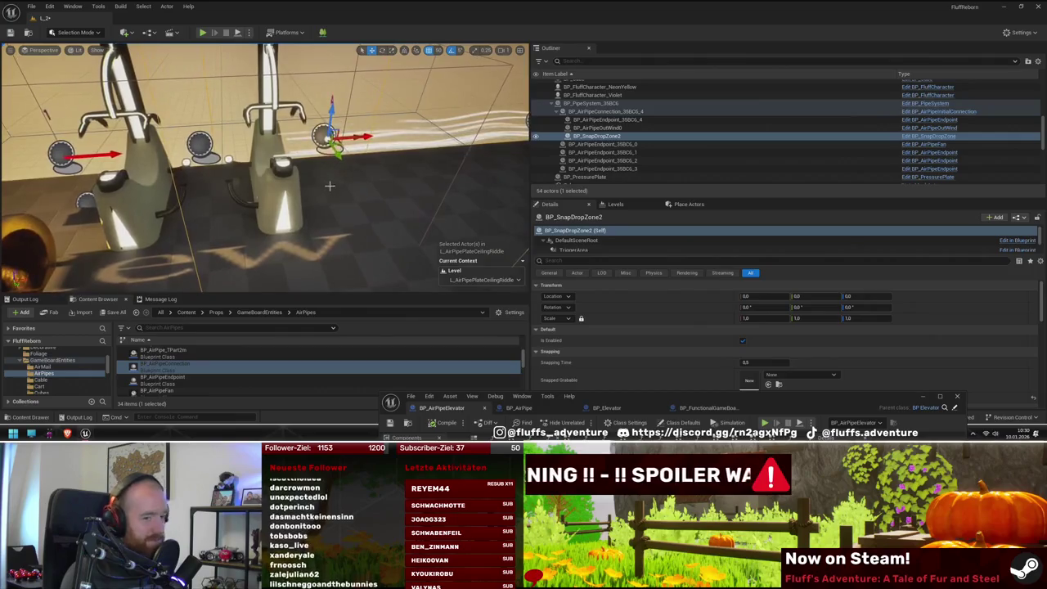
key(d)
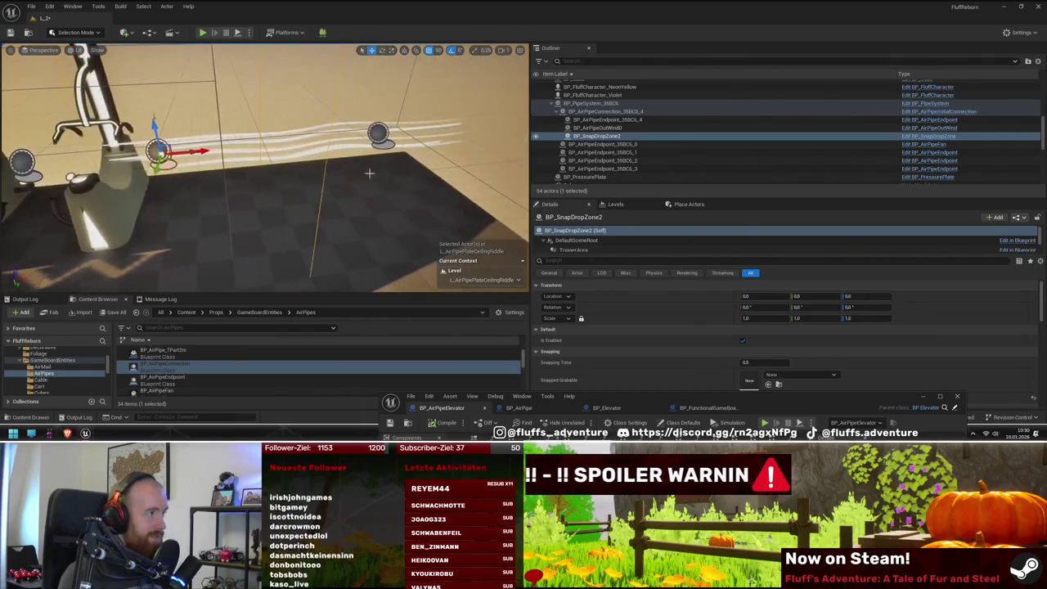
click(377, 134)
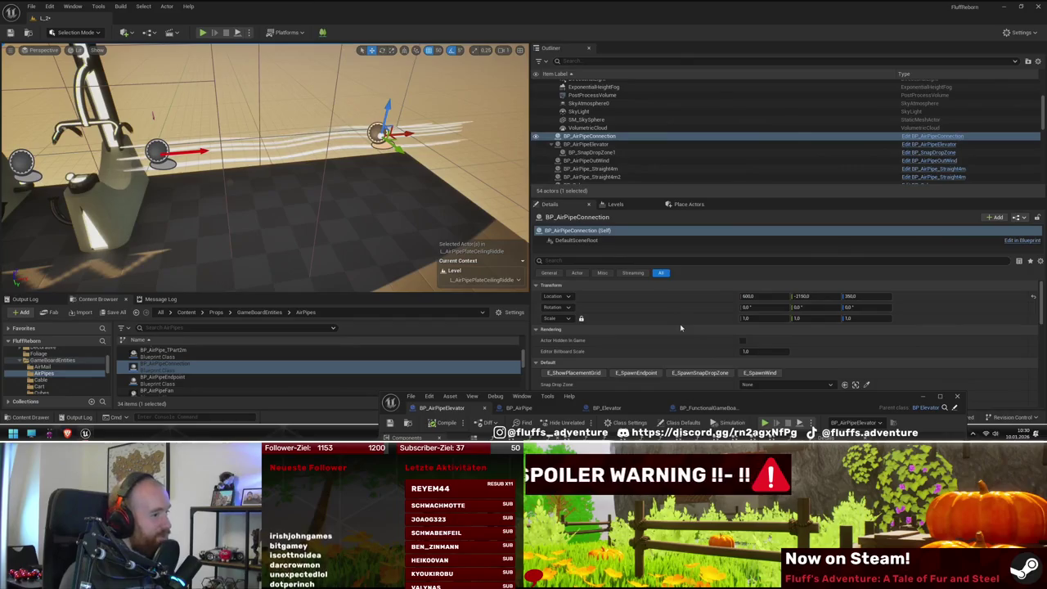
Step: Attach BP_AirPipeConnection to BP_PipeSystem_35BC6 via Attach To, then select the pipe system
key(e)
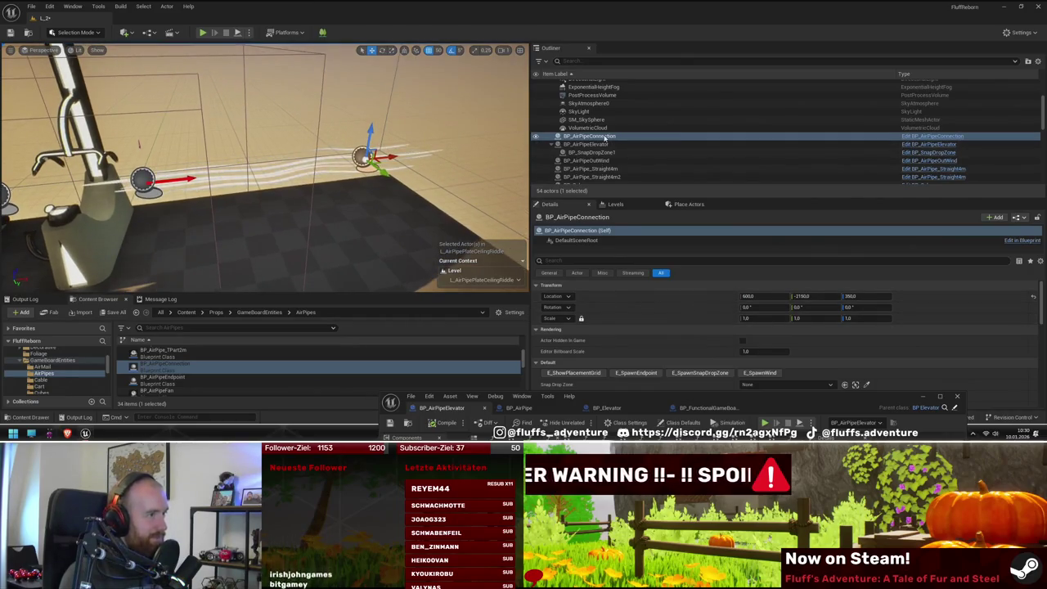
right_click(608, 137)
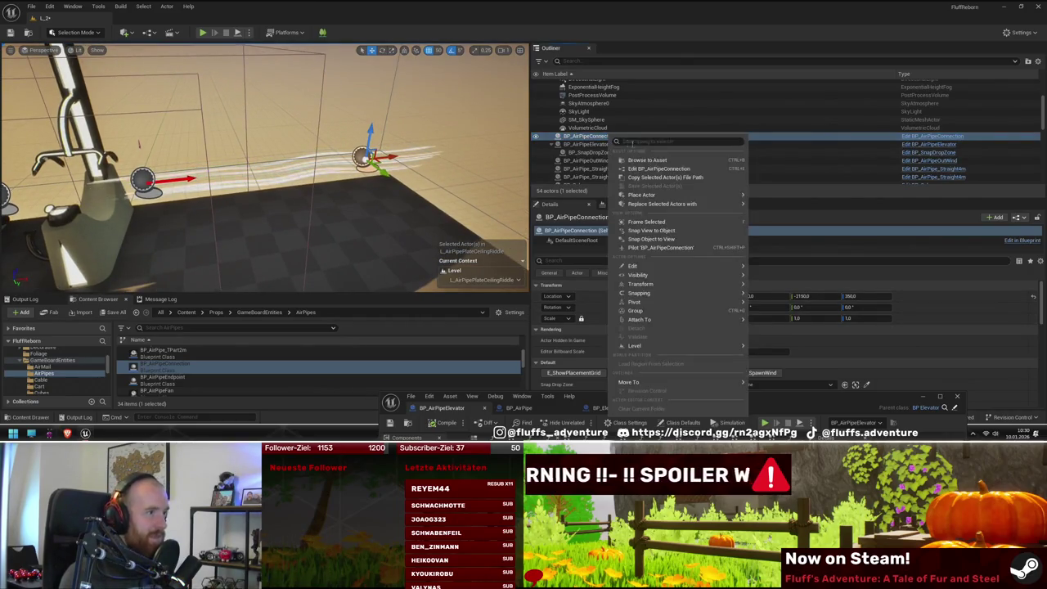
mouse_move(651, 382)
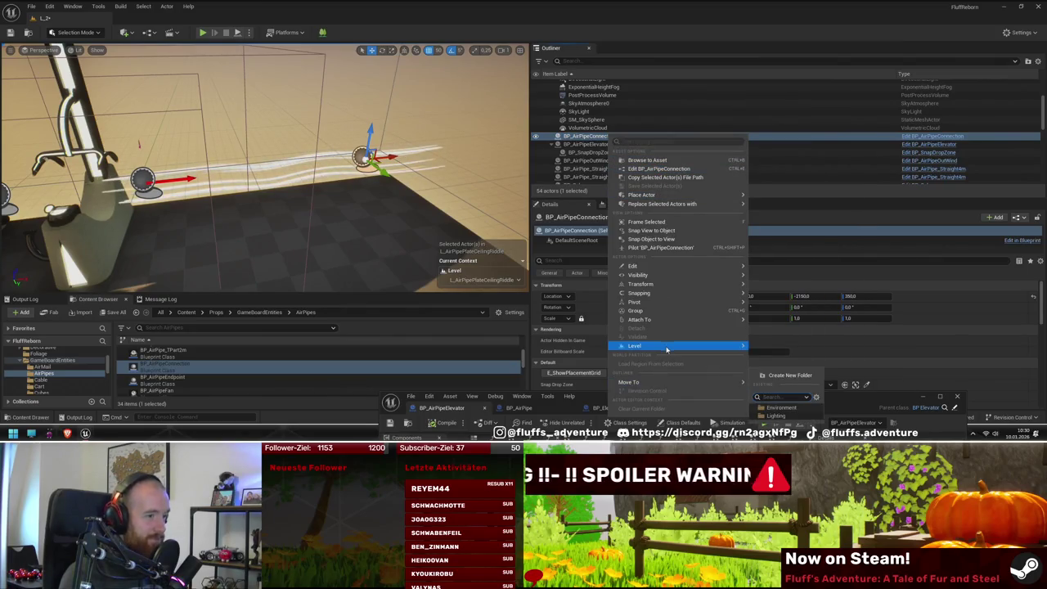
mouse_move(677, 321)
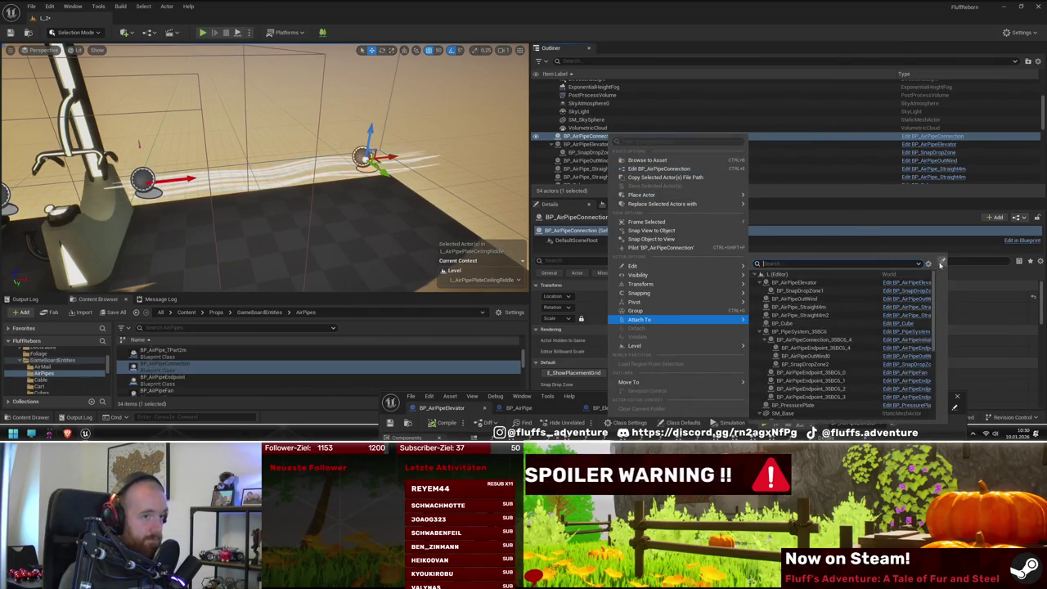
click(940, 264)
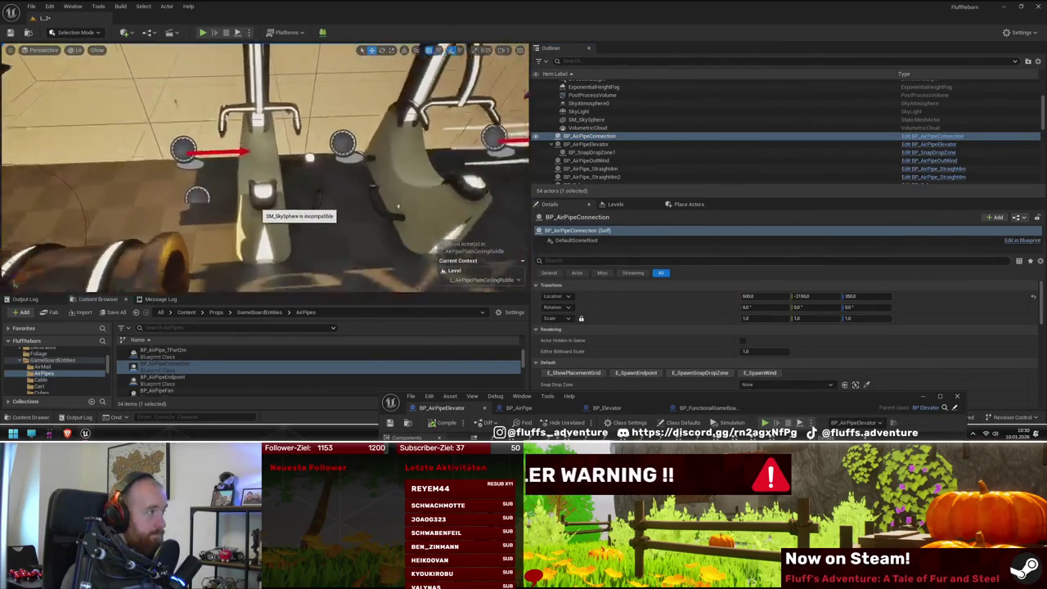
click(196, 199)
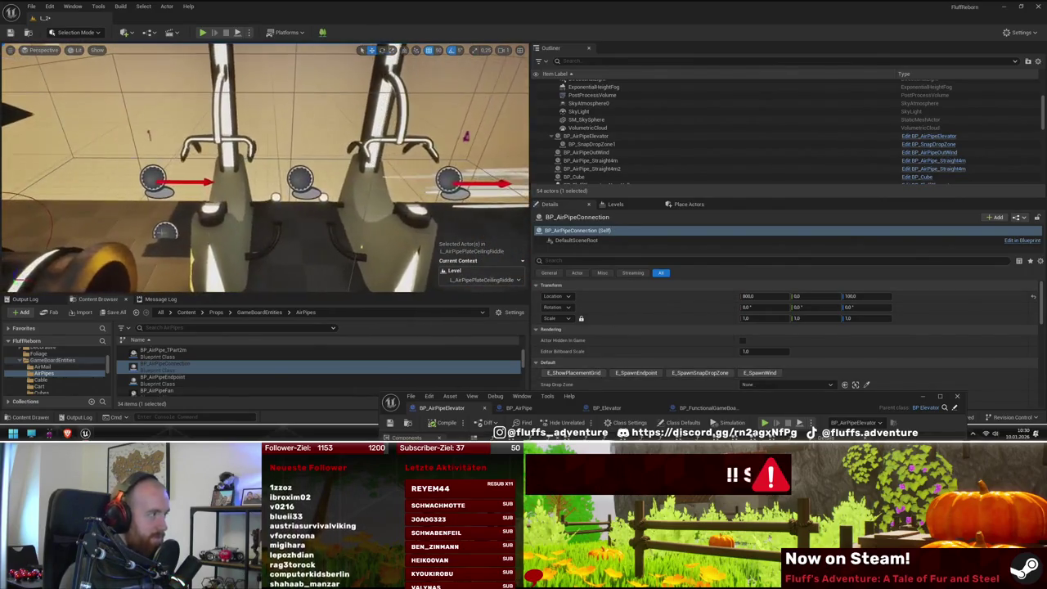
scroll(671, 131, down, 3)
click(671, 136)
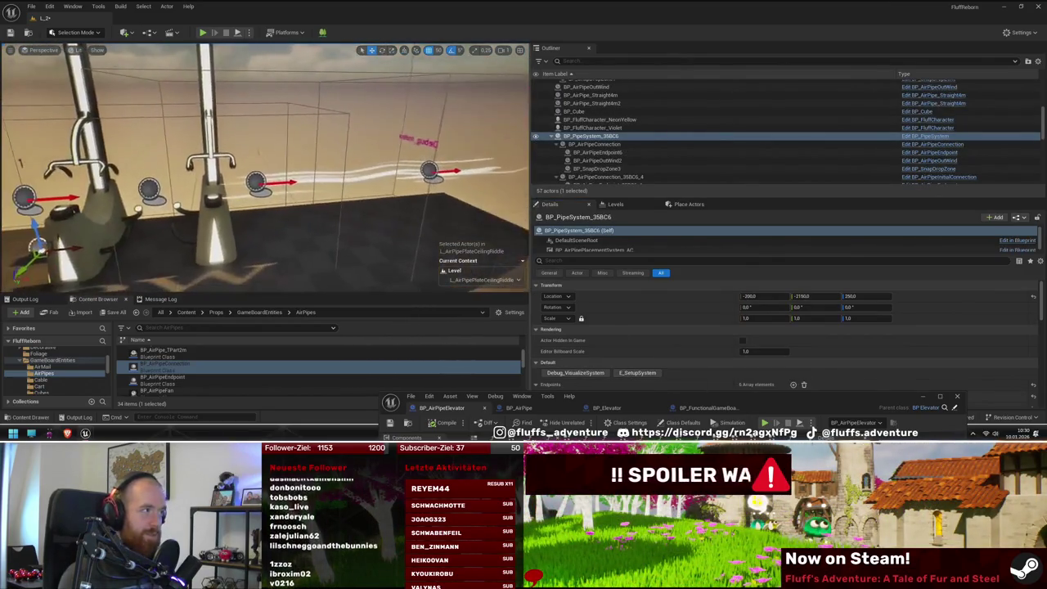
Step: Select the BP_AirPipeUtilities_EU asset and move the elevator Blueprint window aside
scroll(209, 359, down, 3)
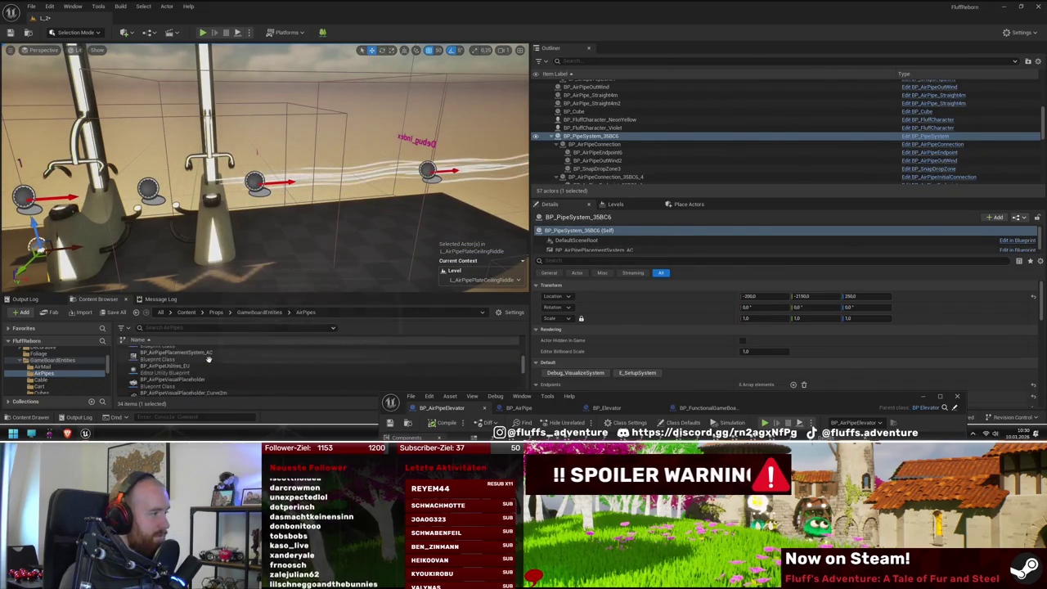
right_click(208, 368)
click(246, 187)
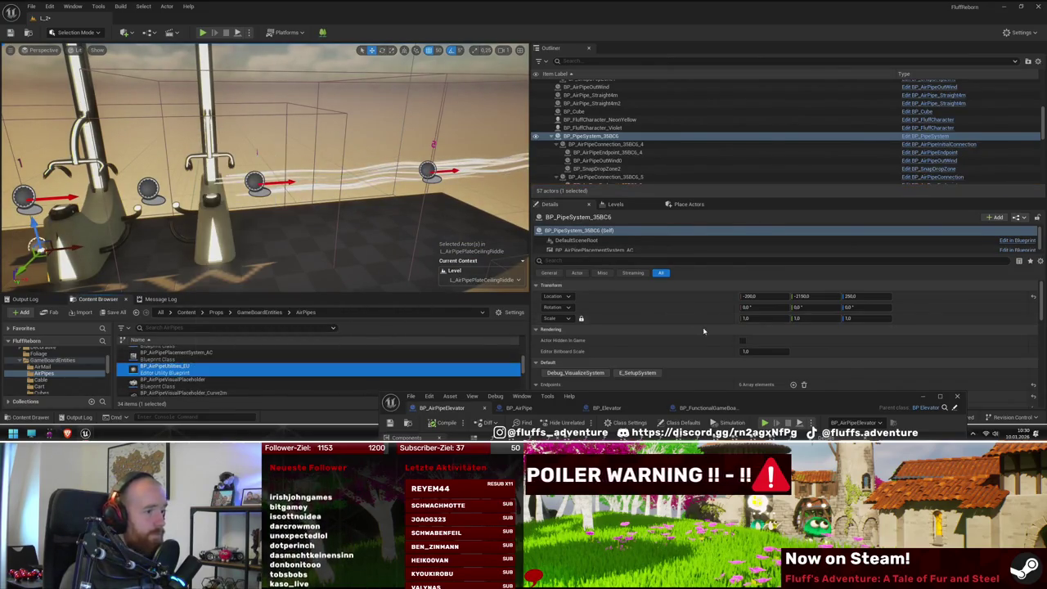
drag(753, 404, 255, 388)
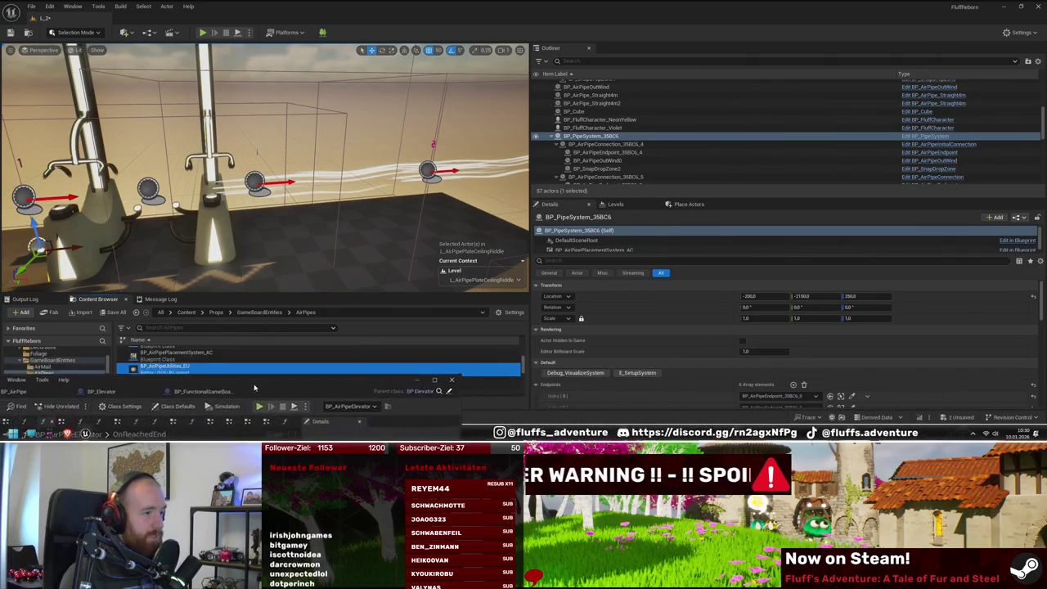
Step: Check BP_SnapDropZone2 and BP_AirPipeConnection_35BC6_4, then start a playtest of level L_2
scroll(785, 343, down, 2)
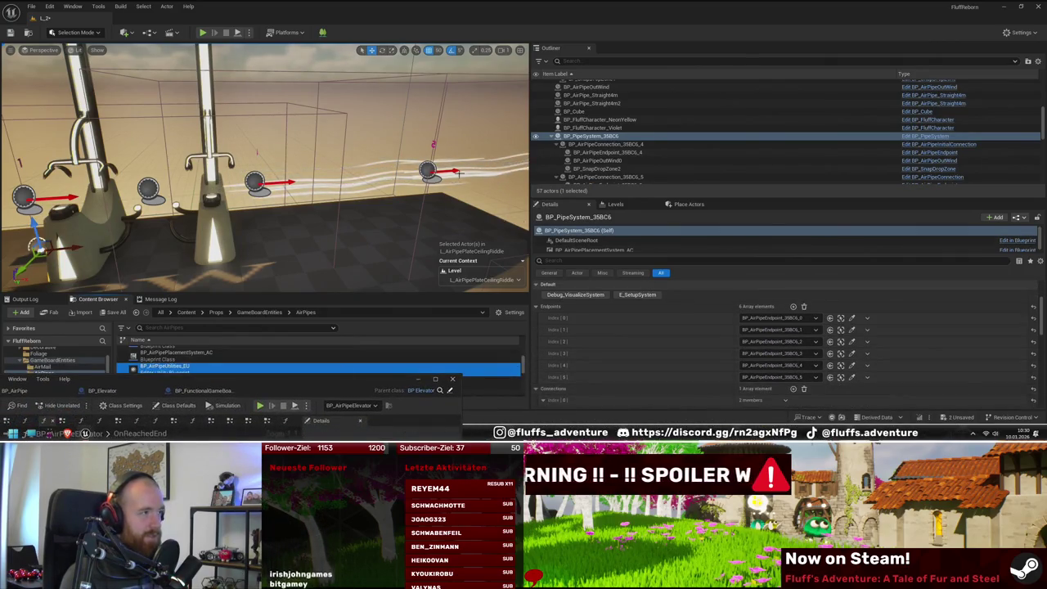
click(296, 147)
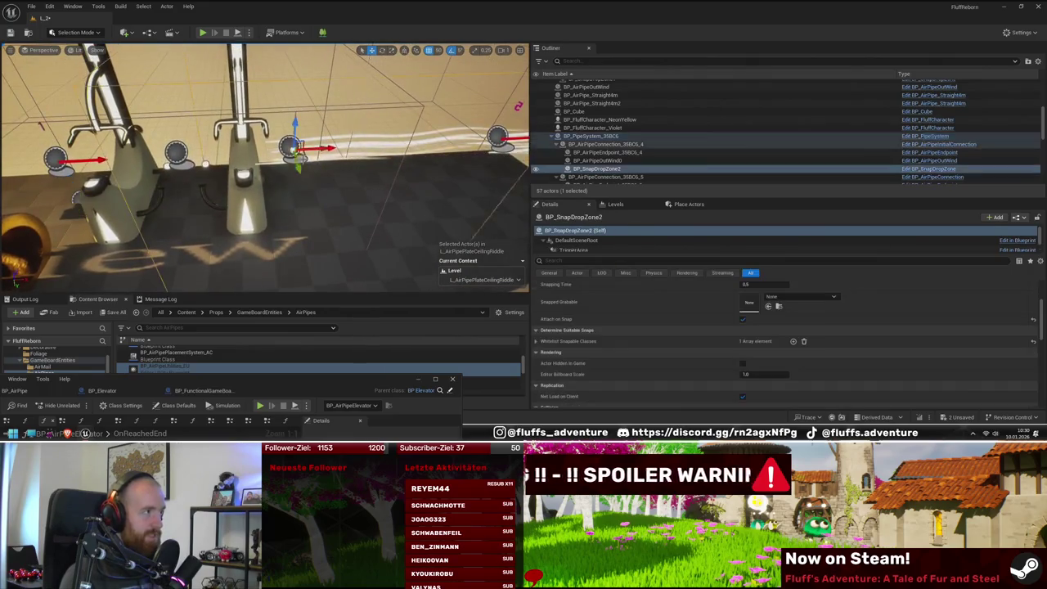
scroll(667, 327, up, 3)
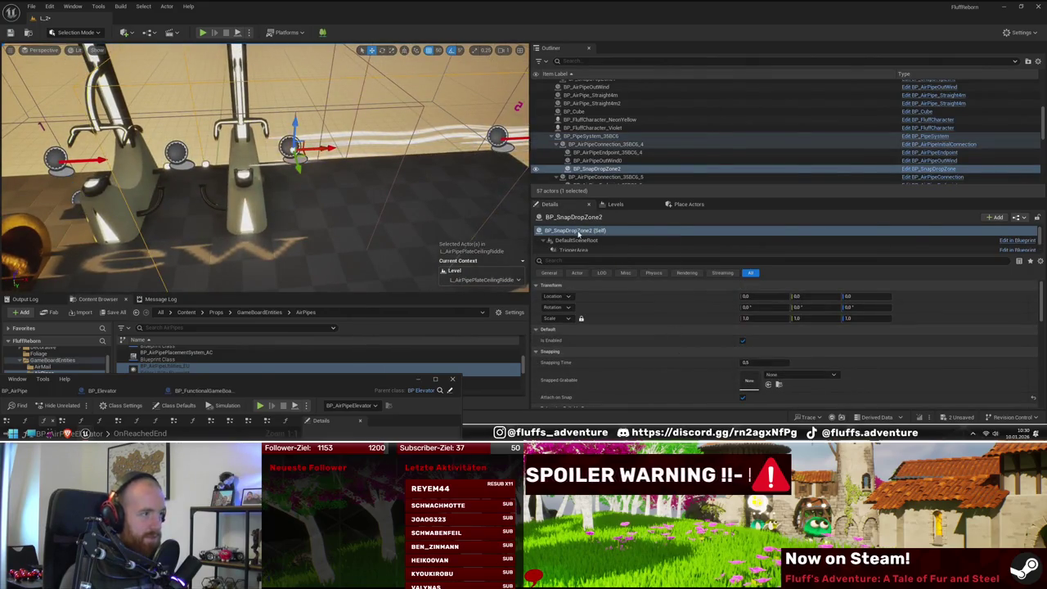
click(605, 144)
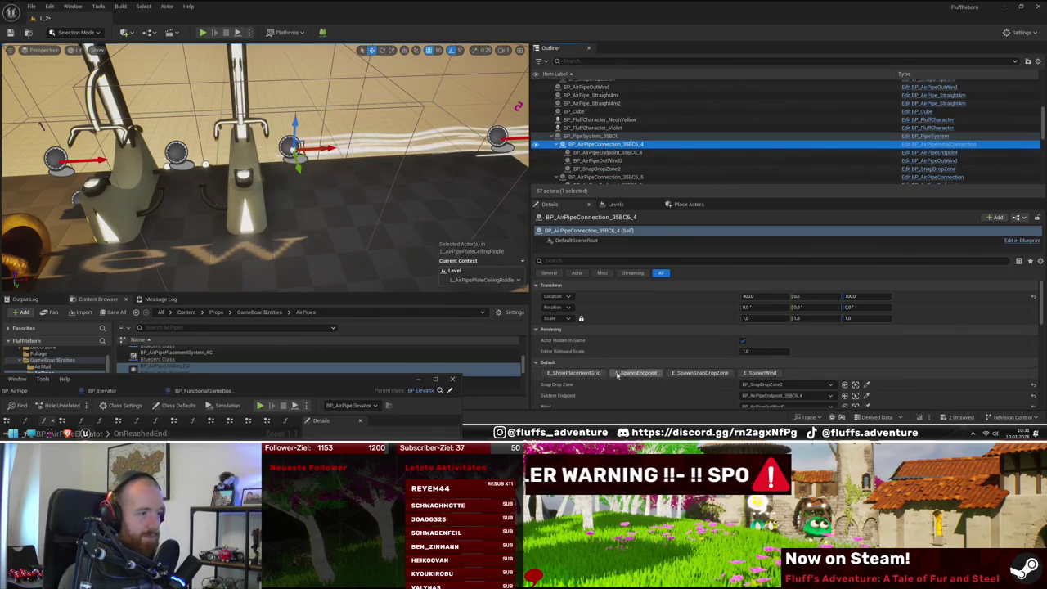
mouse_move(327, 205)
mouse_down()
mouse_move(311, 221)
mouse_move(278, 188)
mouse_move(327, 205)
mouse_move(270, 180)
mouse_up()
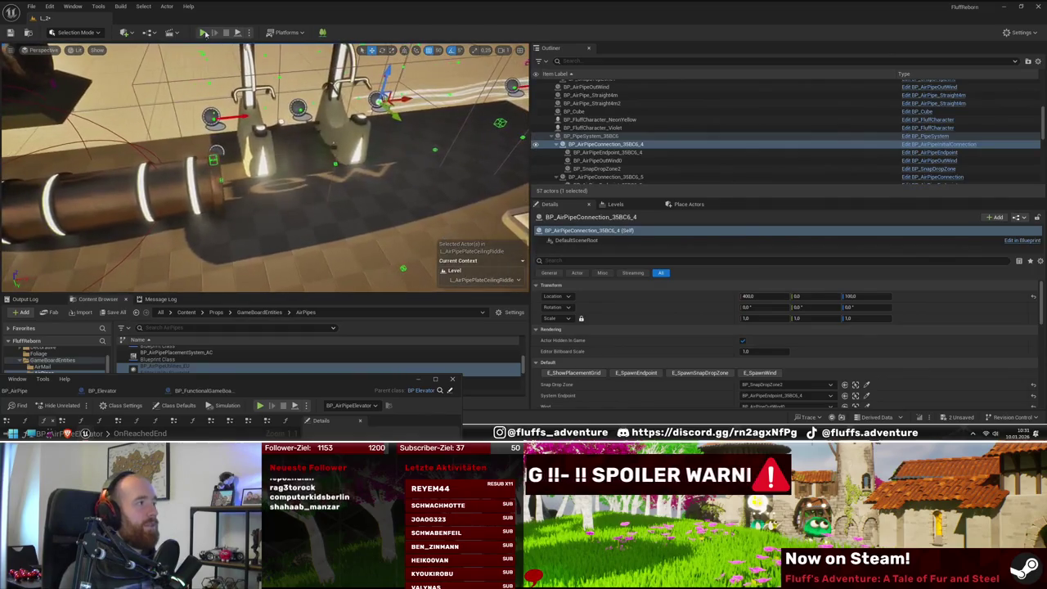
click(202, 33)
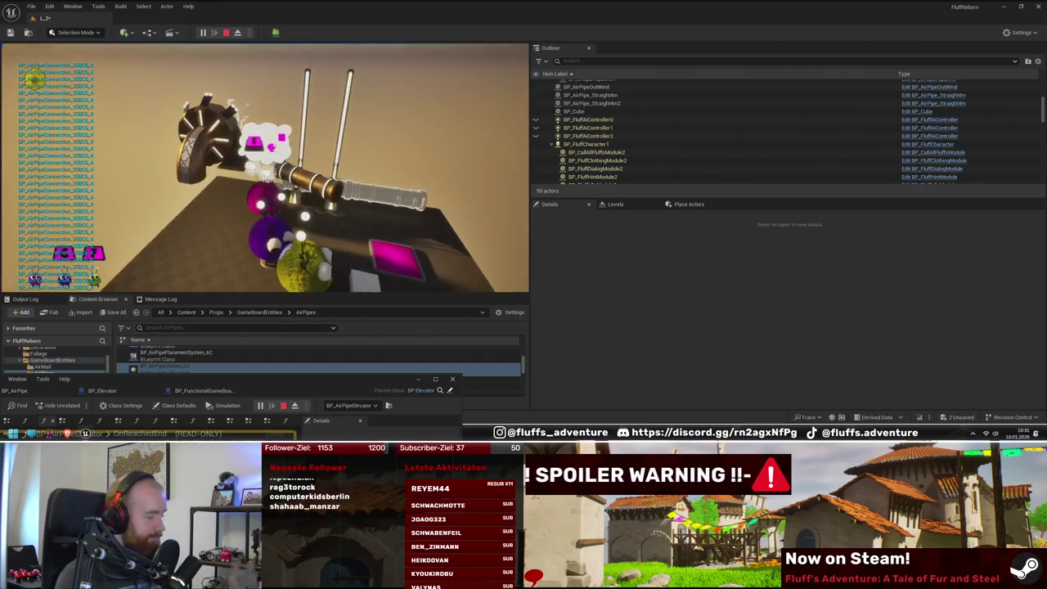
Step: End the L_2 elevator playtest and return to the editor
key(Escape)
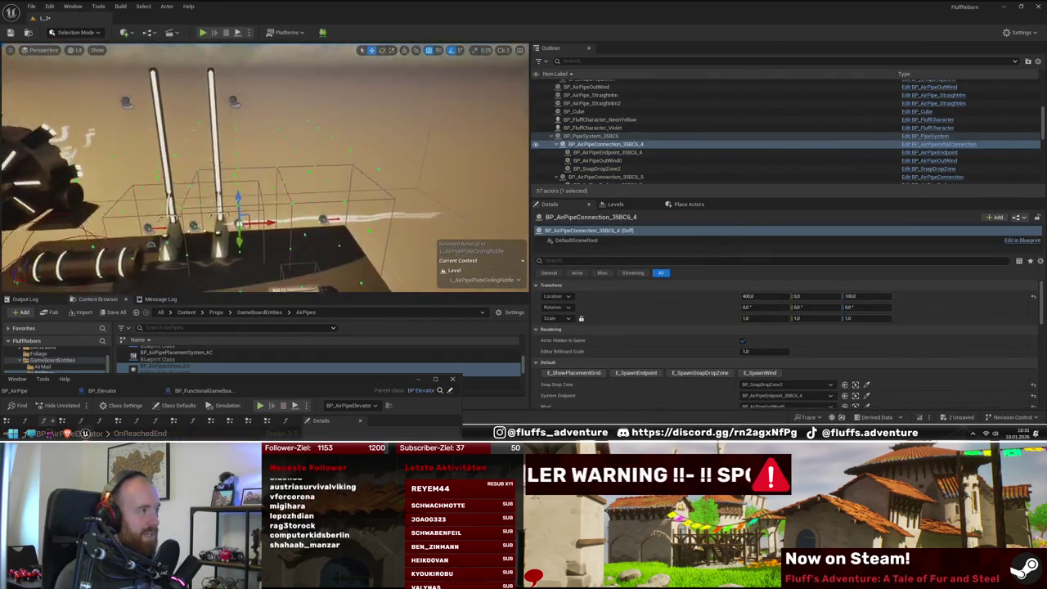
Step: Switch system sound output to AVT GC573 and drag the BP_AirPipeElevator graph into view
drag(360, 219, 381, 206)
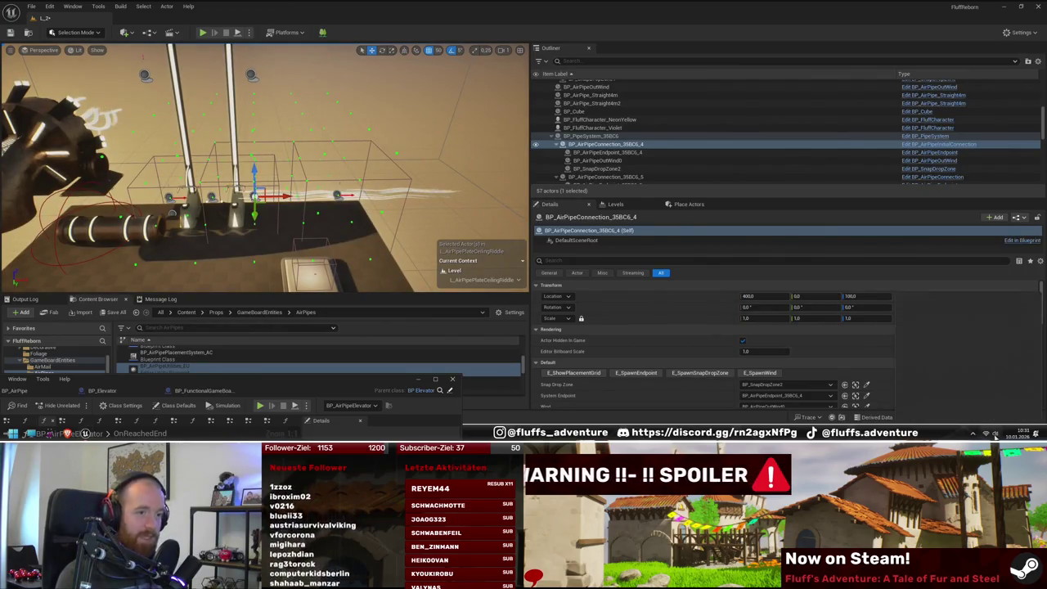
key(super+a)
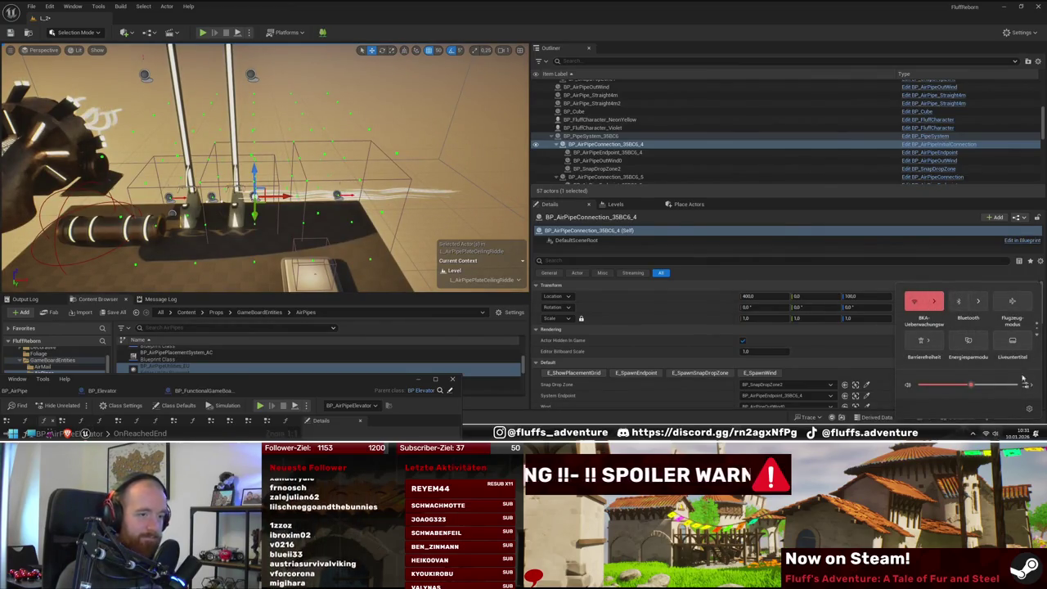
click(1026, 385)
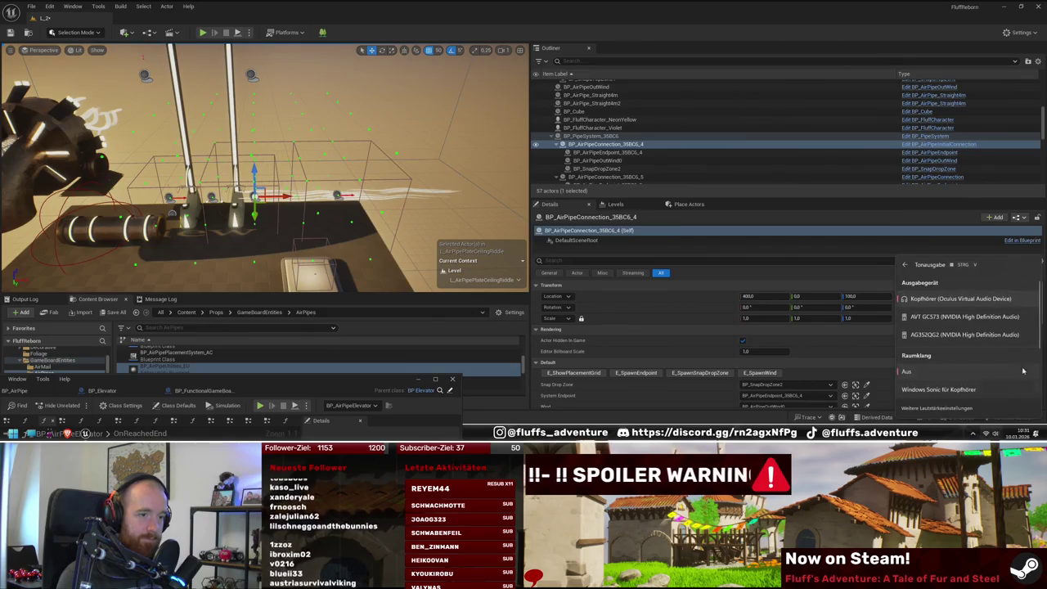
click(1007, 322)
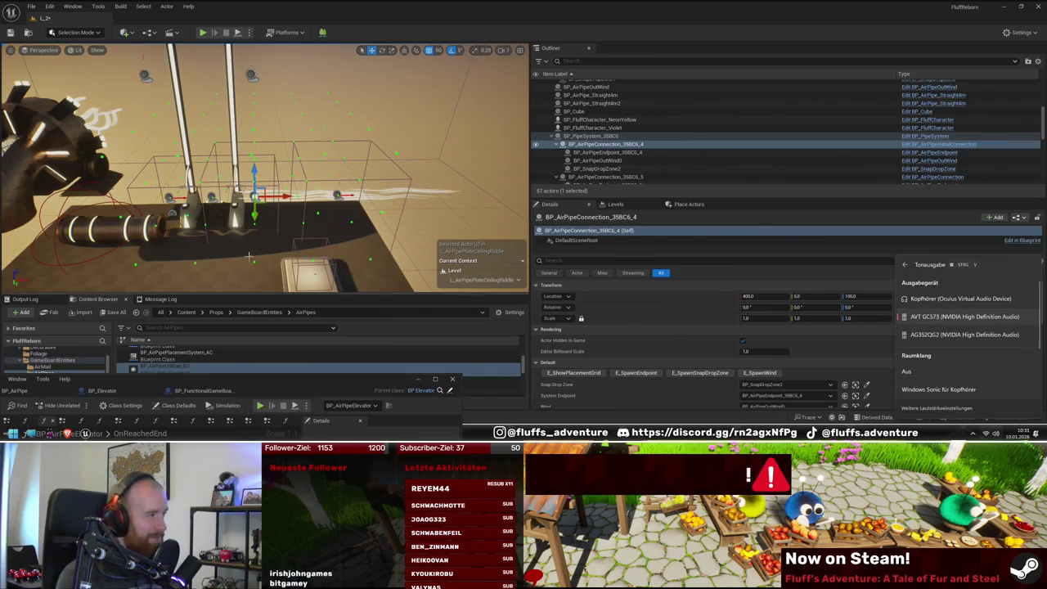
key(Escape)
mouse_move(287, 235)
mouse_down()
mouse_move(245, 229)
mouse_move(287, 236)
mouse_move(286, 250)
mouse_move(253, 245)
mouse_up()
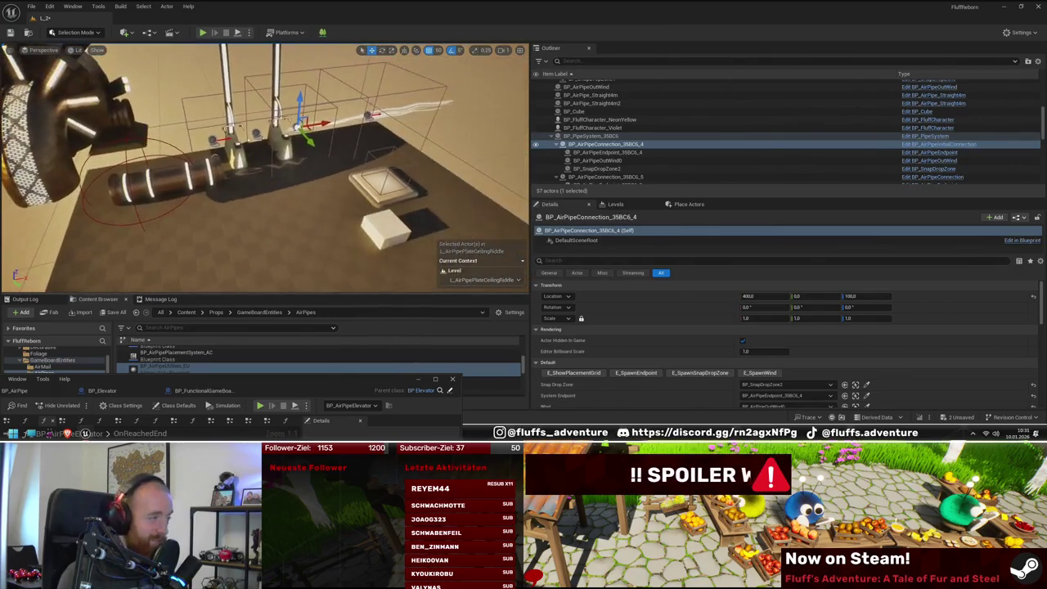
mouse_move(229, 386)
mouse_down()
mouse_move(512, 170)
mouse_move(340, 269)
mouse_up()
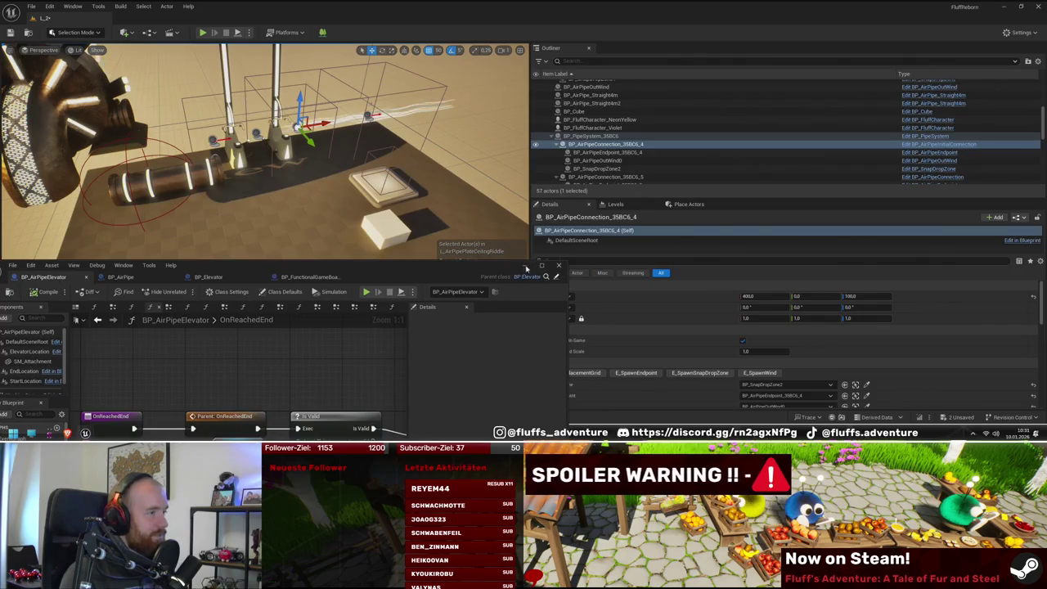
Step: Minimize the elevator Blueprint, locate BP_SnapDropZone2's asset, and open BP_SnapDropZoneGroup
click(526, 266)
click(795, 167)
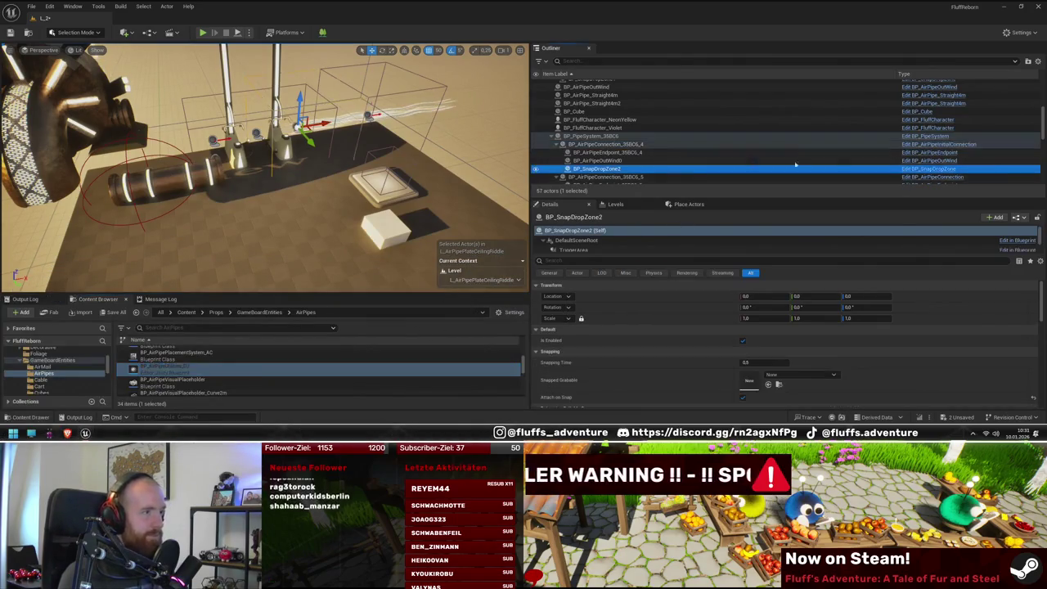
right_click(905, 175)
click(921, 172)
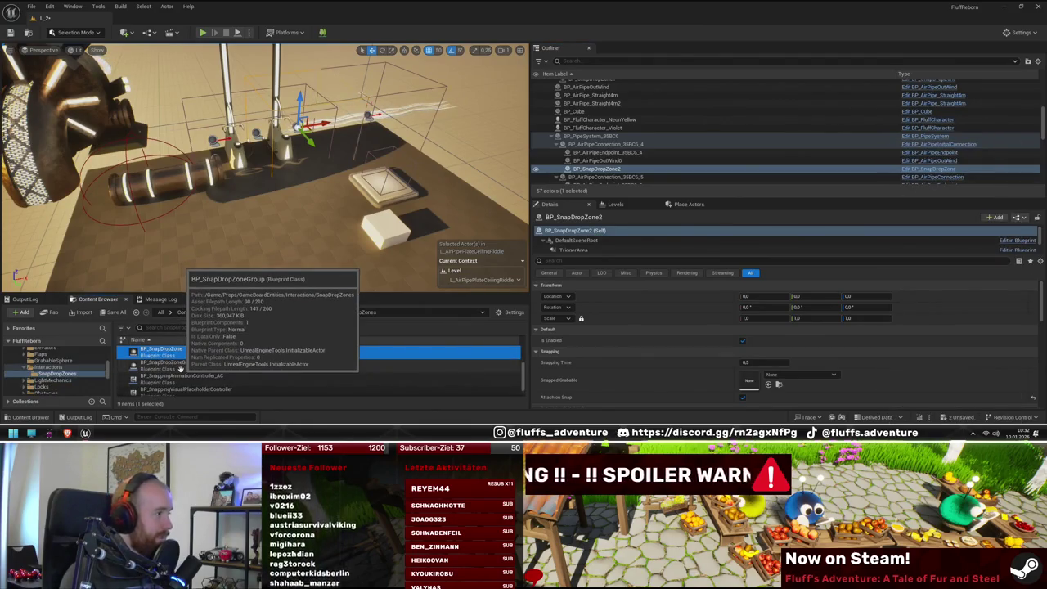
double_click(237, 364)
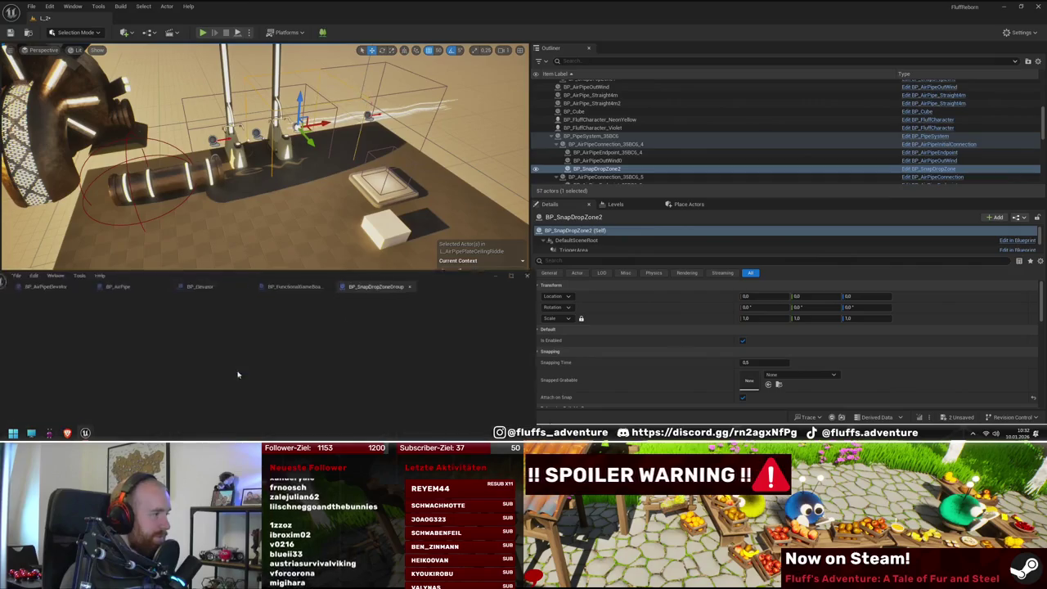
Step: Inspect the UpdateClosestSnapDropZones graph, then bring up BP_SnapDropZoneGroup's asset actions in the Content Browser
click(542, 265)
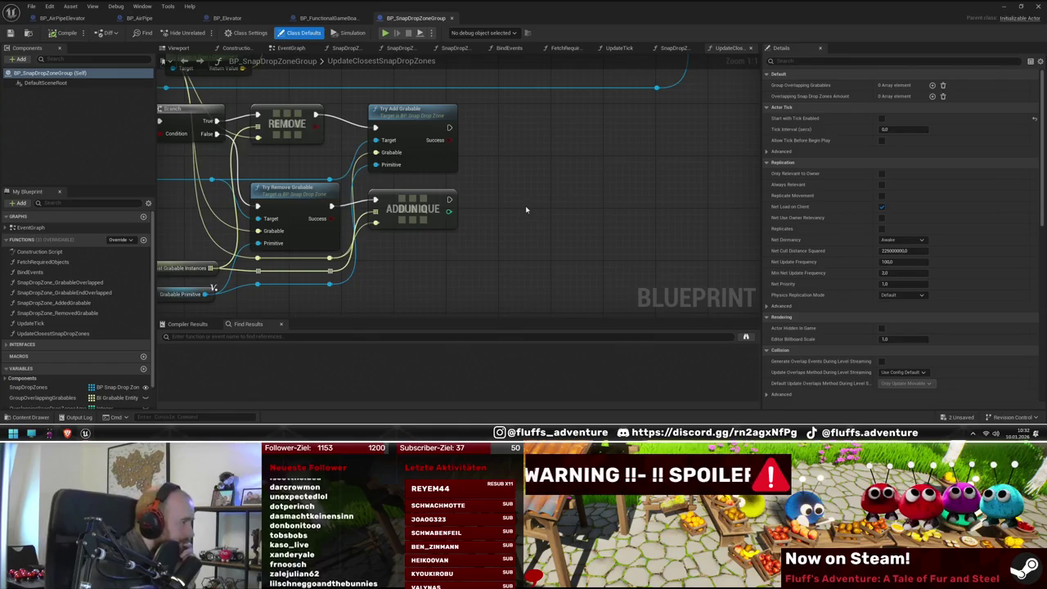
drag(525, 208, 571, 216)
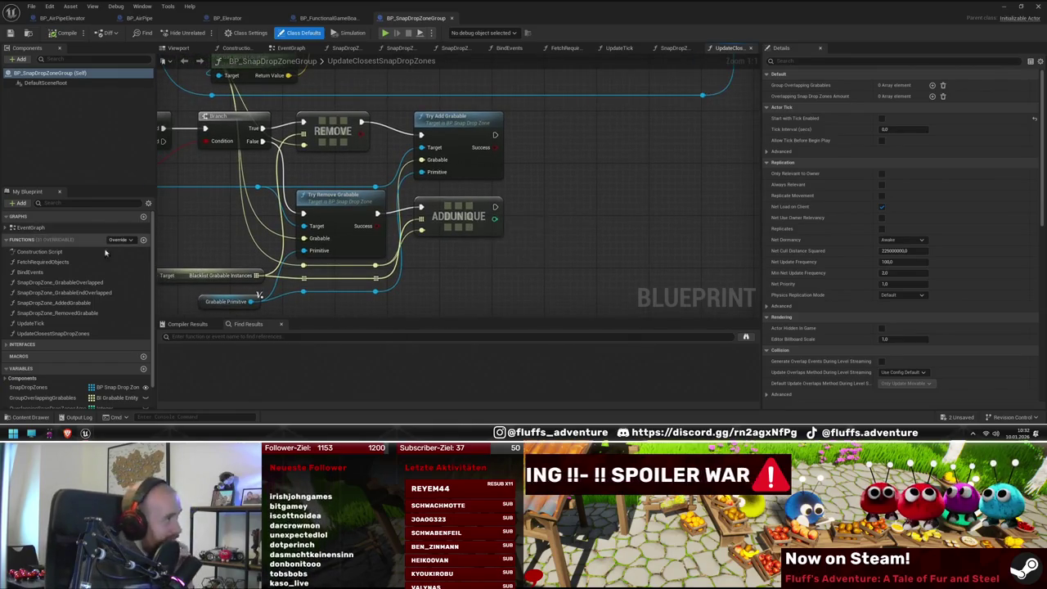
click(59, 339)
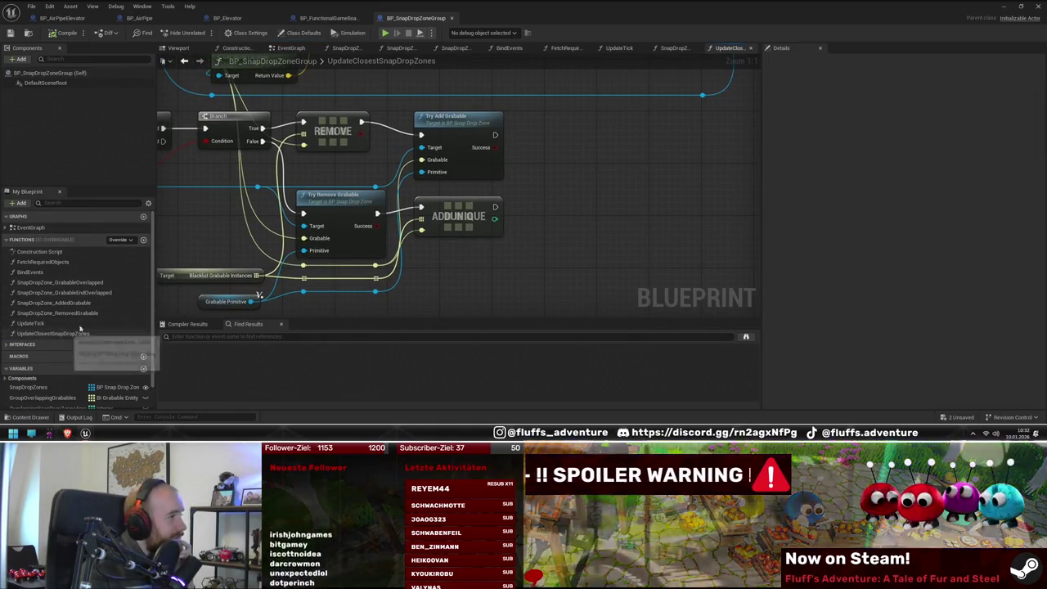
scroll(409, 229, down, 4)
drag(212, 215, 274, 295)
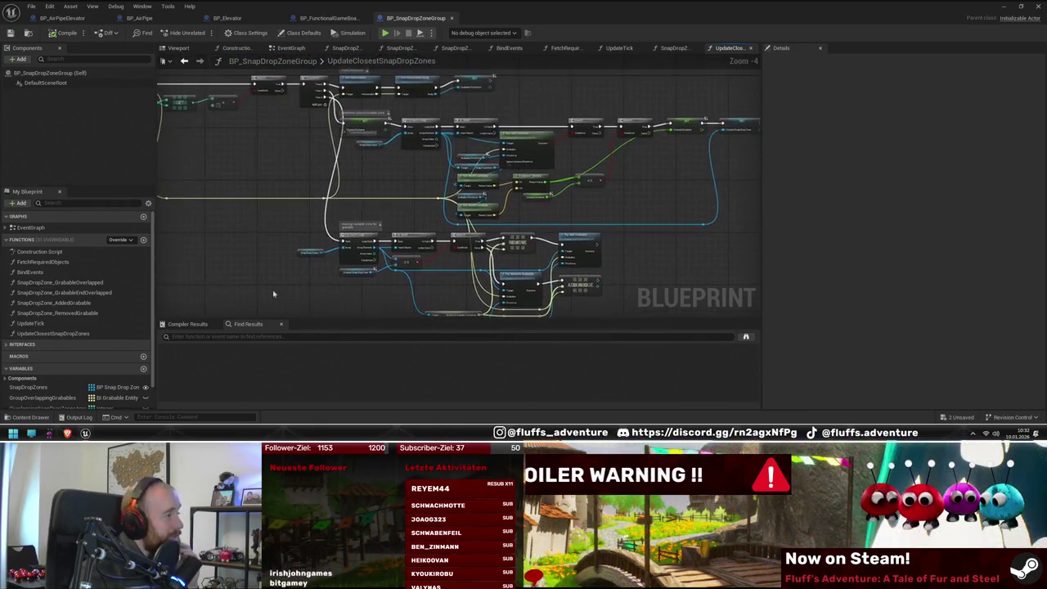
drag(265, 6, 264, 411)
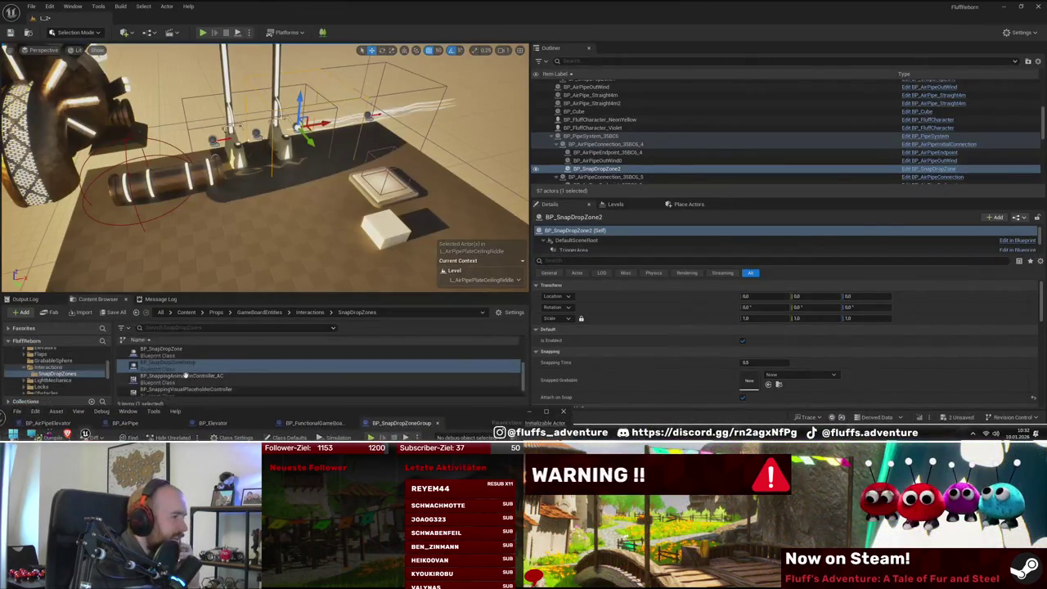
right_click(189, 365)
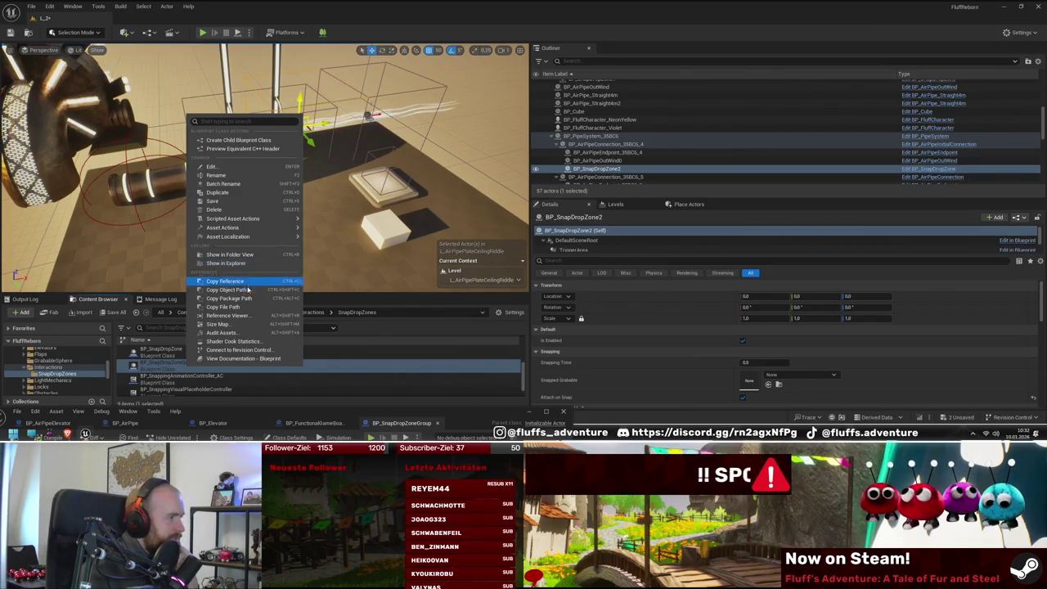
Step: View BP_SnapDropZoneGroup in the maximized Reference Viewer, pan its graph, then minimize it
click(245, 320)
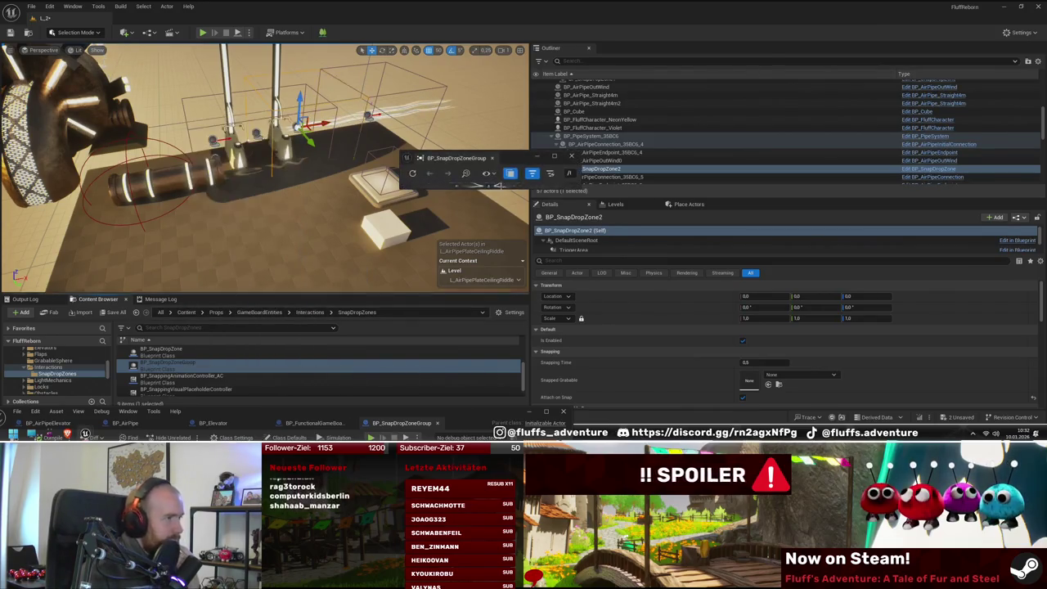
double_click(521, 160)
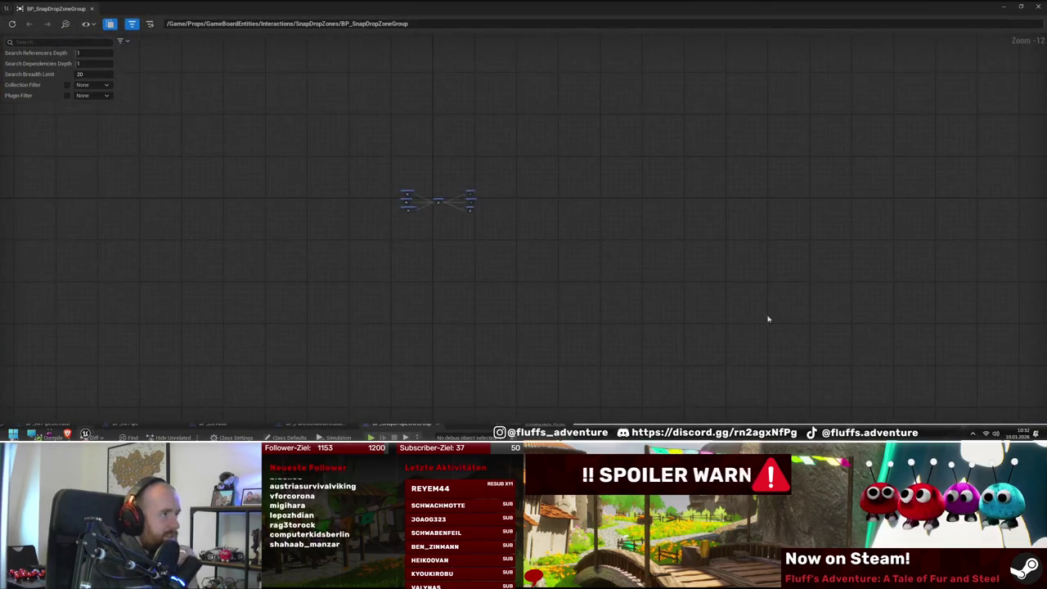
scroll(473, 237, up, 13)
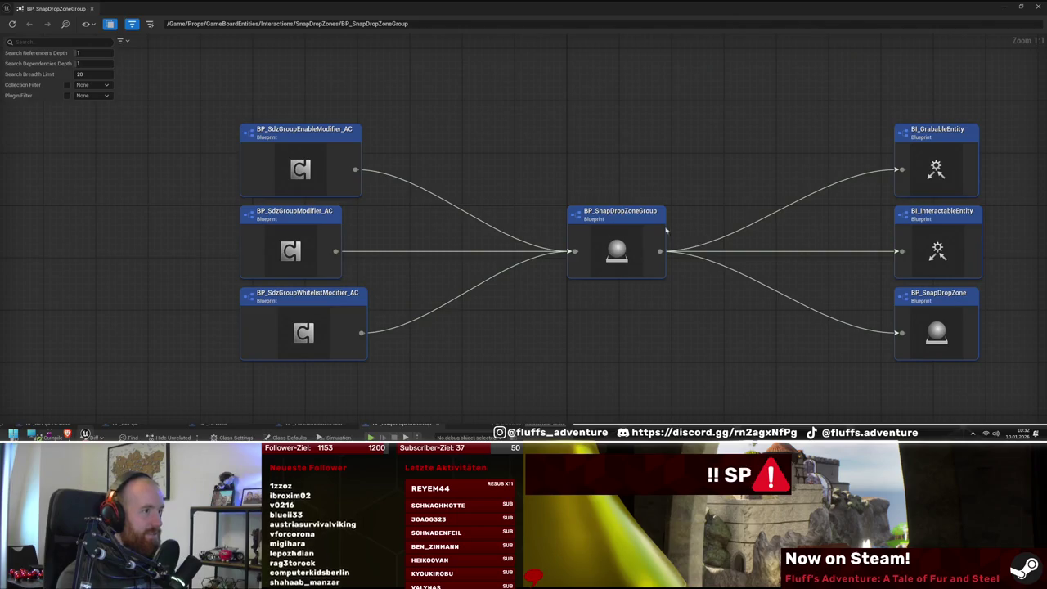
mouse_move(447, 287)
mouse_down()
mouse_move(547, 295)
mouse_move(482, 297)
mouse_up()
drag(415, 288, 462, 282)
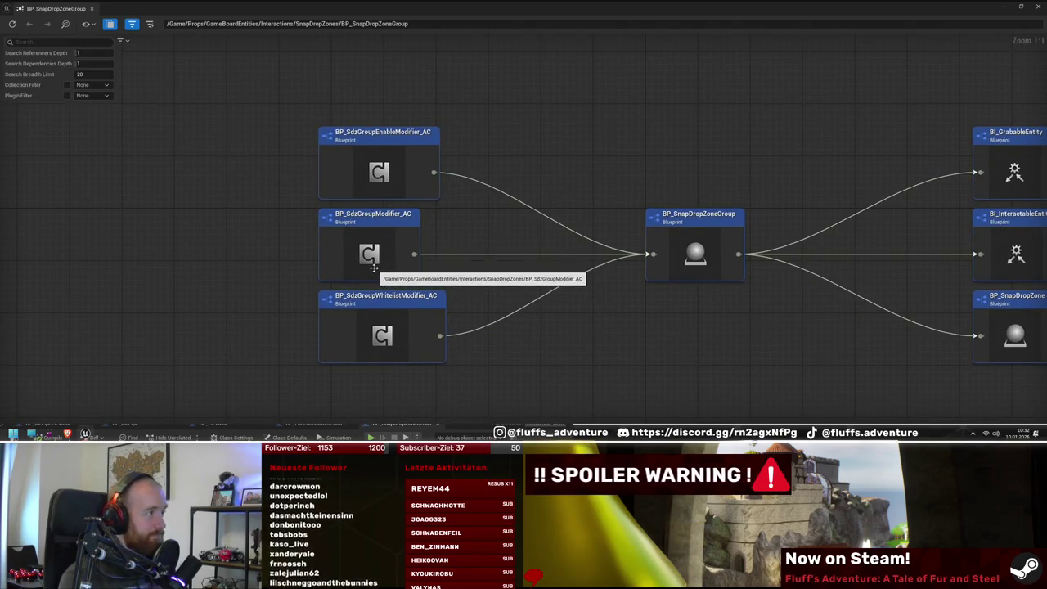
click(1010, 6)
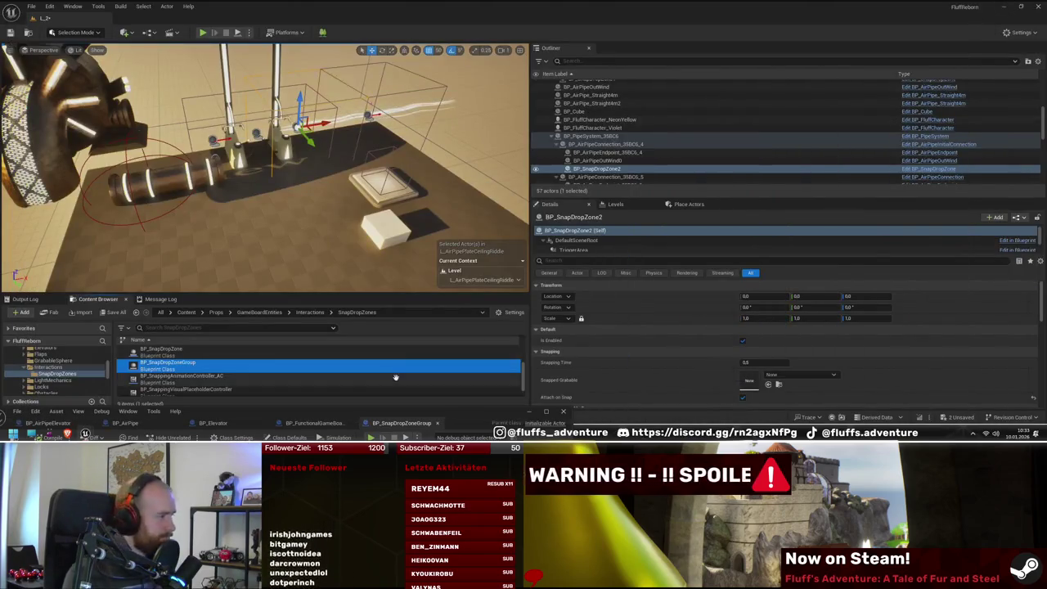
Step: Open BP_PipeSystem from BP_PipeSystem_35BC6 full screen and right-click its BP_AirPipePlacementSystem_AC component
scroll(365, 369, up, 2)
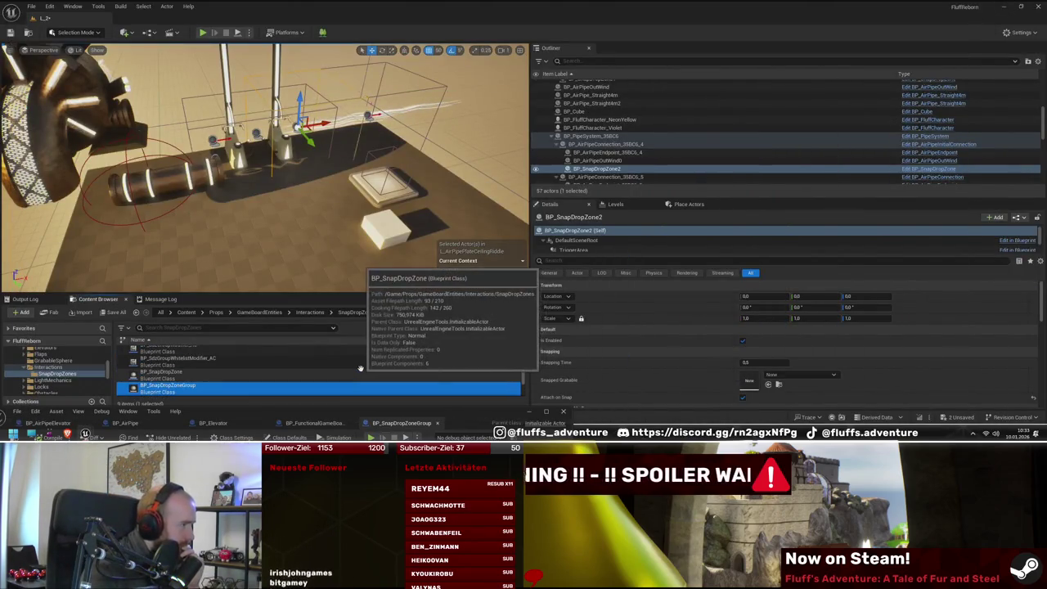
scroll(360, 369, down, 2)
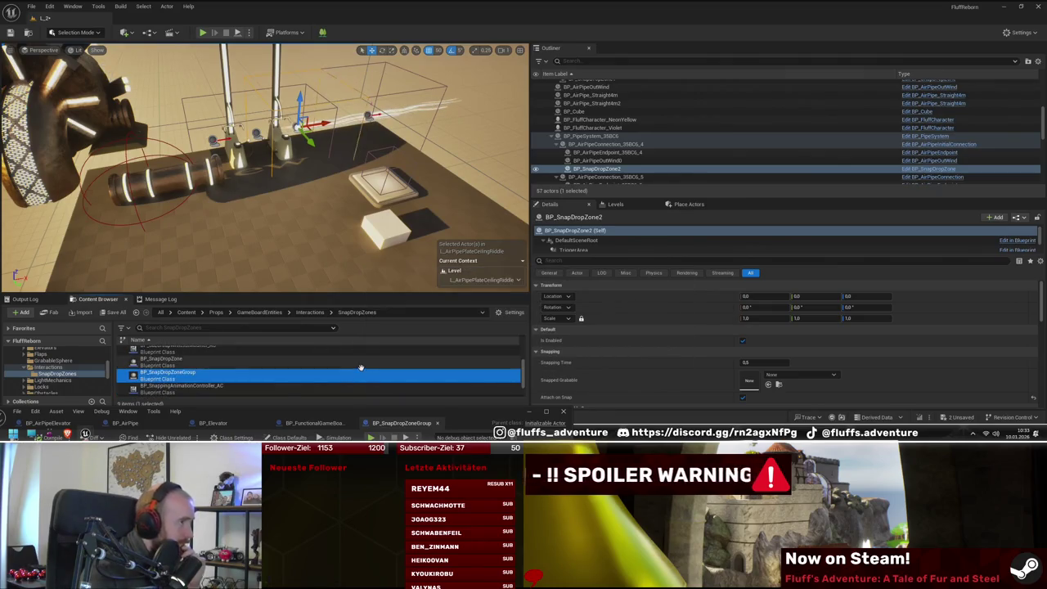
click(622, 136)
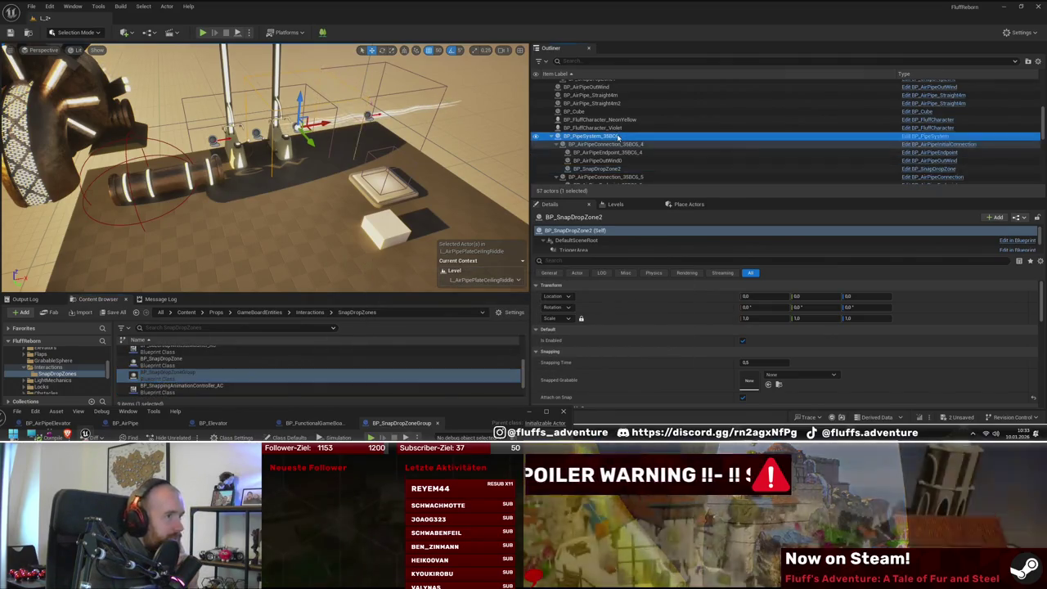
click(928, 136)
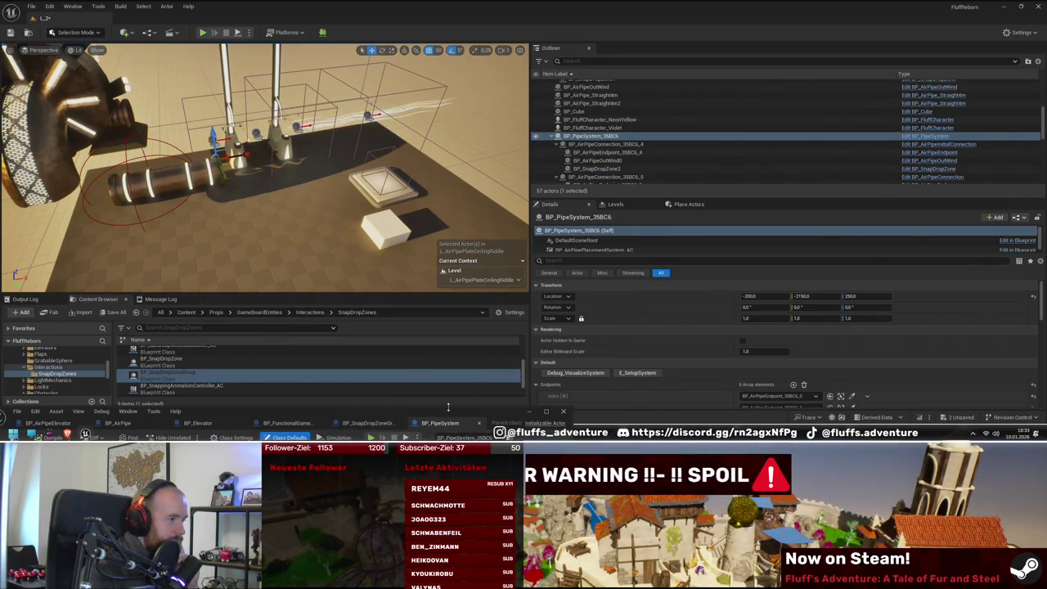
mouse_move(447, 407)
mouse_down()
mouse_move(451, 175)
mouse_move(588, 105)
mouse_up()
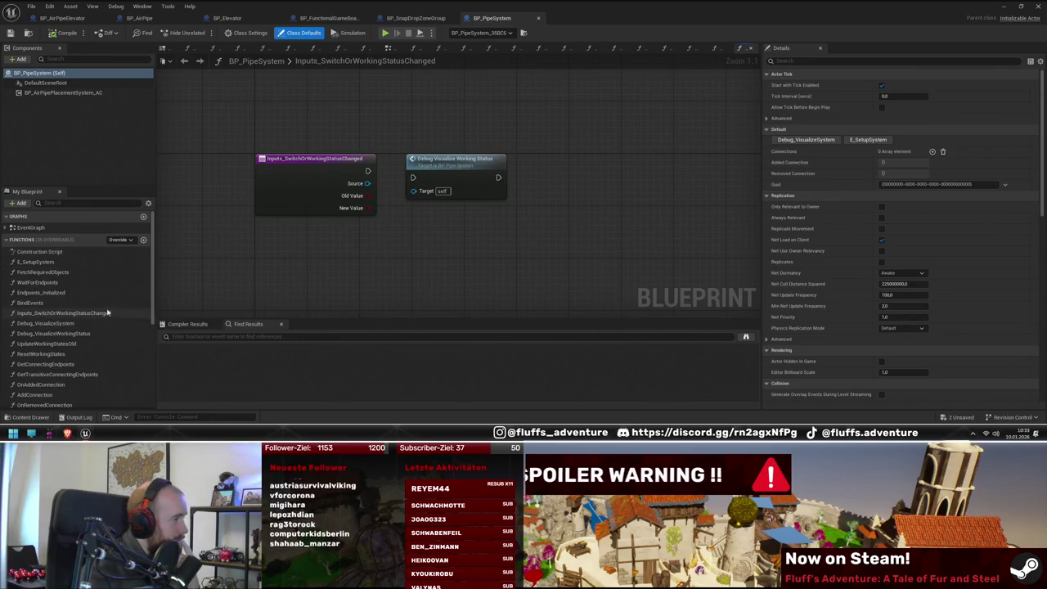
scroll(108, 317, down, 1)
click(76, 94)
right_click(76, 94)
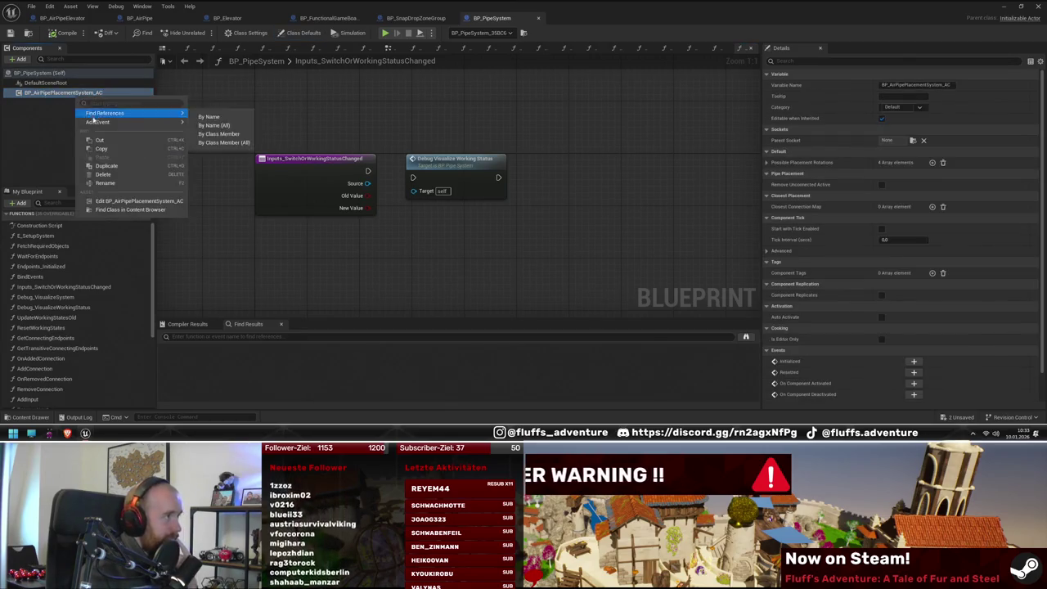
Step: Open BP_AirPipePlacementSystem_AC and inspect the Branch node in its FetchRequiredObjects graph
click(122, 207)
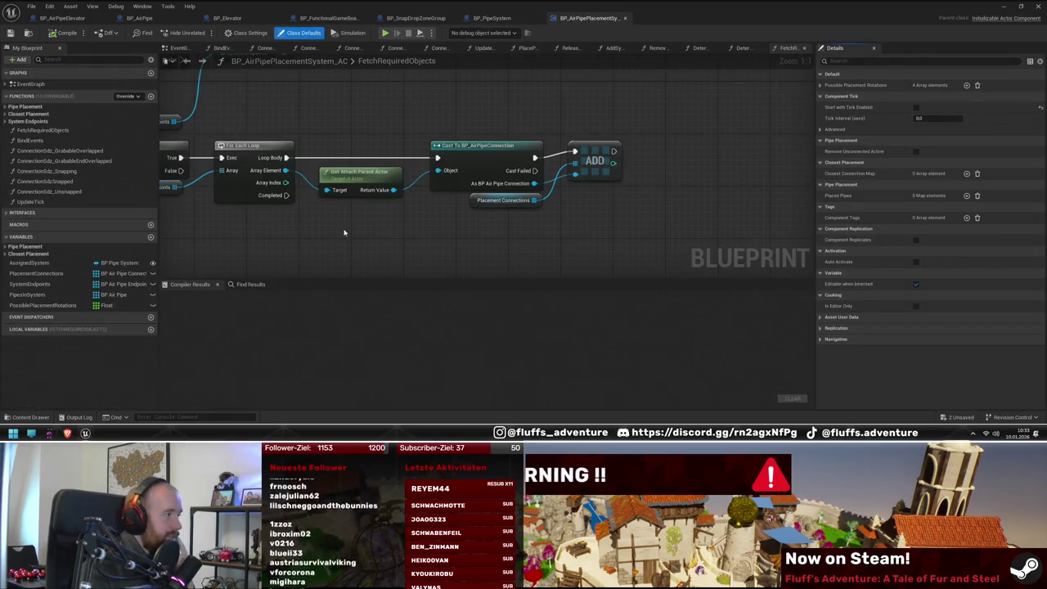
drag(326, 229, 428, 239)
scroll(429, 239, down, 2)
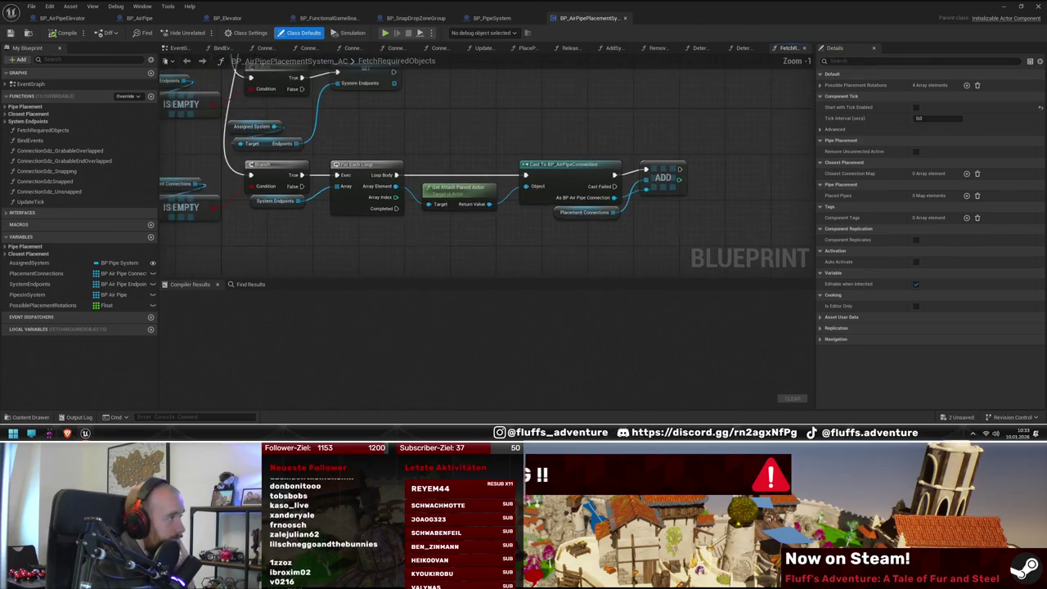
scroll(455, 234, up, 1)
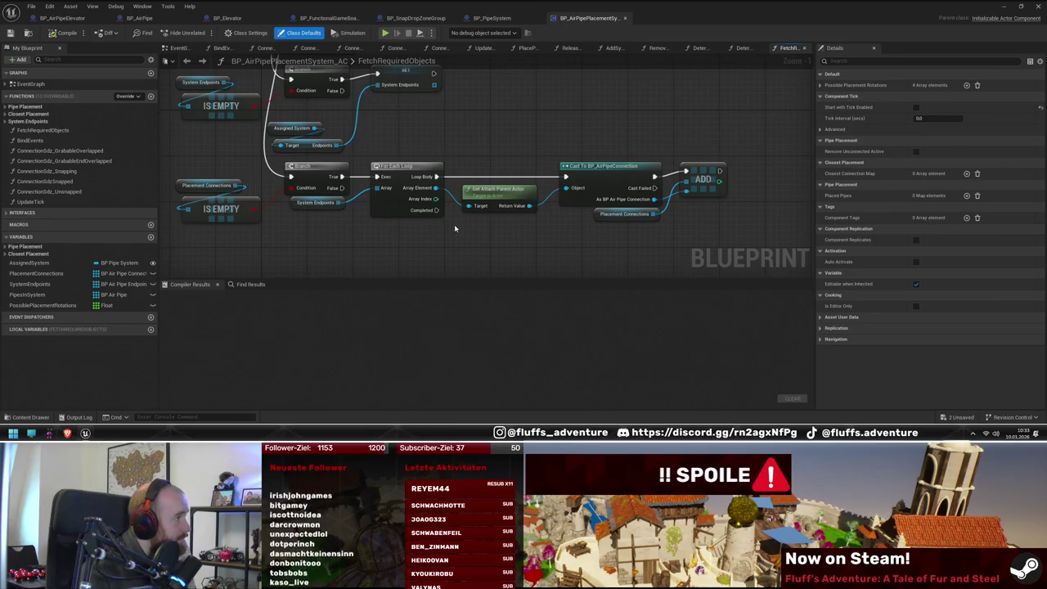
Step: Look over the ConnectionSdz_GrabableOverlapped function graph
double_click(85, 150)
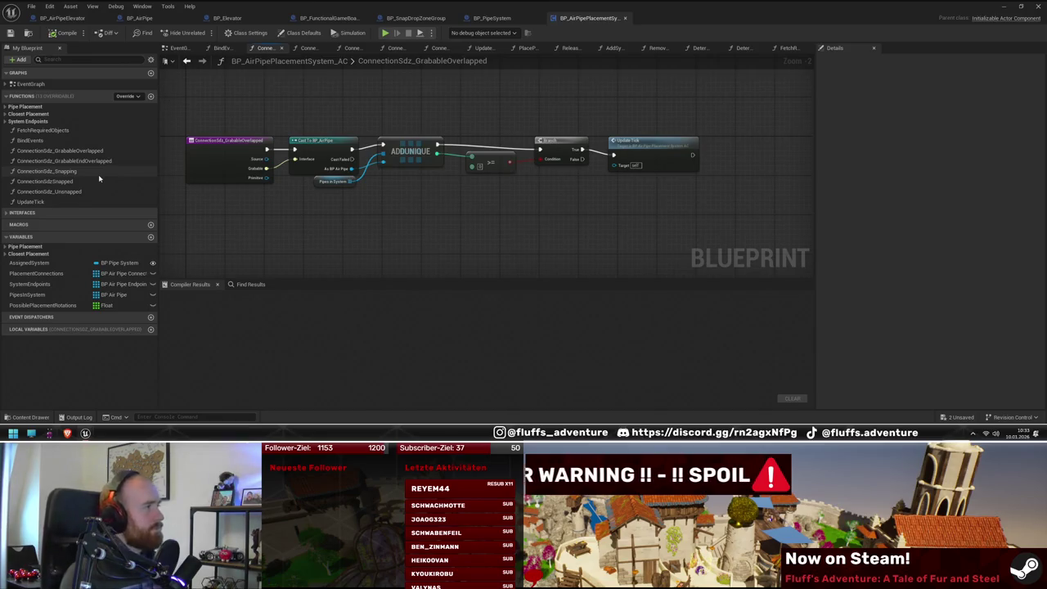
click(6, 121)
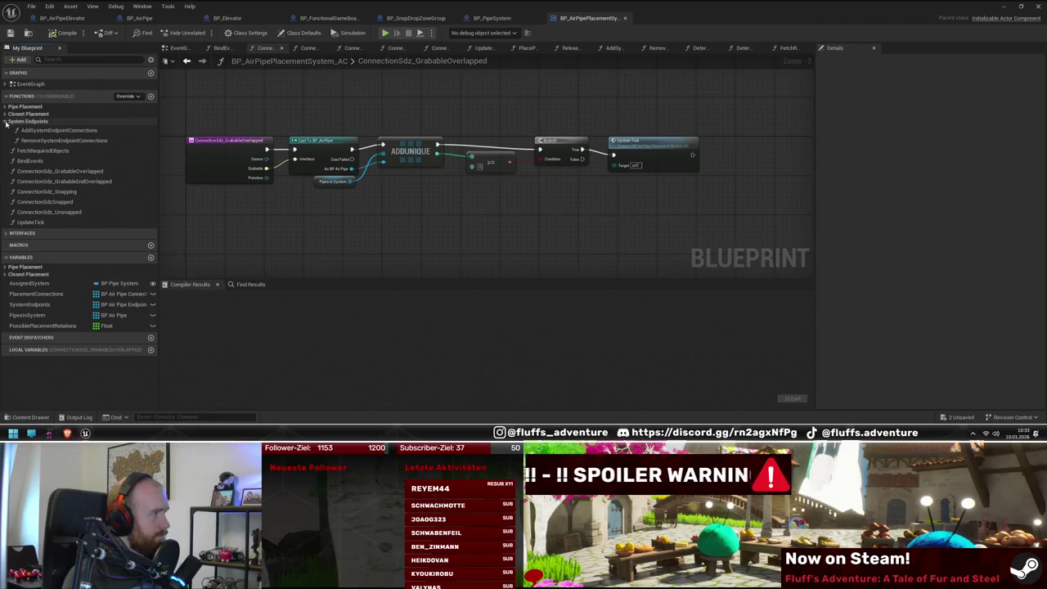
click(6, 121)
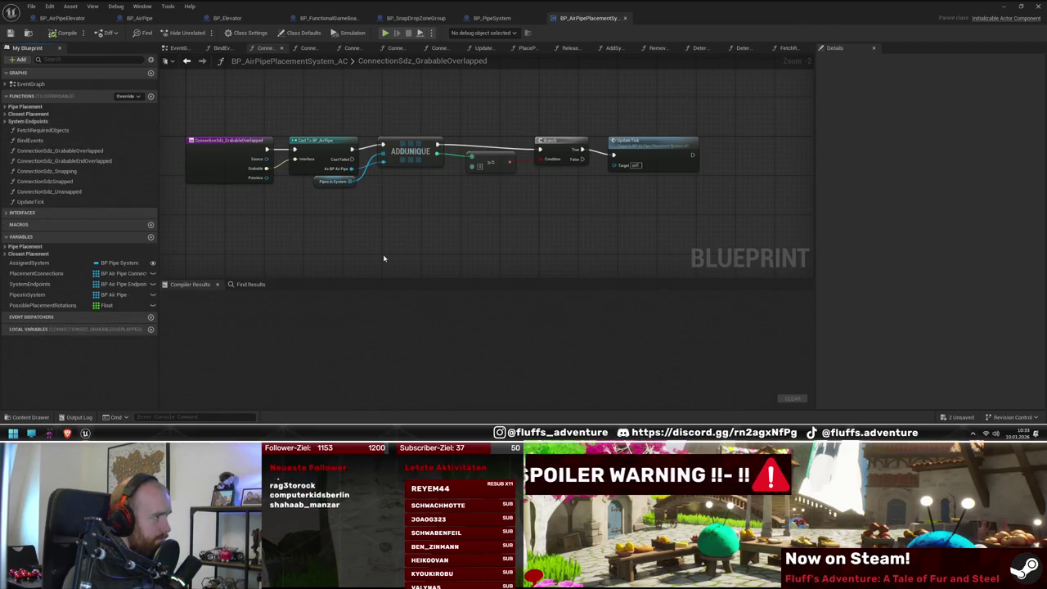
drag(379, 253, 411, 236)
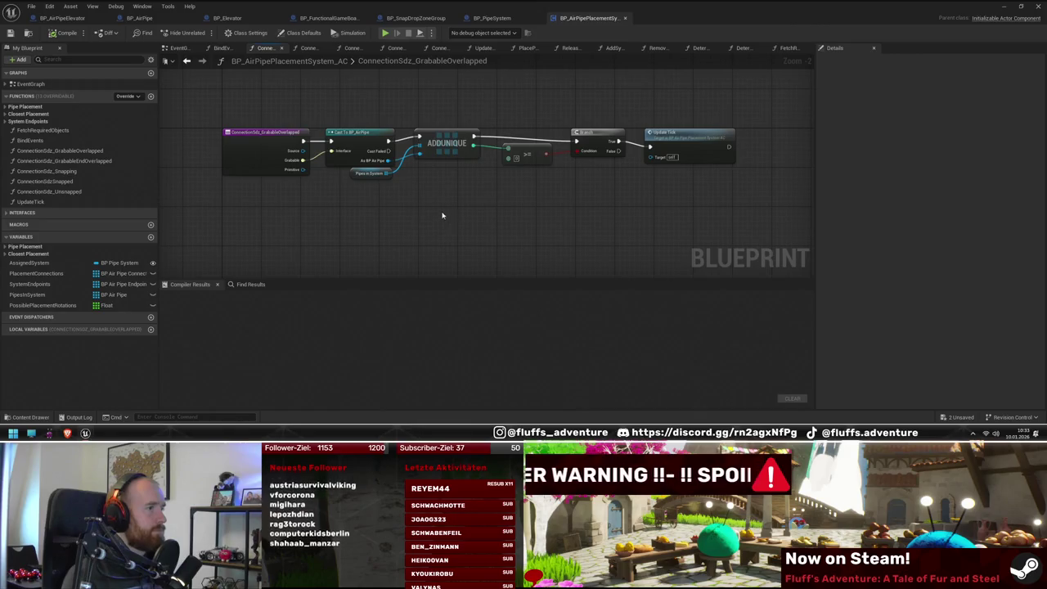
Step: Bring up the full ConnectionSdz_Snapping function graph, which calls Place Pipe
click(112, 173)
double_click(110, 175)
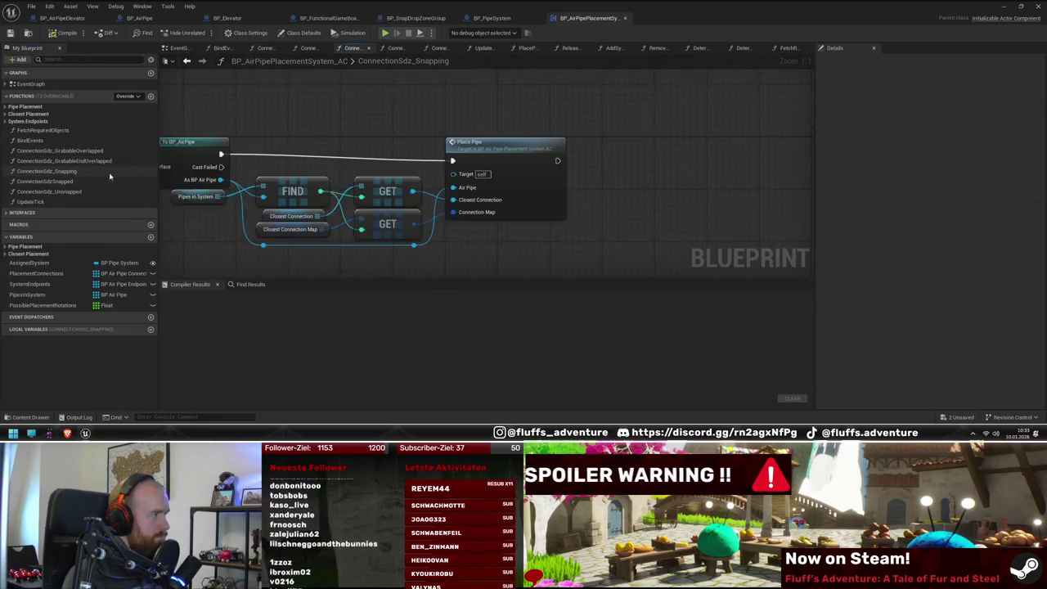
drag(214, 224, 398, 212)
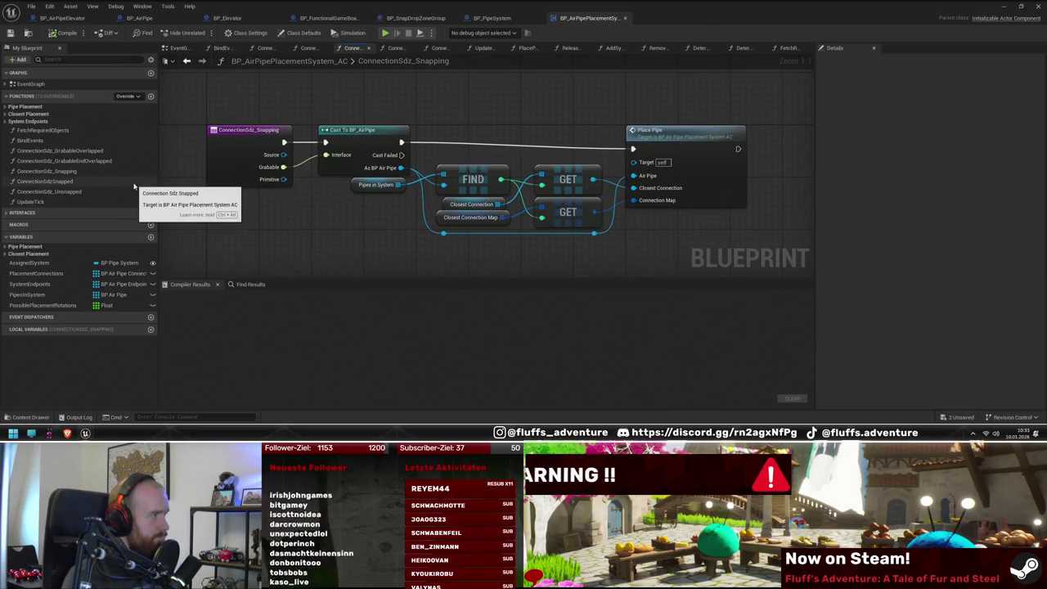
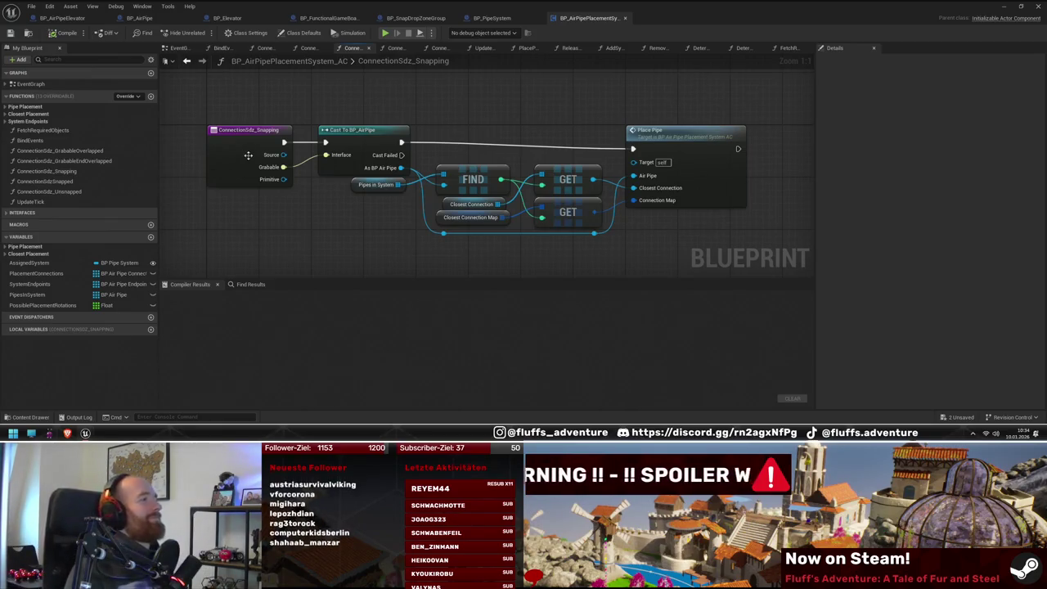
Step: Place a BP_SnapDropZoneGroup actor in the level viewport
click(491, 18)
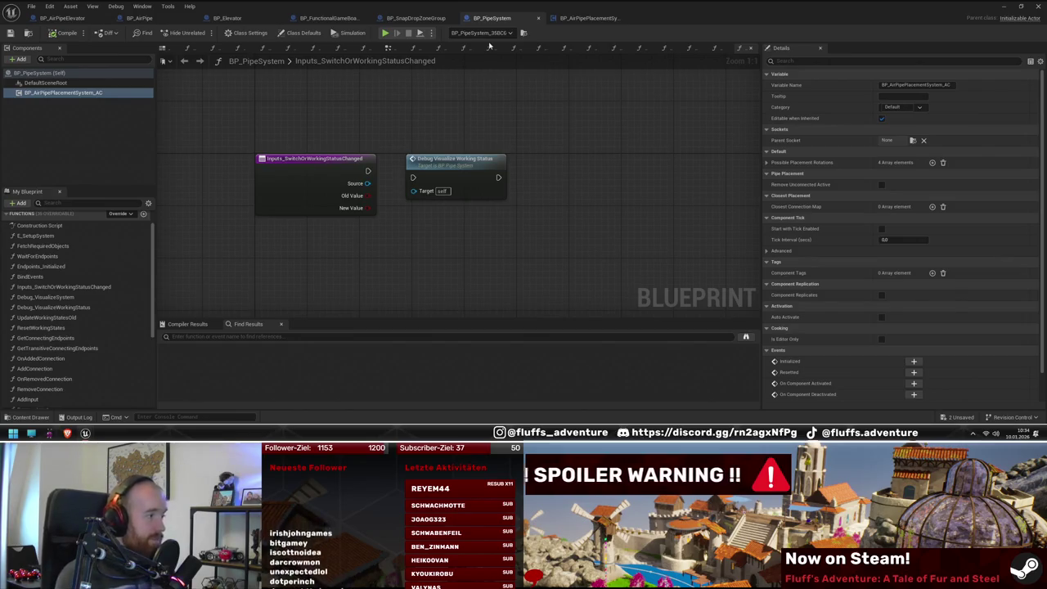
click(579, 18)
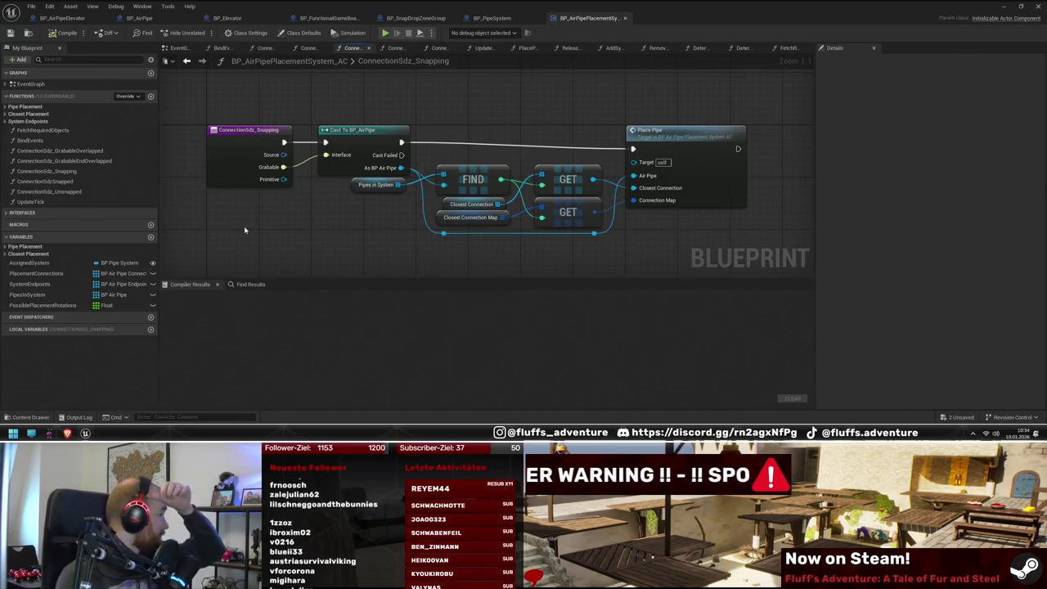
click(1006, 7)
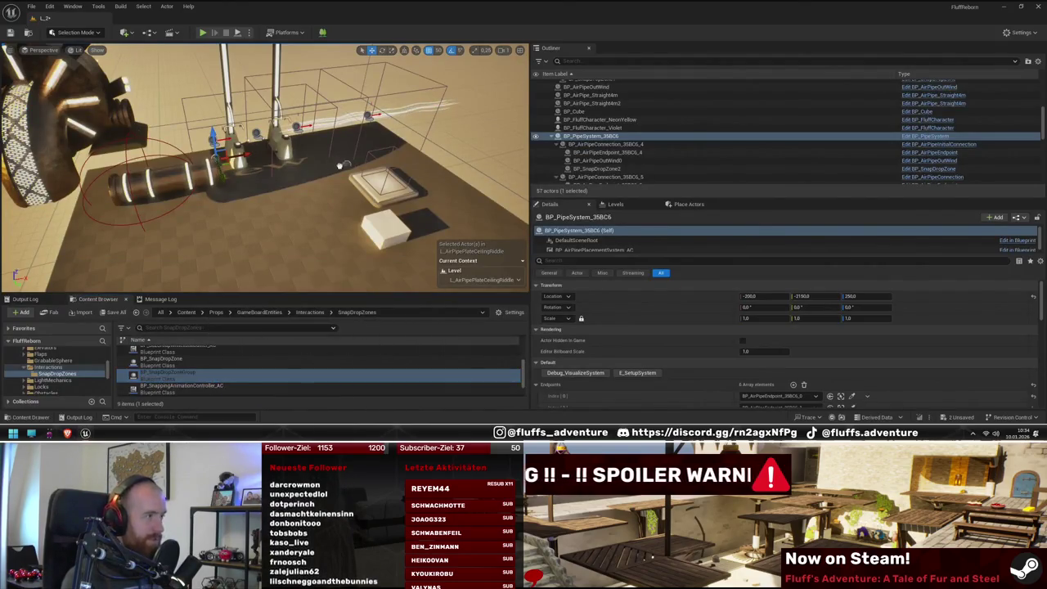
drag(278, 195, 279, 198)
Step: Add one empty Snap Drop Zones entry, then open BP_SdzGroupWhitelistModifier_AC
scroll(290, 221, up, 5)
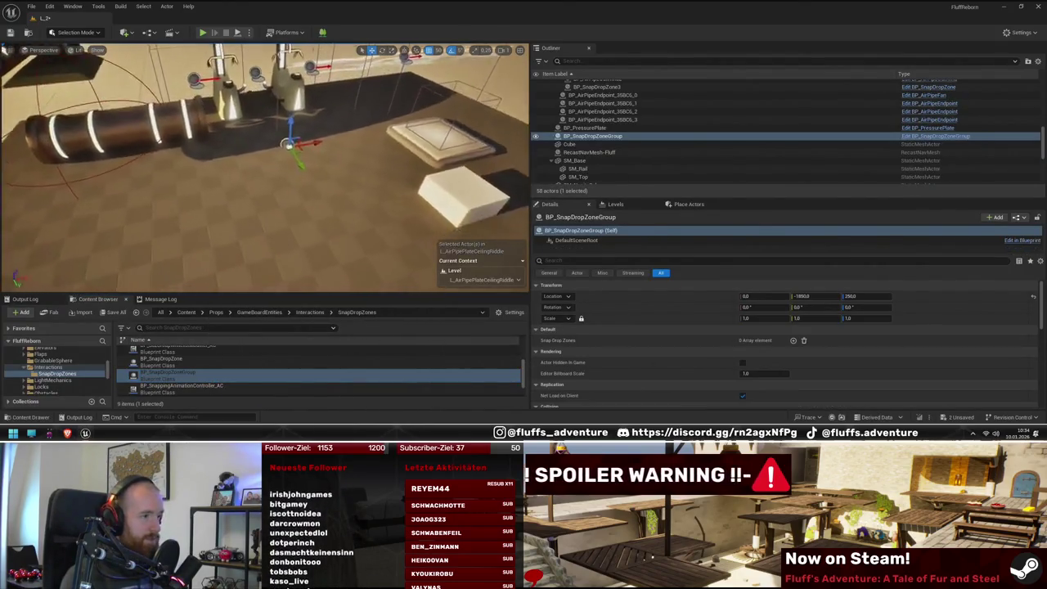
scroll(562, 315, down, 2)
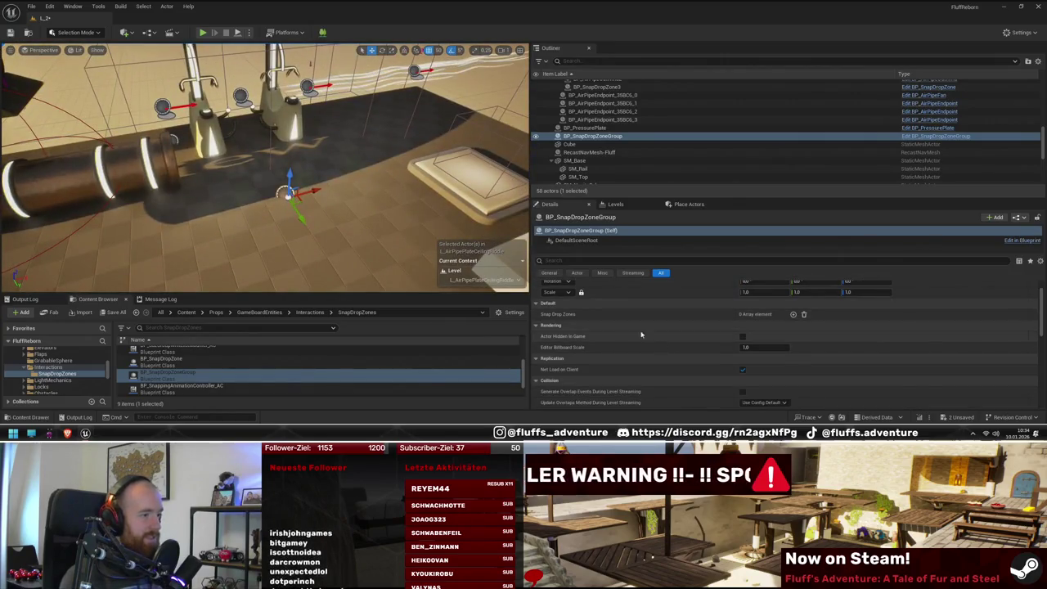
click(793, 315)
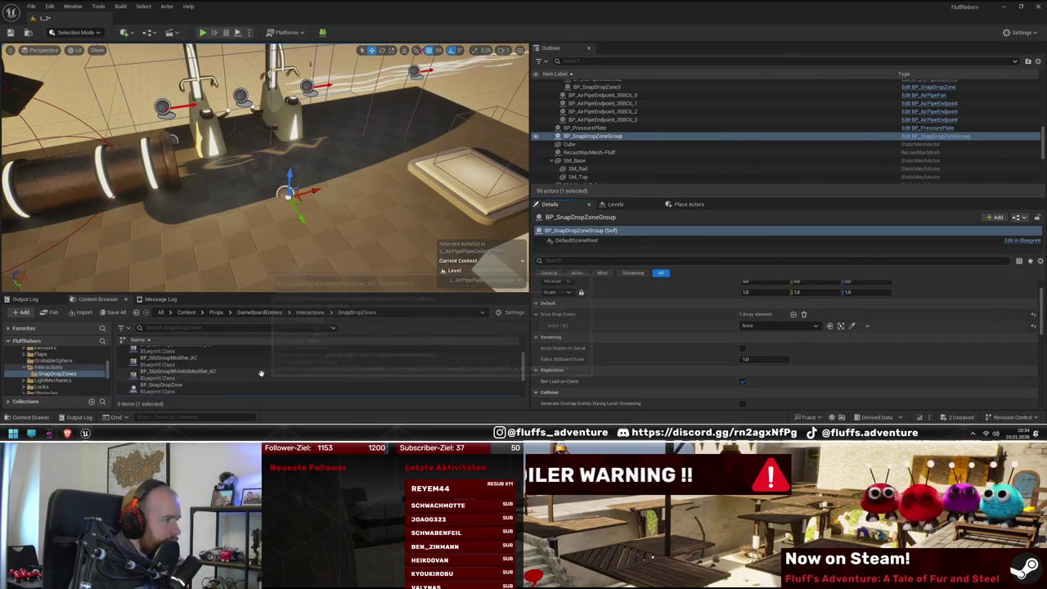
double_click(251, 377)
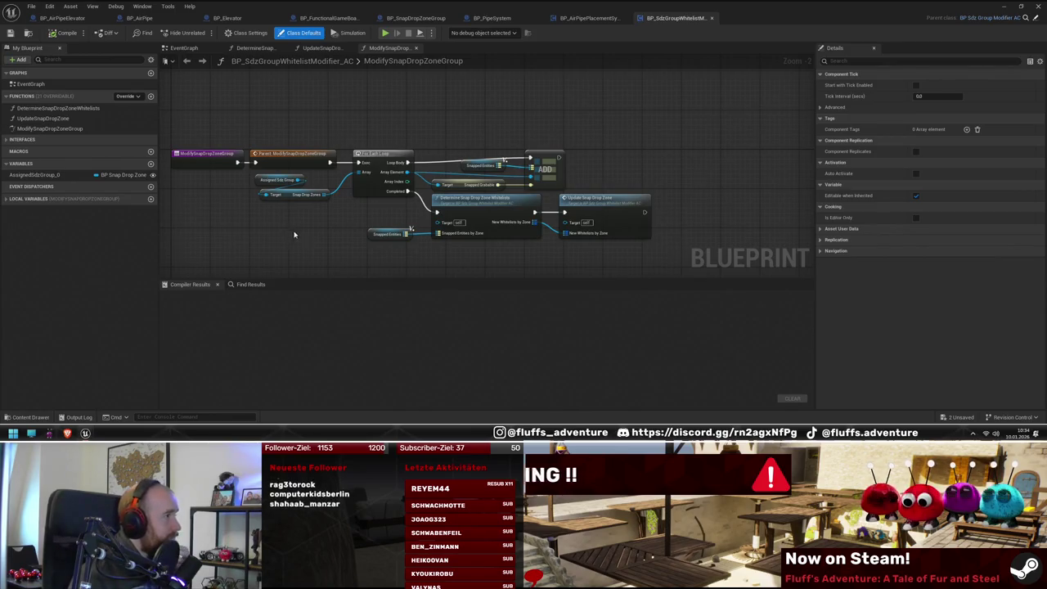
Step: Inspect AssignedSdzGroup_0, UpdateSnapDropZone and DetermineSnapDropZoneWhitelists, then switch to BP_SdzGroupModifier_AC
click(49, 175)
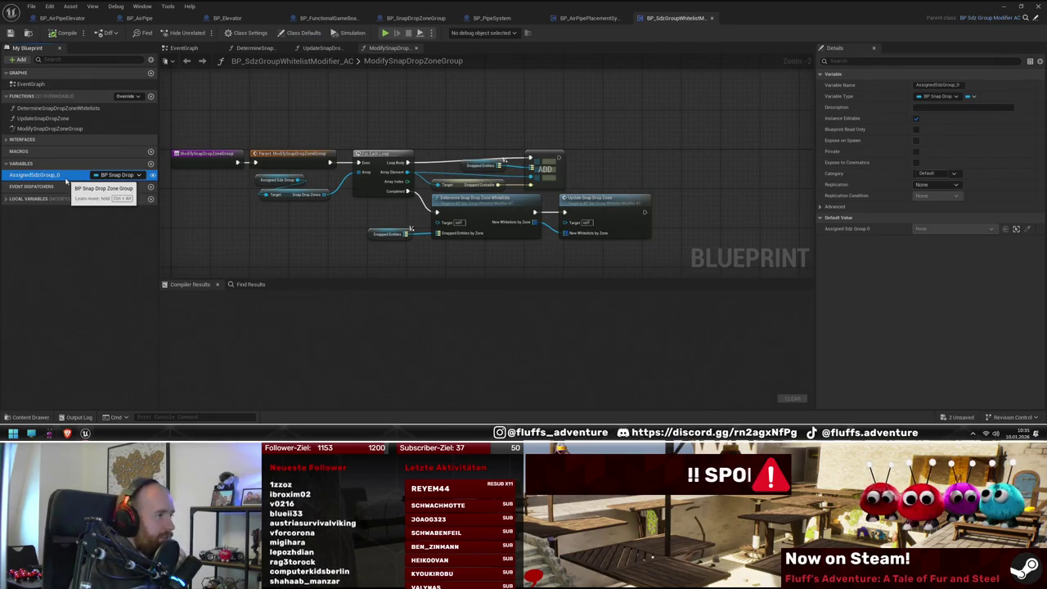
double_click(49, 119)
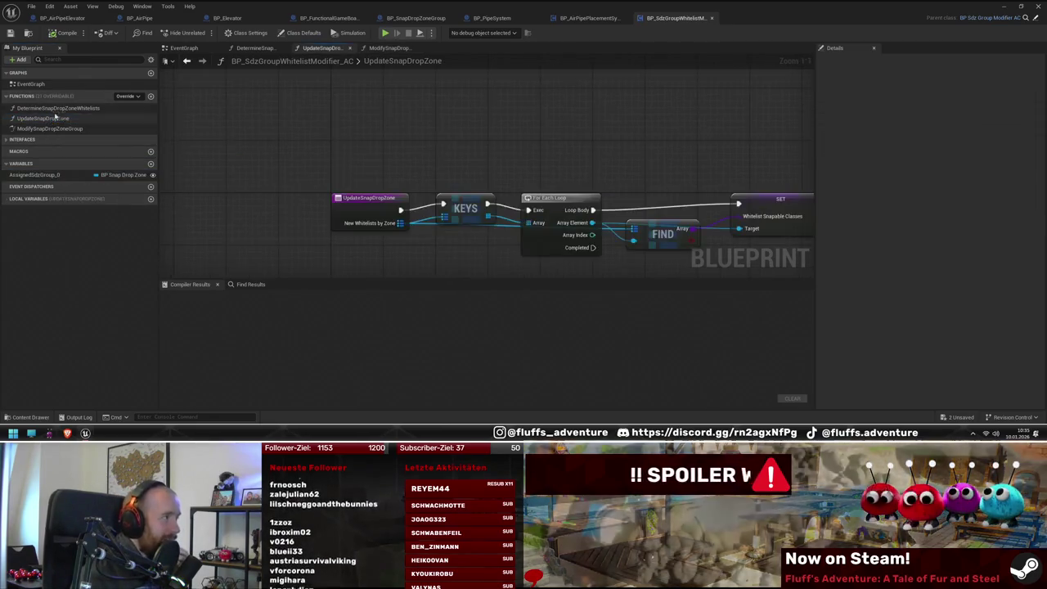
double_click(50, 108)
drag(247, 242, 292, 215)
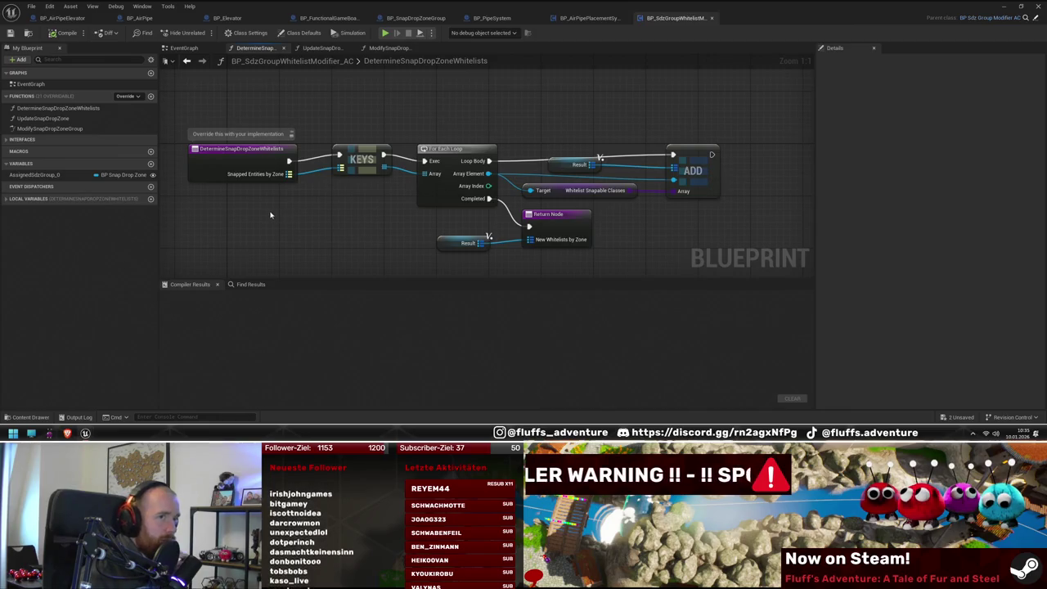
click(1036, 21)
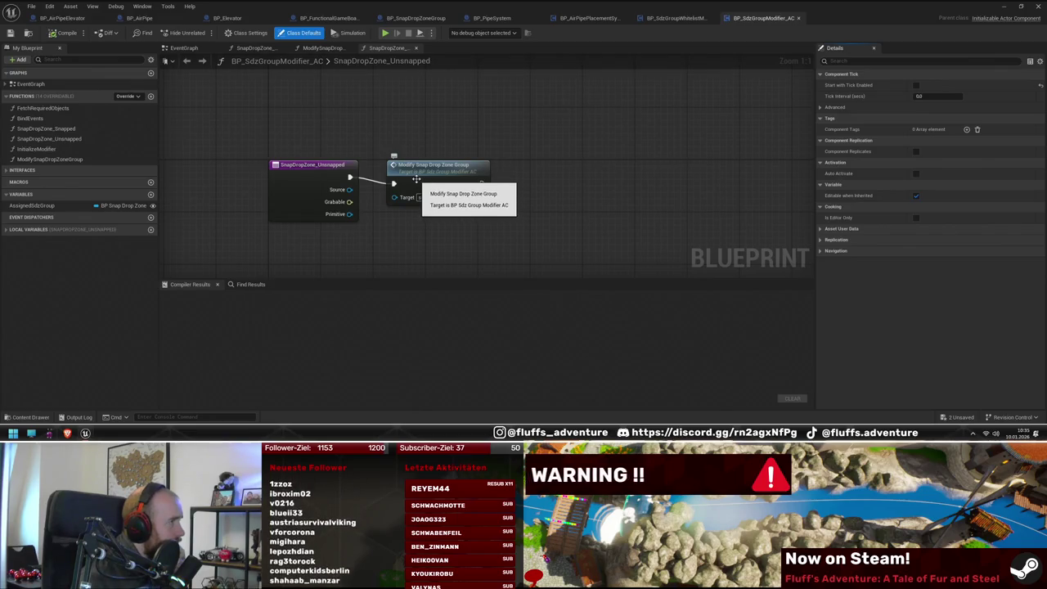
Step: Compare ModifySnapDropZoneGroup in the parent modifier and the whitelist modifier
click(80, 141)
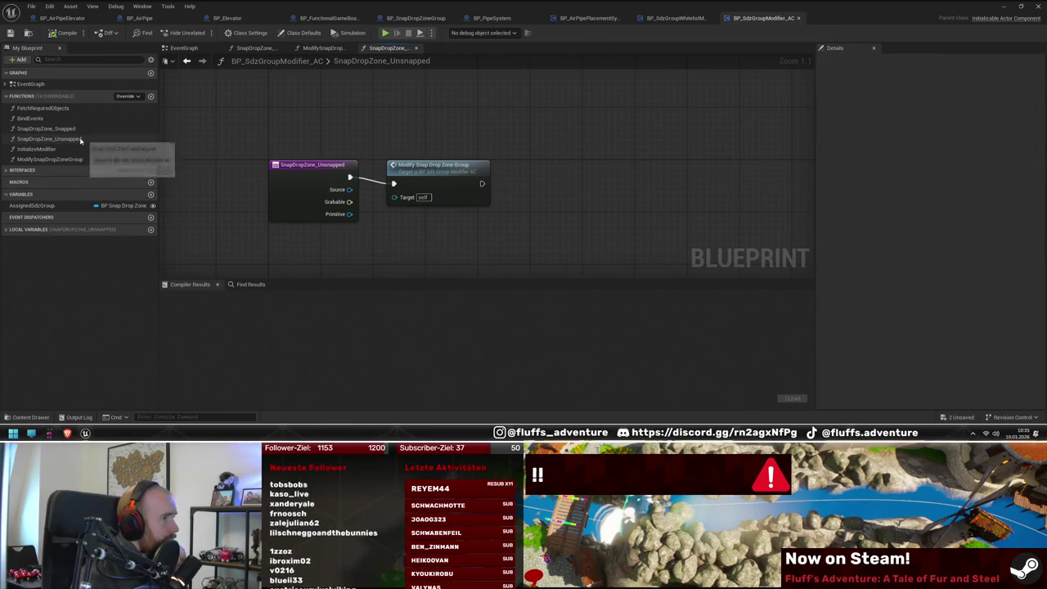
double_click(434, 168)
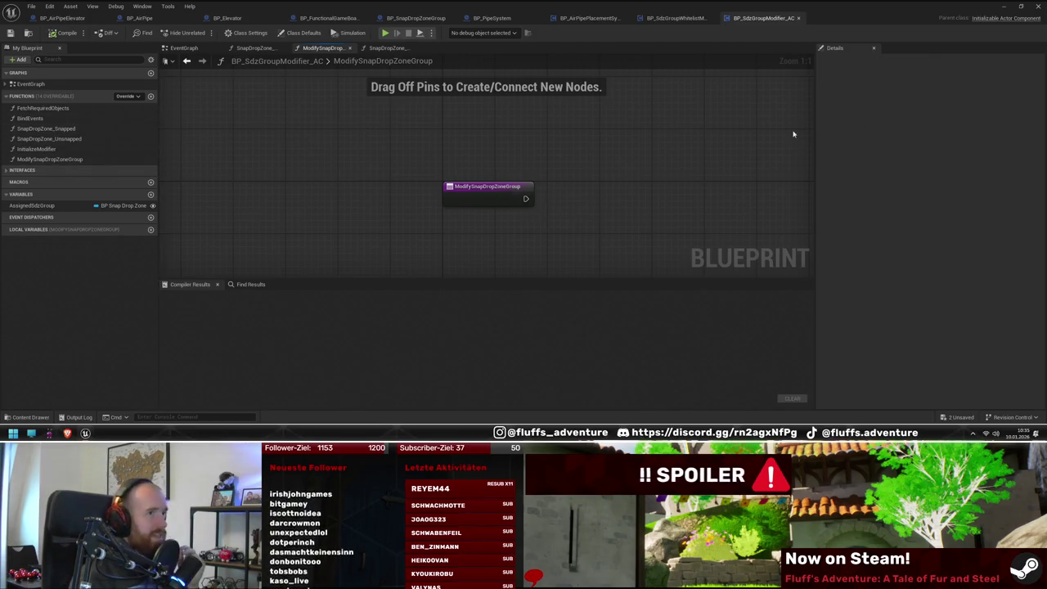
click(661, 20)
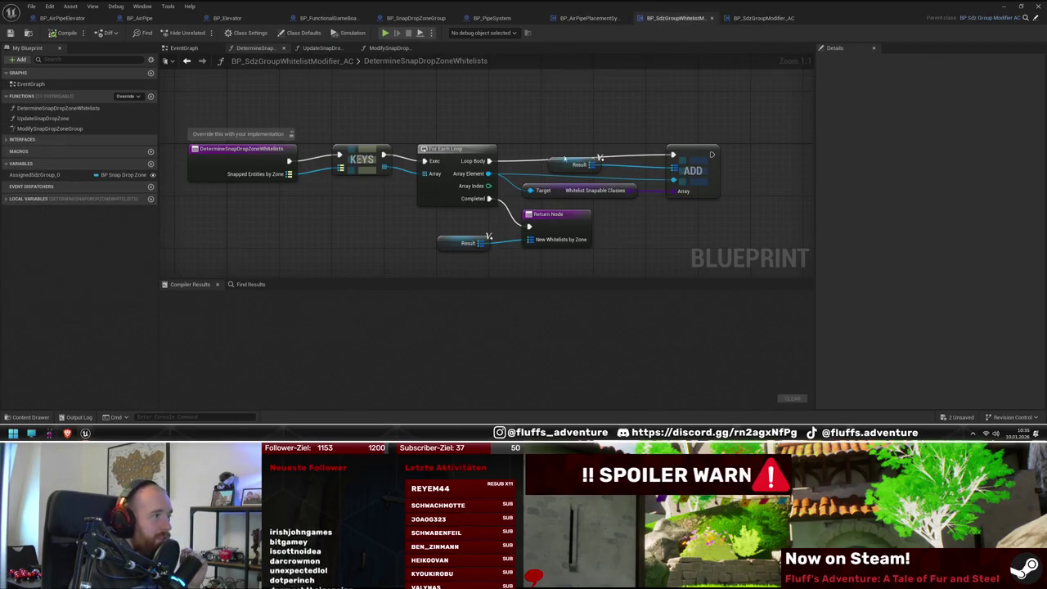
double_click(49, 128)
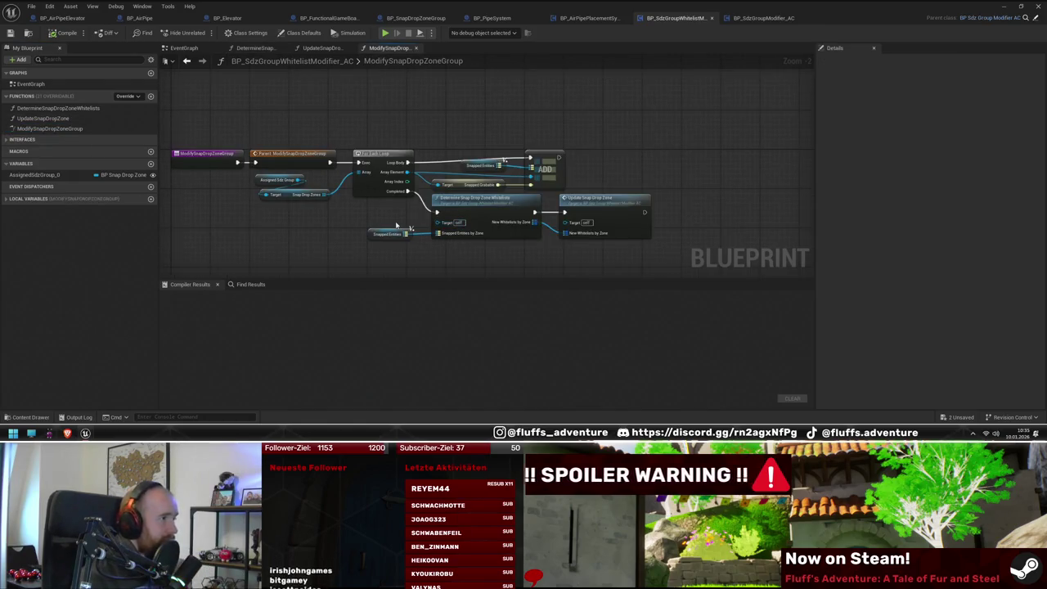
scroll(394, 223, up, 1)
drag(402, 221, 377, 207)
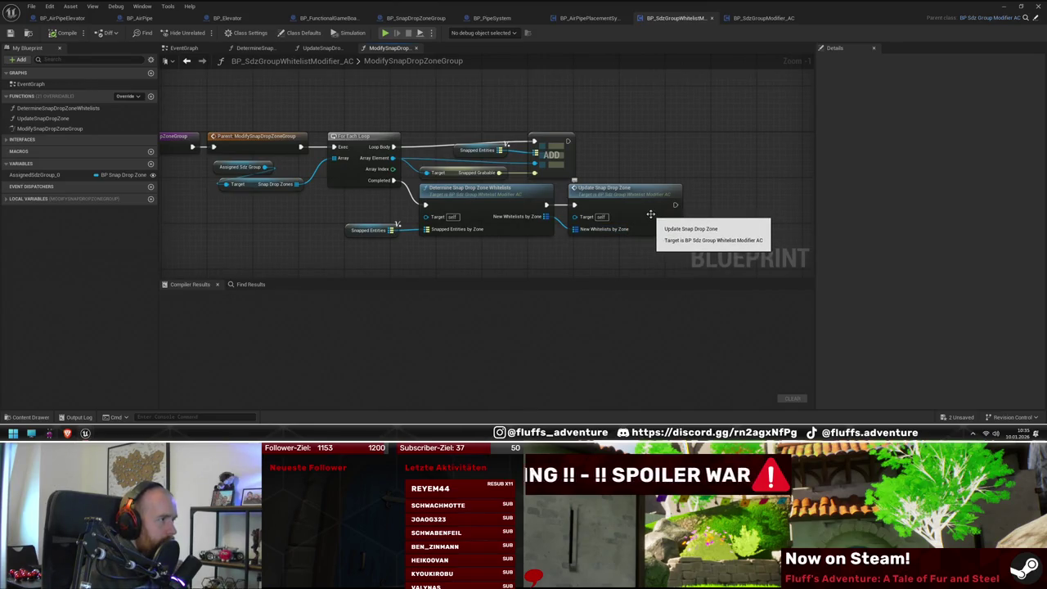
Step: Review the whitelist modifier's UpdateSnapDropZone and DetermineSnapDropZoneWhitelists graphs
double_click(650, 214)
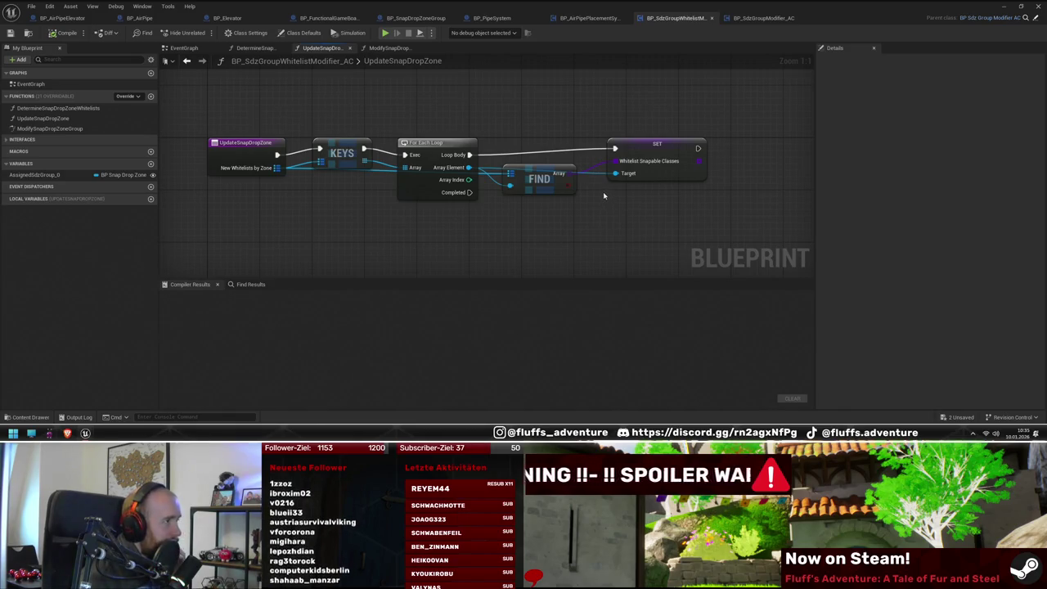
drag(603, 193, 575, 194)
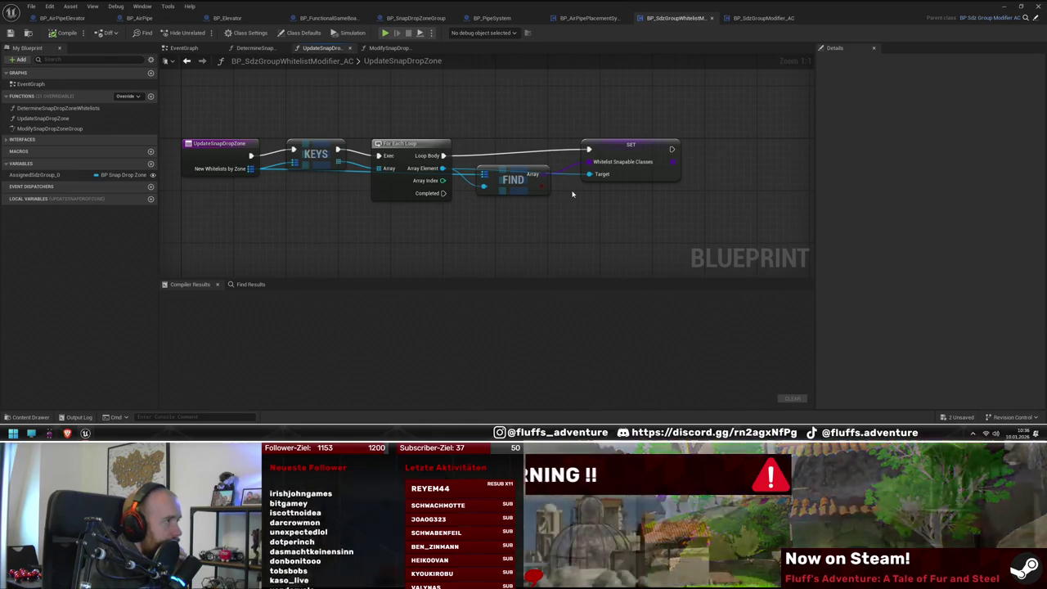
double_click(60, 130)
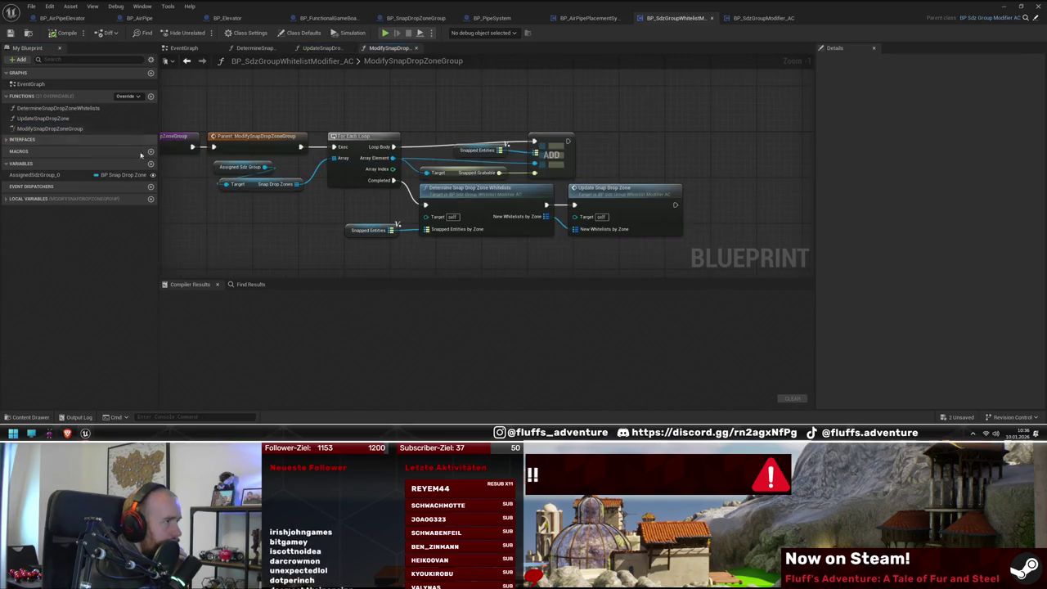
double_click(470, 199)
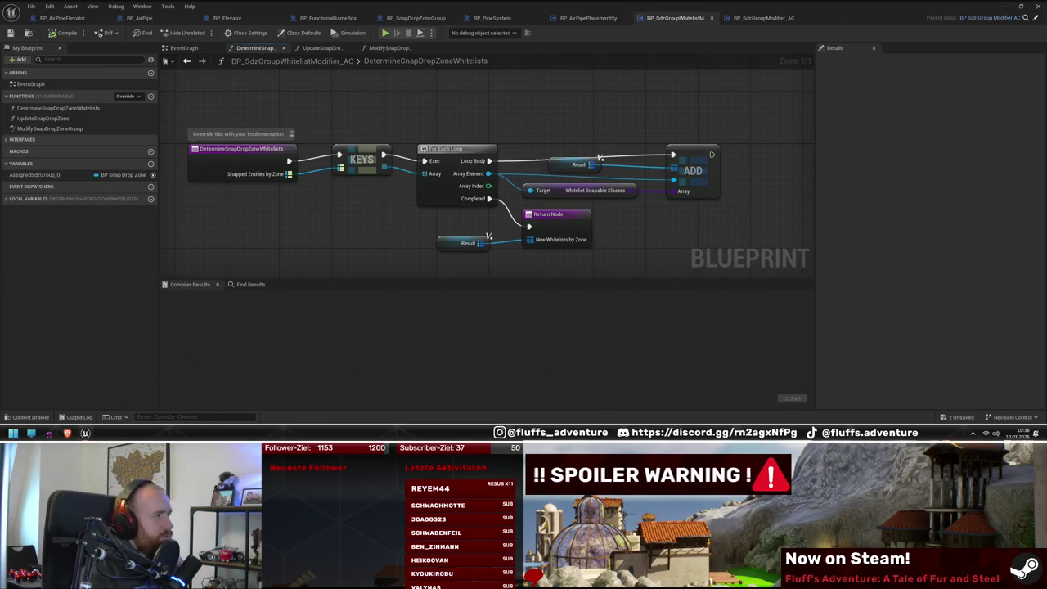
mouse_move(369, 201)
mouse_down()
mouse_move(311, 188)
mouse_move(357, 188)
mouse_up()
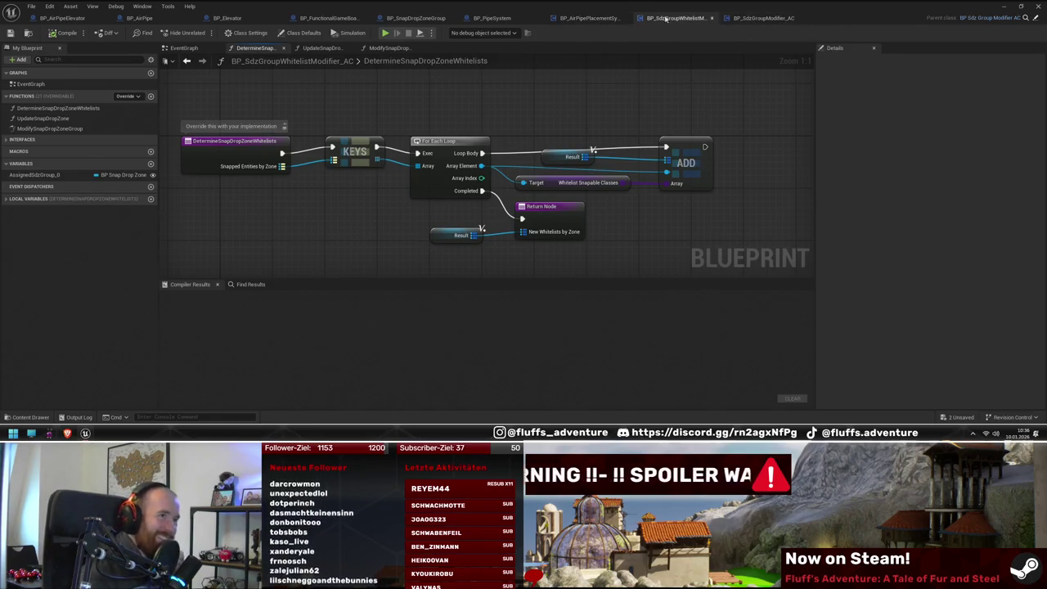
Step: Review BP_SdzGroupEnableModifier_AC's DetermineSnapDropZonesEnabling graph full screen, then return to the level
mouse_move(597, 9)
mouse_down()
mouse_move(546, 343)
mouse_move(805, 135)
mouse_move(690, 74)
mouse_up()
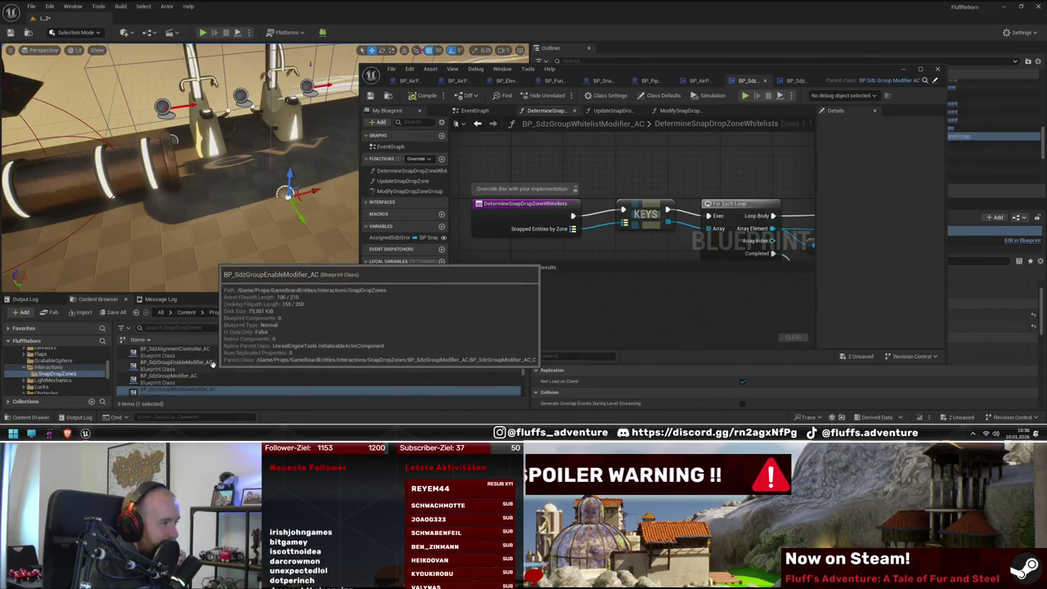
double_click(176, 363)
key(super+Up)
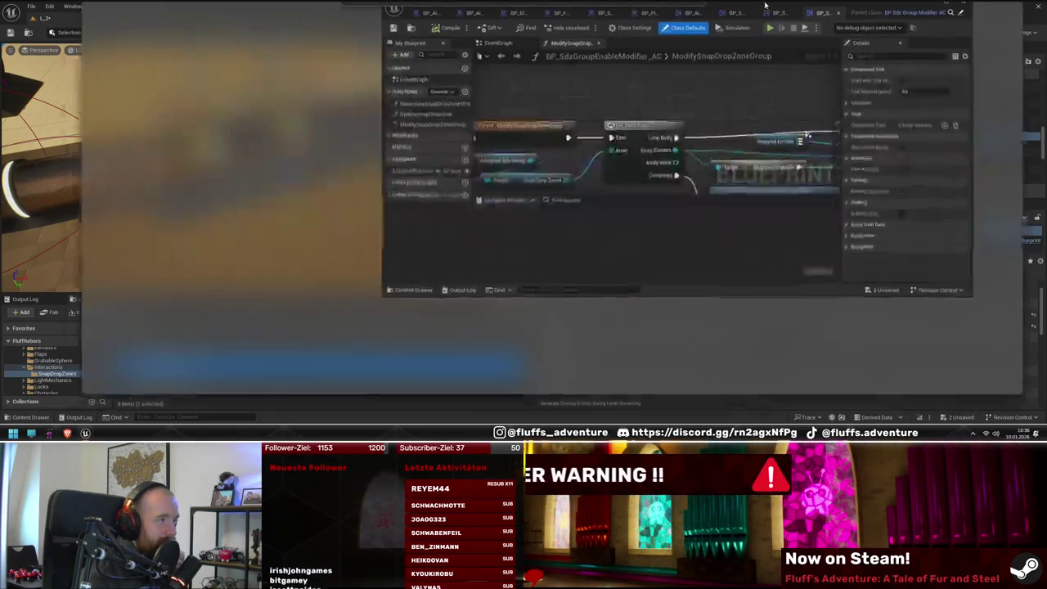
mouse_move(329, 211)
mouse_down()
mouse_move(434, 210)
mouse_move(408, 210)
mouse_up()
double_click(556, 199)
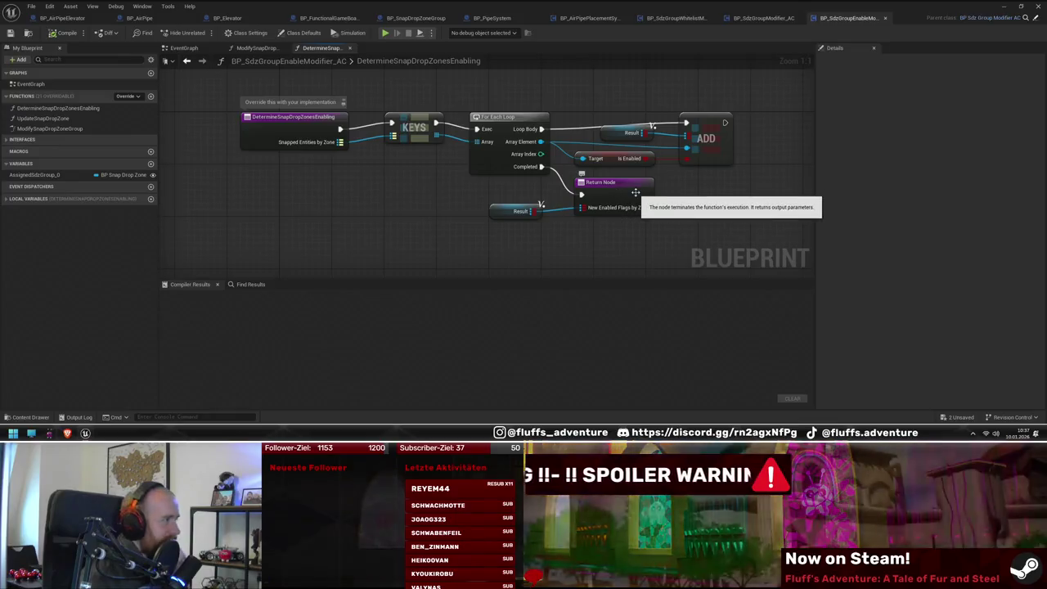
click(1004, 6)
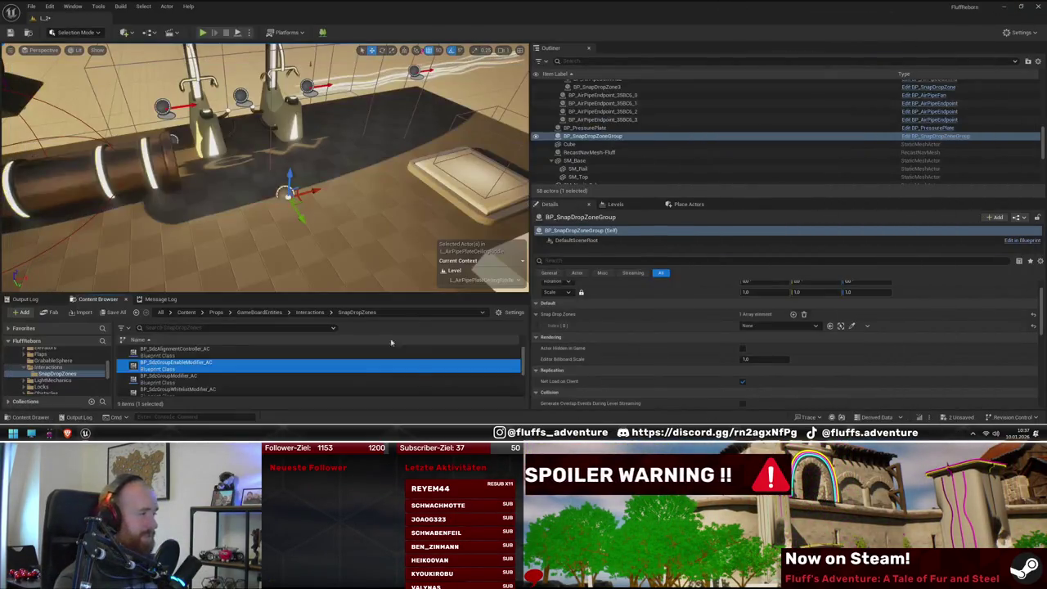
Step: Open BP_SdzGroupModifier_AC and review its InitializeModifier graph
click(214, 378)
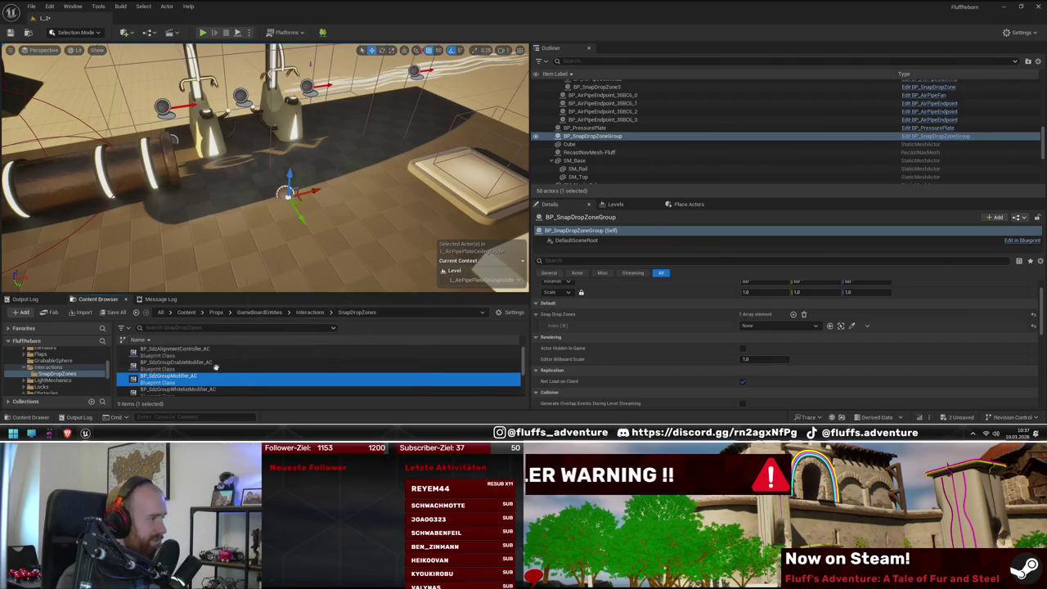
double_click(188, 378)
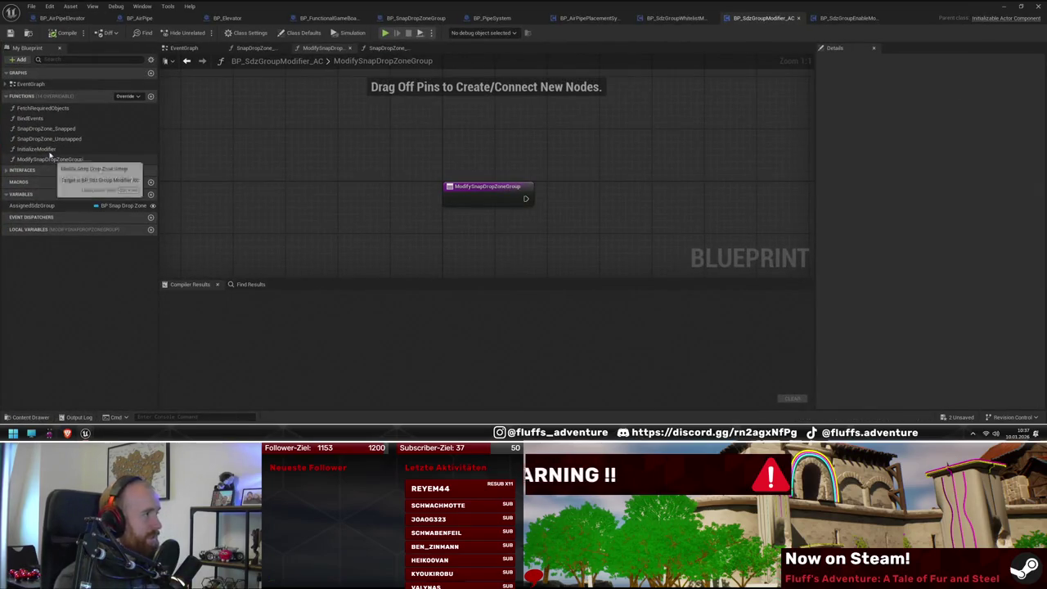
double_click(39, 149)
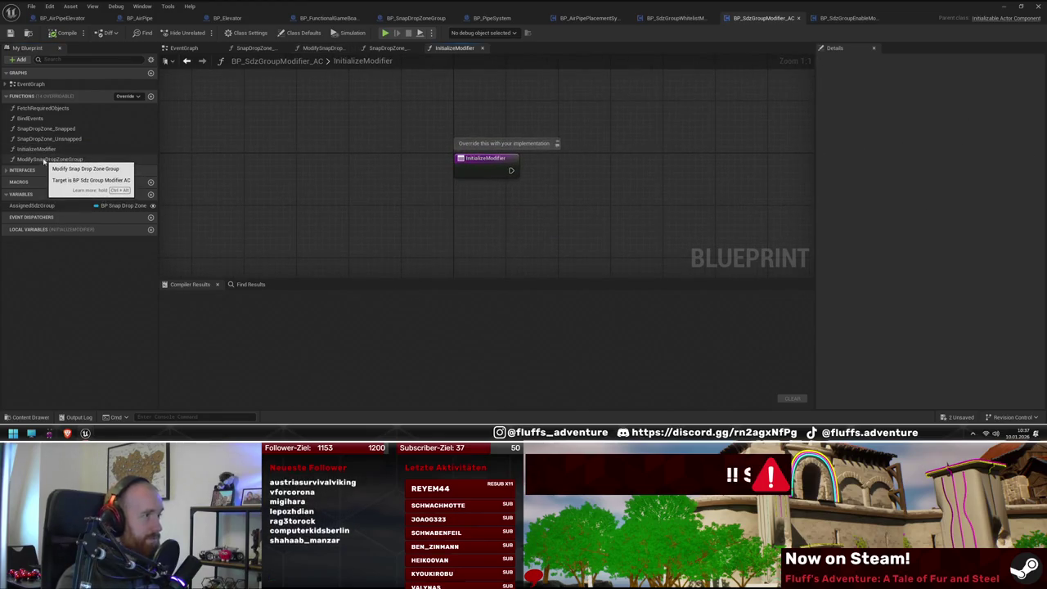
double_click(45, 159)
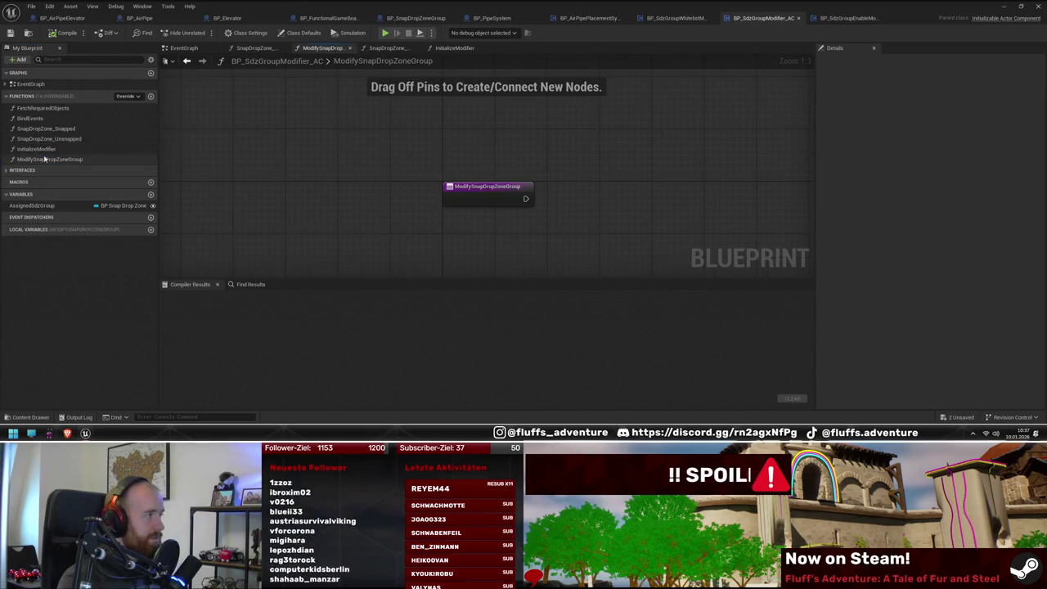
Step: Review ModifySnapDropZoneGroup and the EventGraph initialization nodes, then close the Blueprint
click(45, 148)
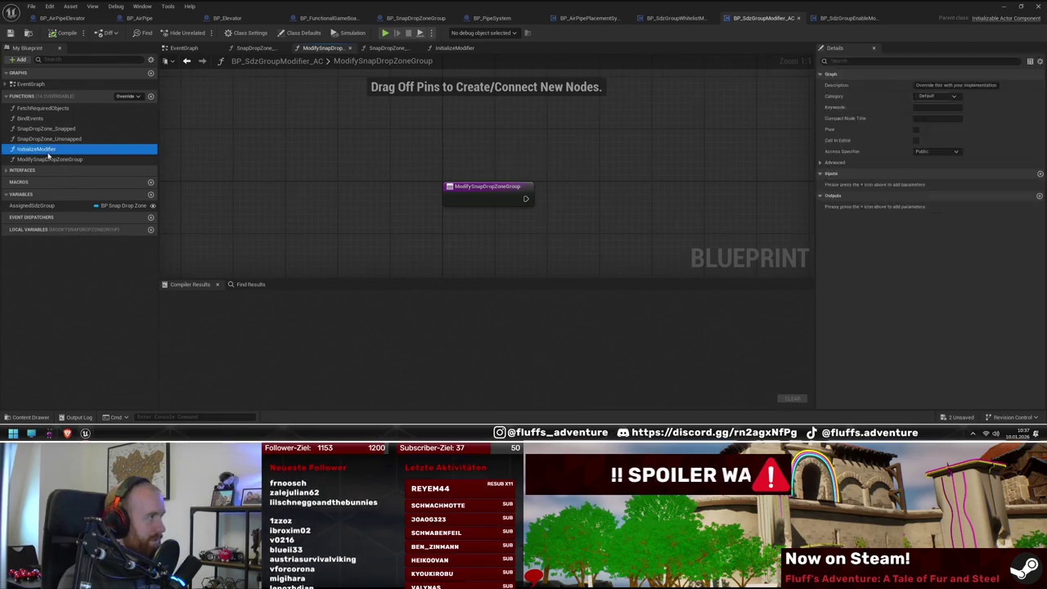
double_click(56, 159)
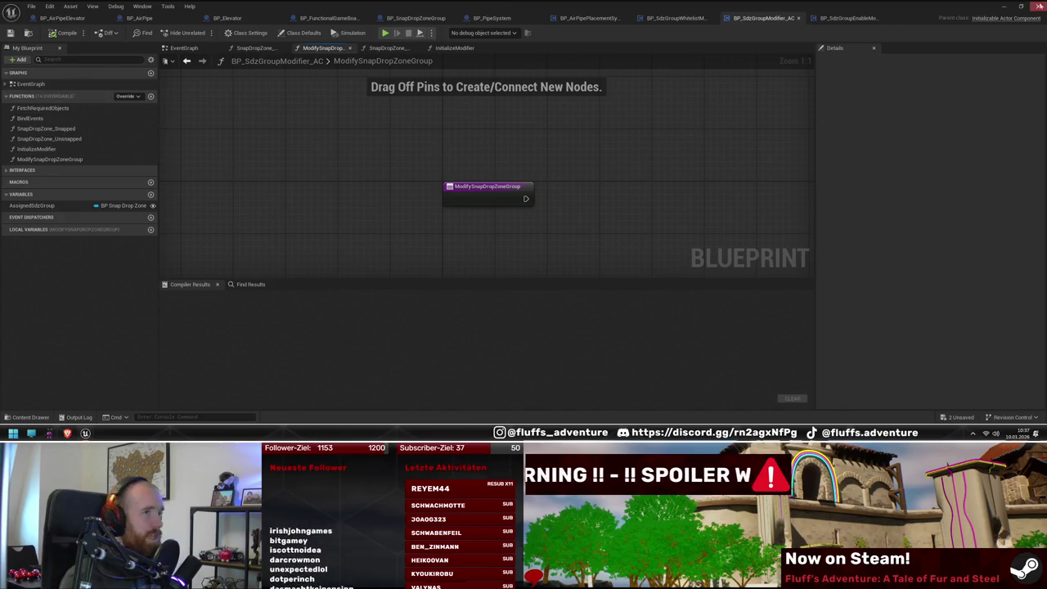
double_click(19, 83)
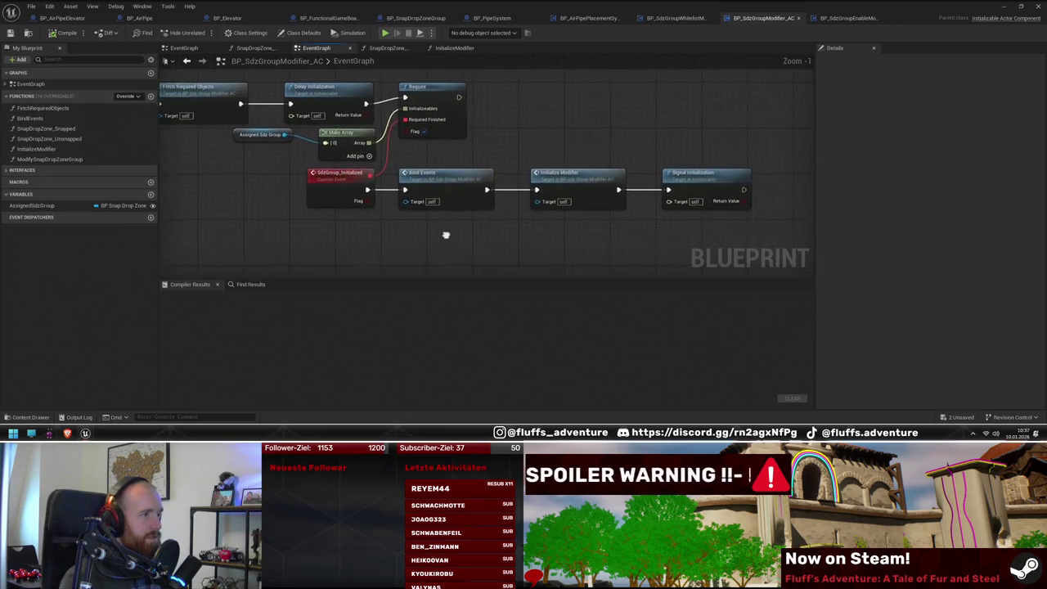
drag(598, 219, 648, 242)
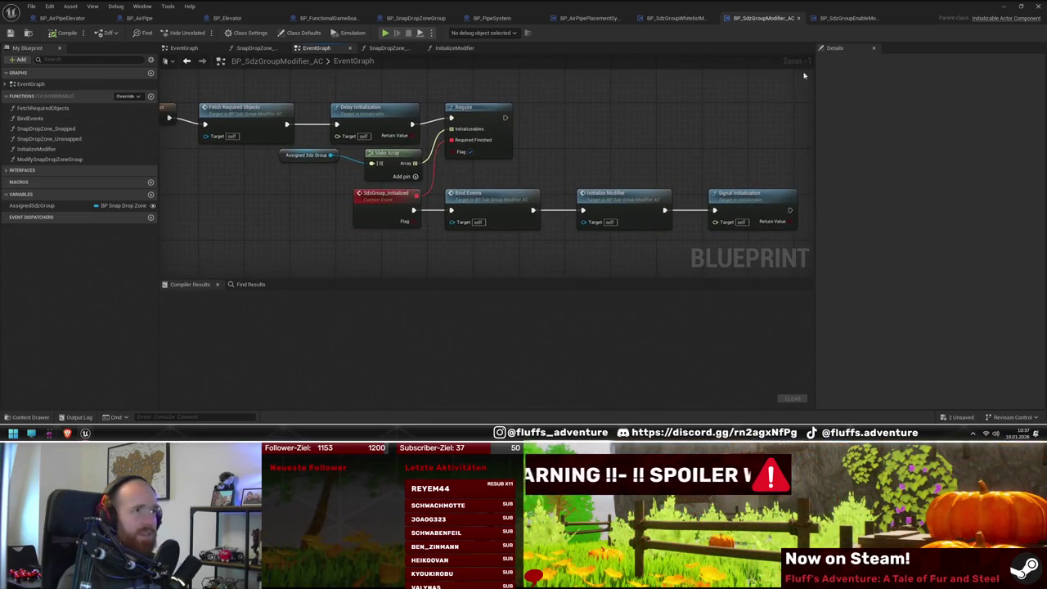
click(1037, 7)
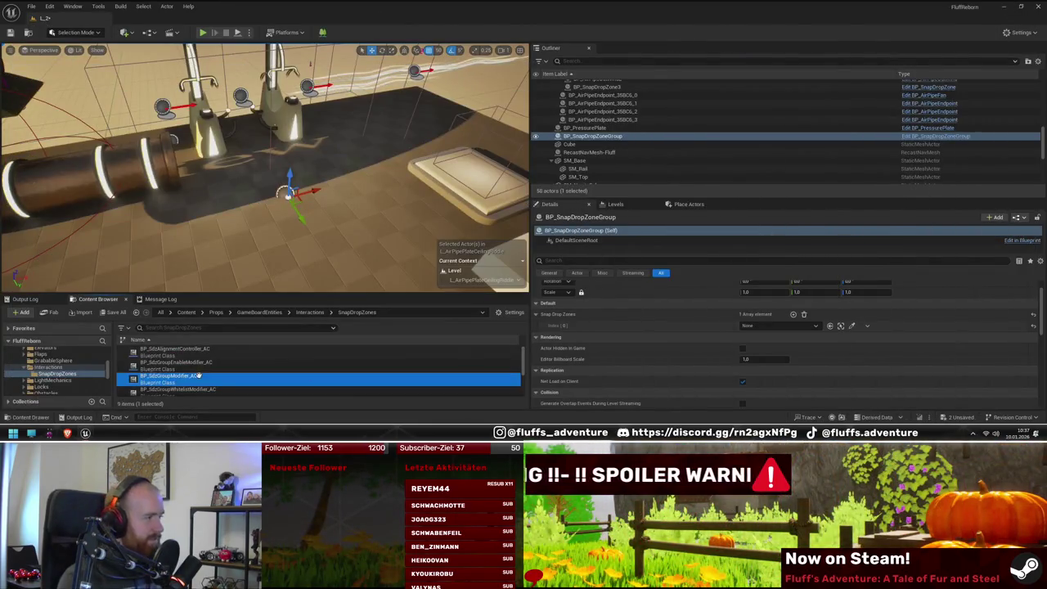
Step: Check BP_SdzGroupEnableModifier_AC's references in the Reference Viewer and delete the asset
right_click(206, 365)
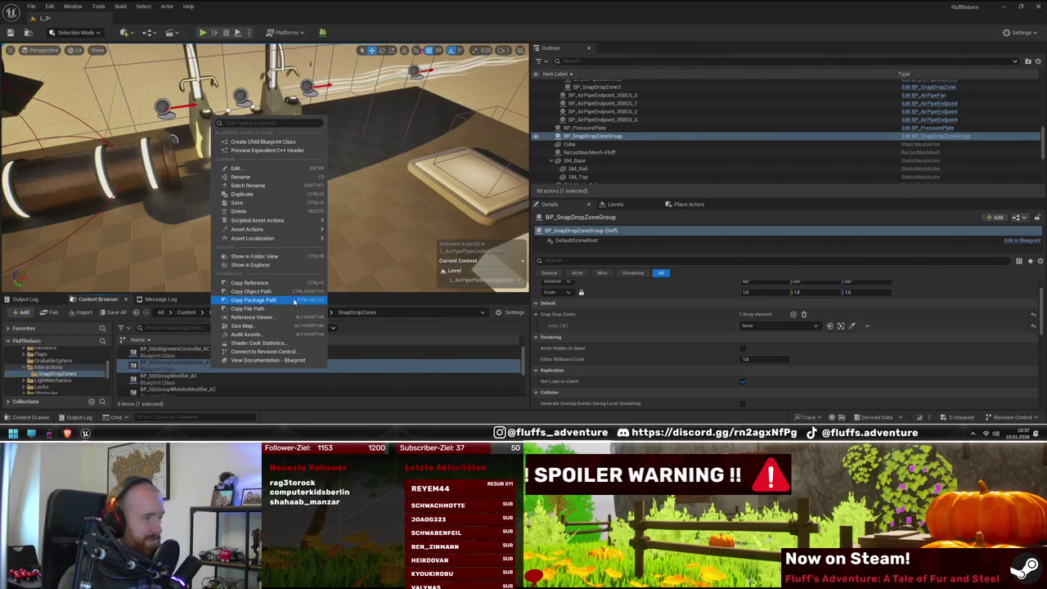
click(262, 317)
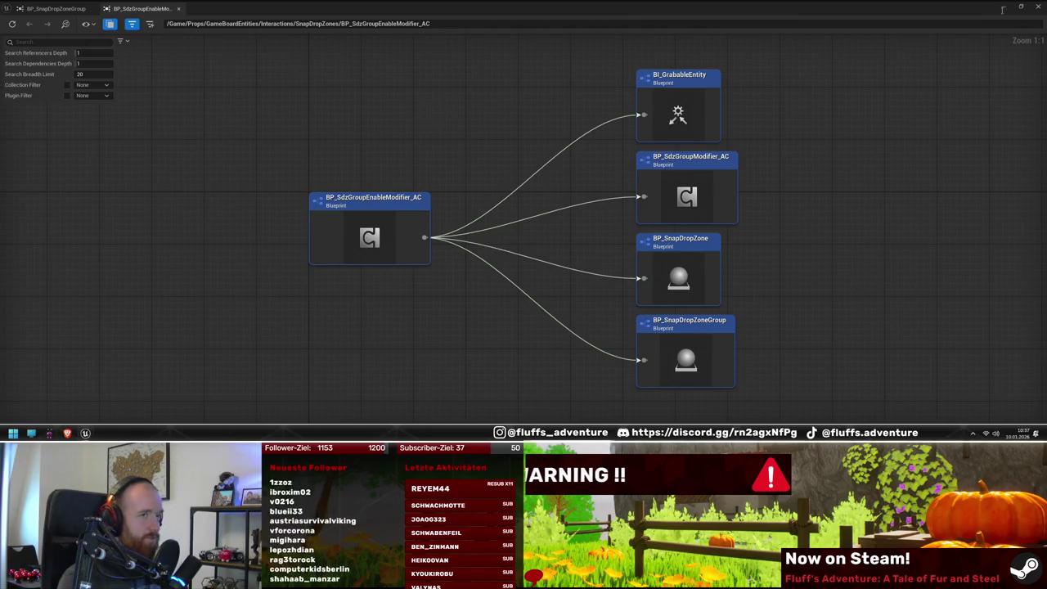
click(1036, 6)
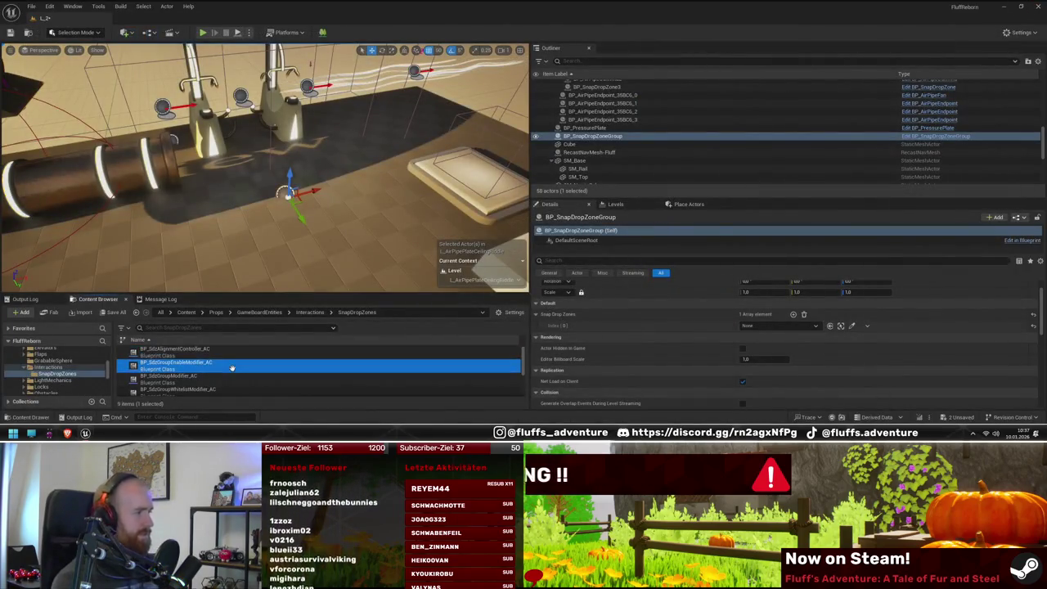
key(Delete)
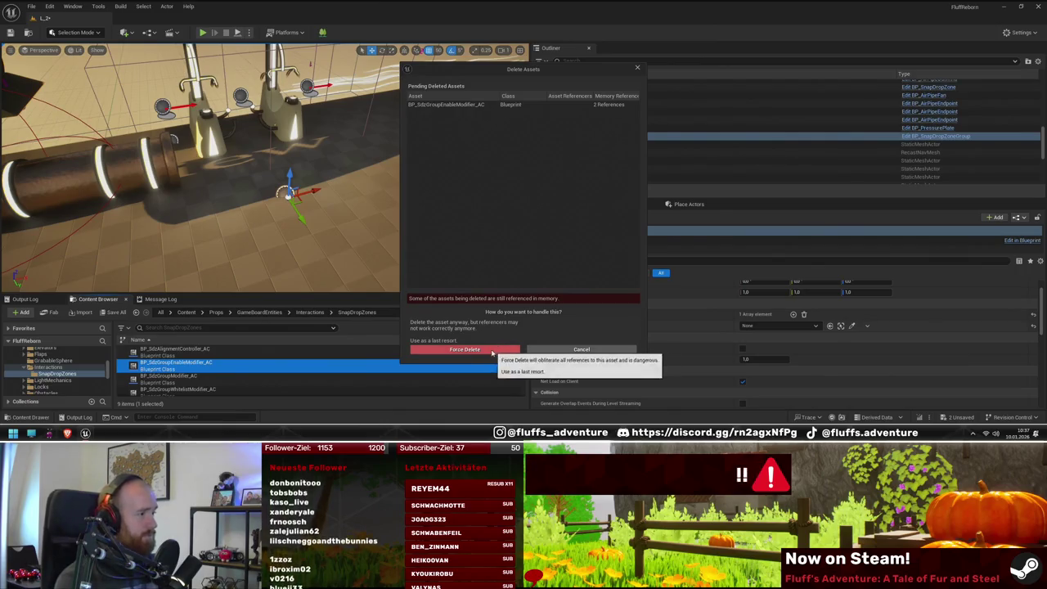
key(Escape)
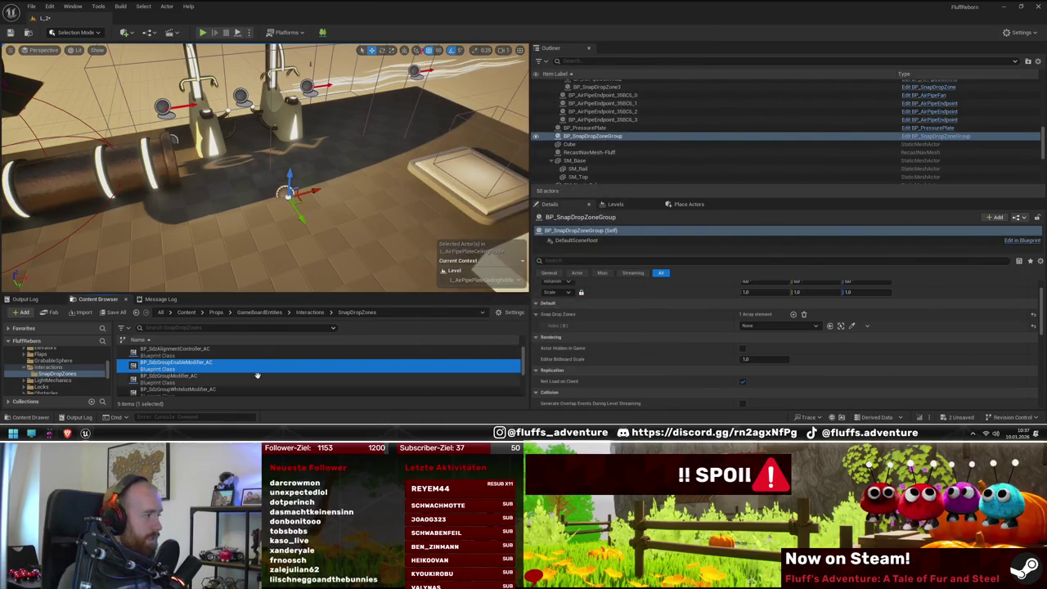
Step: Check BP_SdzGroupWhitelistModifier_AC's references, force delete it, then open BP_SdzAlignmentController_AC
right_click(224, 376)
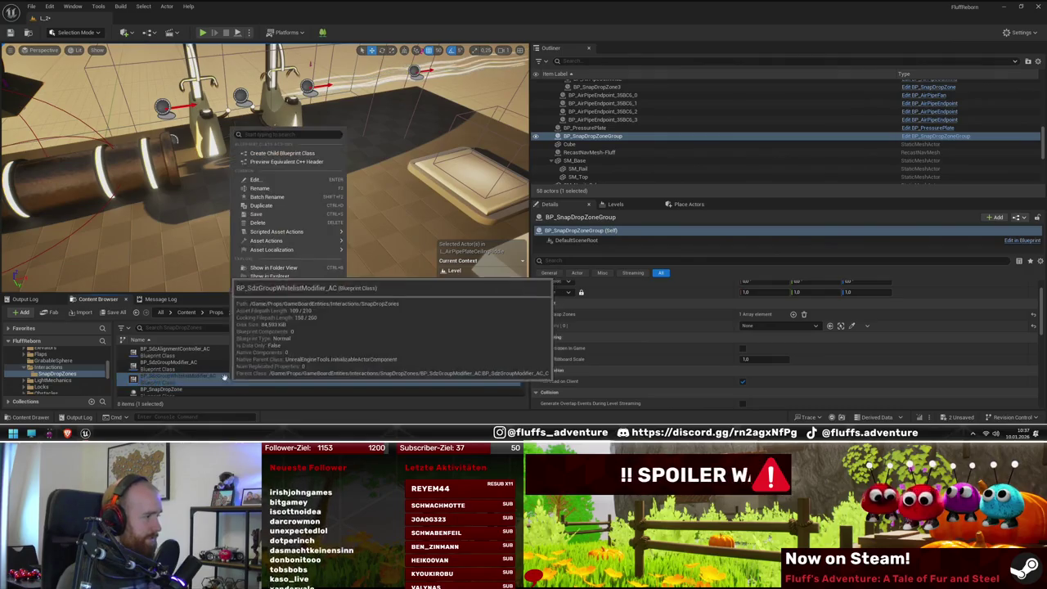
click(278, 330)
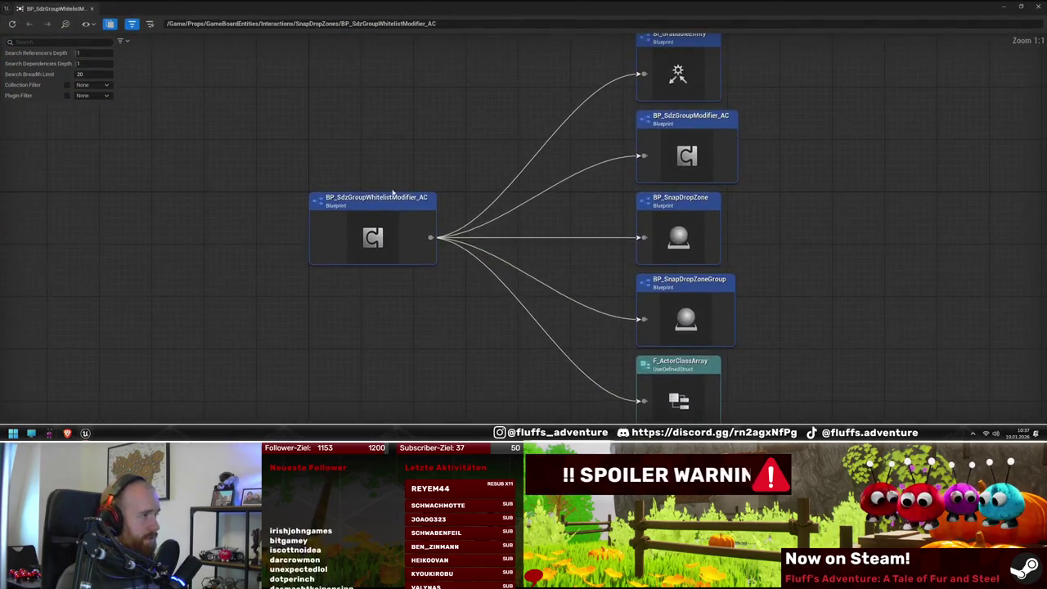
click(1044, 6)
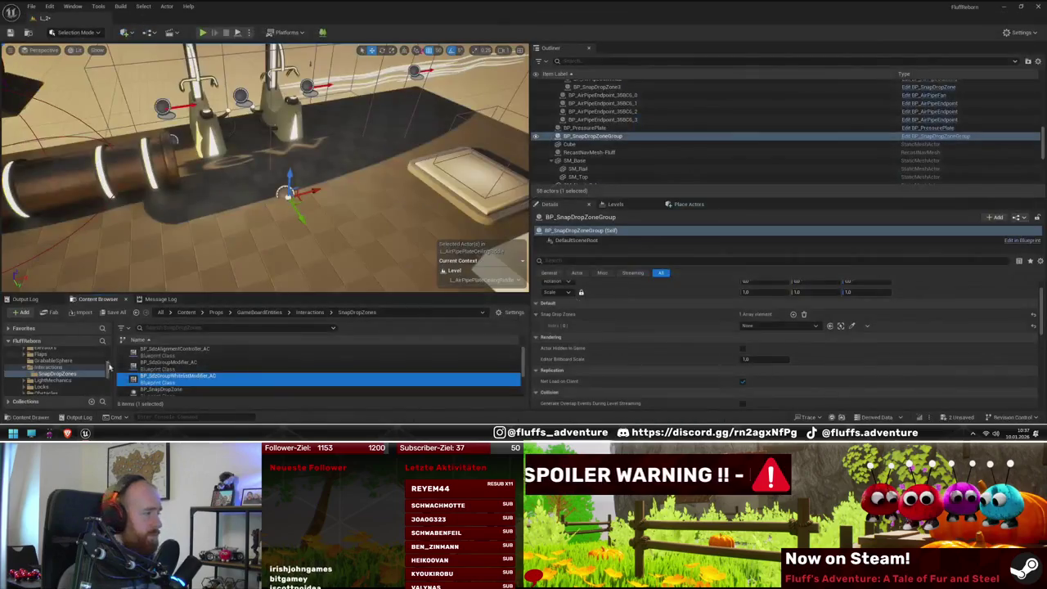
key(Delete)
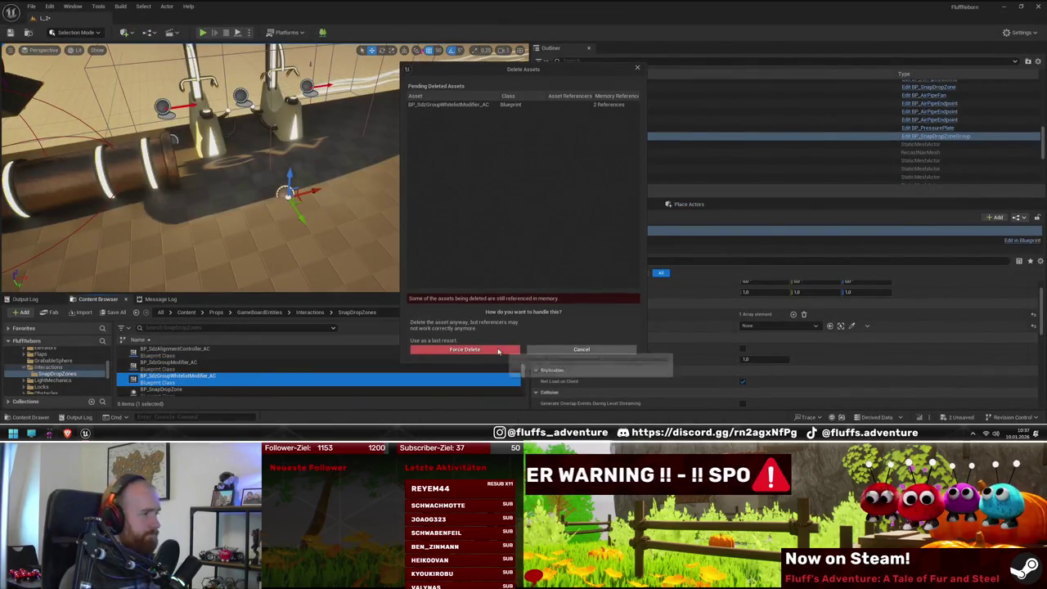
click(466, 350)
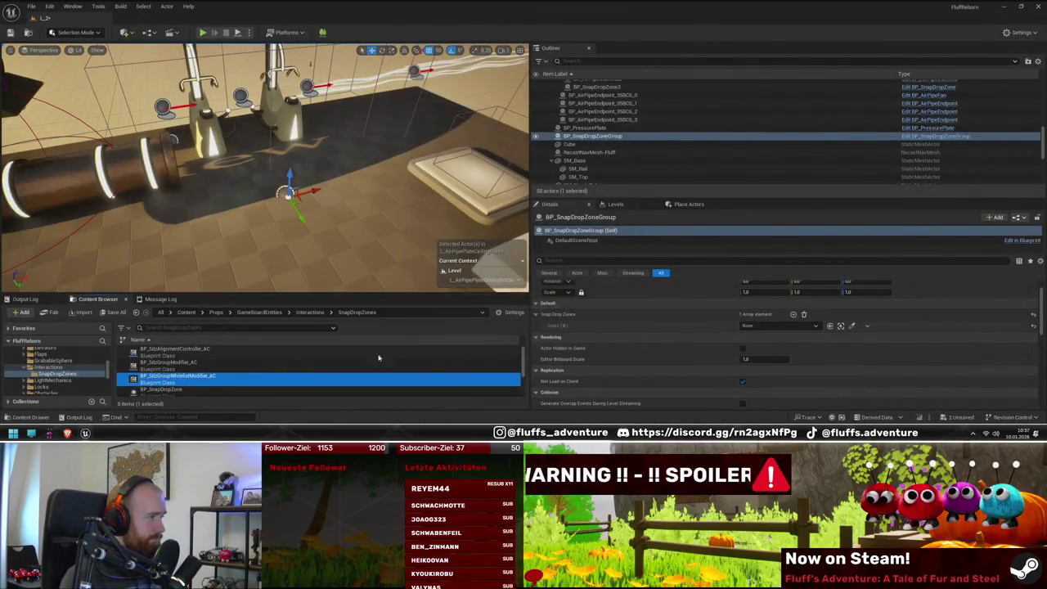
double_click(214, 352)
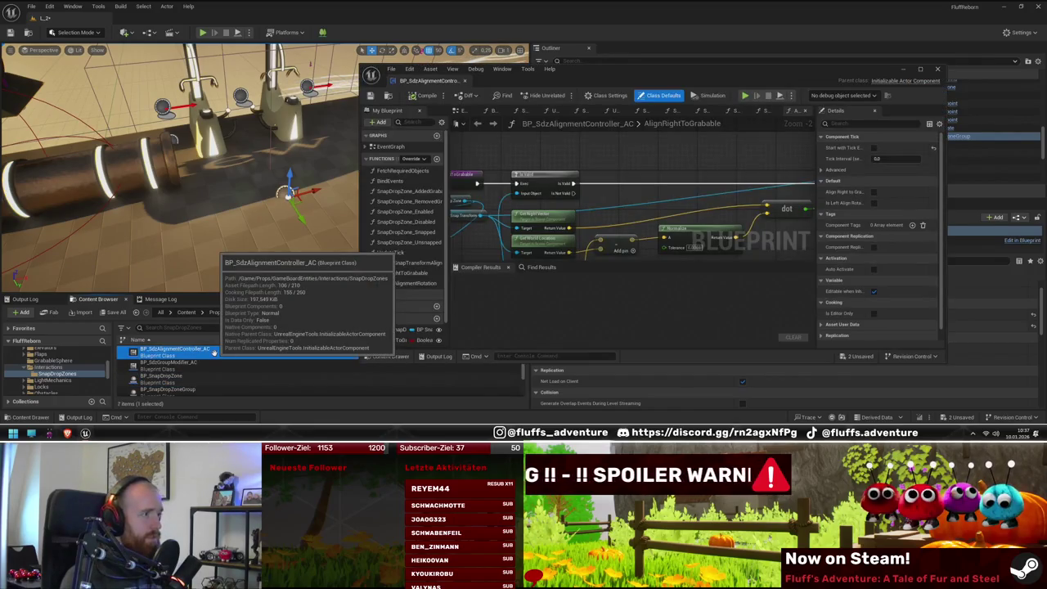
right_click(214, 352)
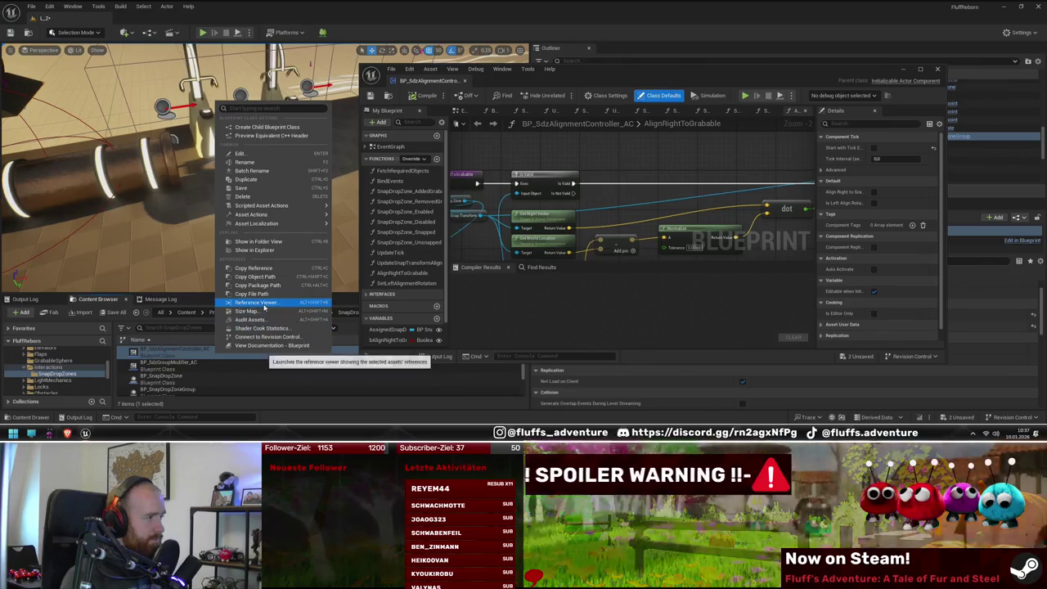
click(270, 303)
click(1037, 7)
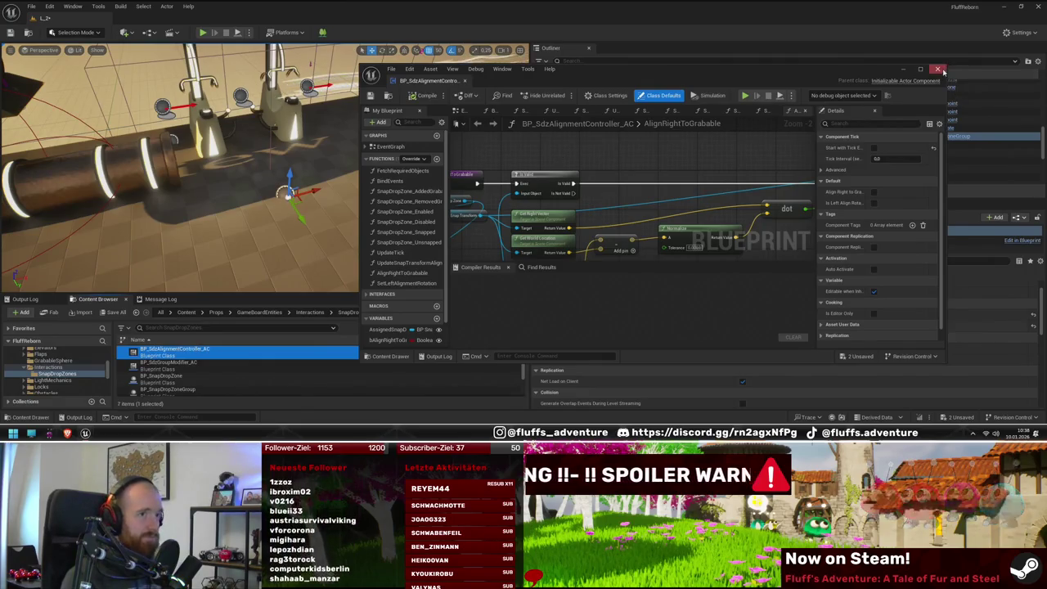
click(983, 81)
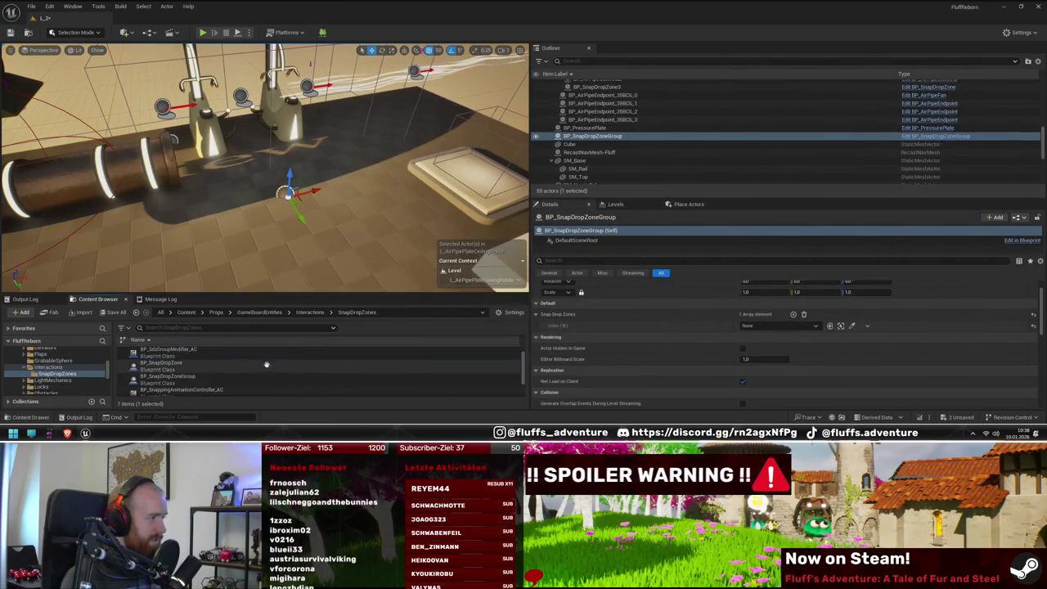
scroll(231, 368, down, 1)
right_click(290, 378)
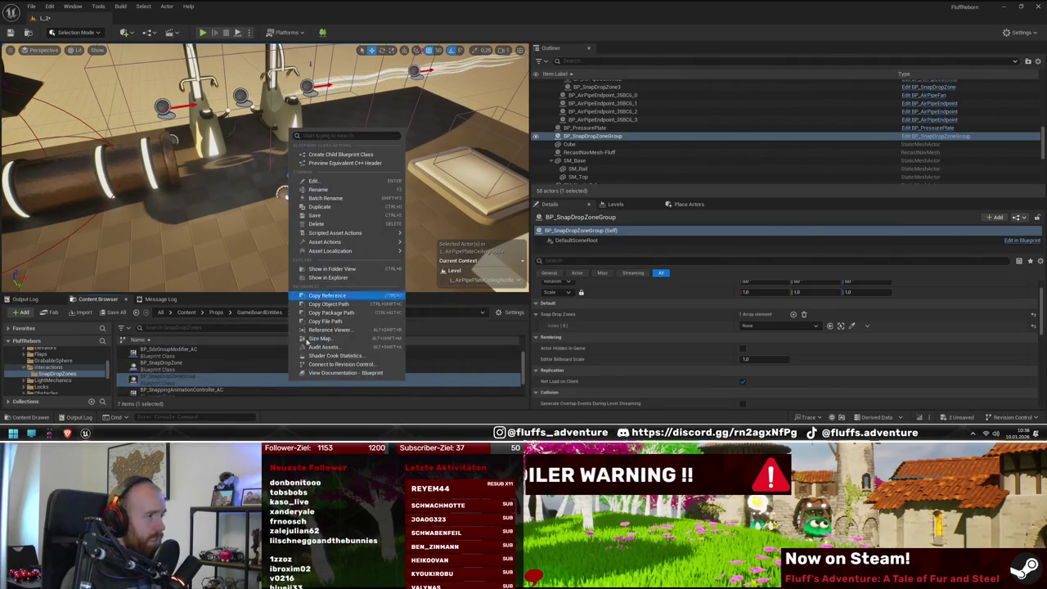
click(335, 330)
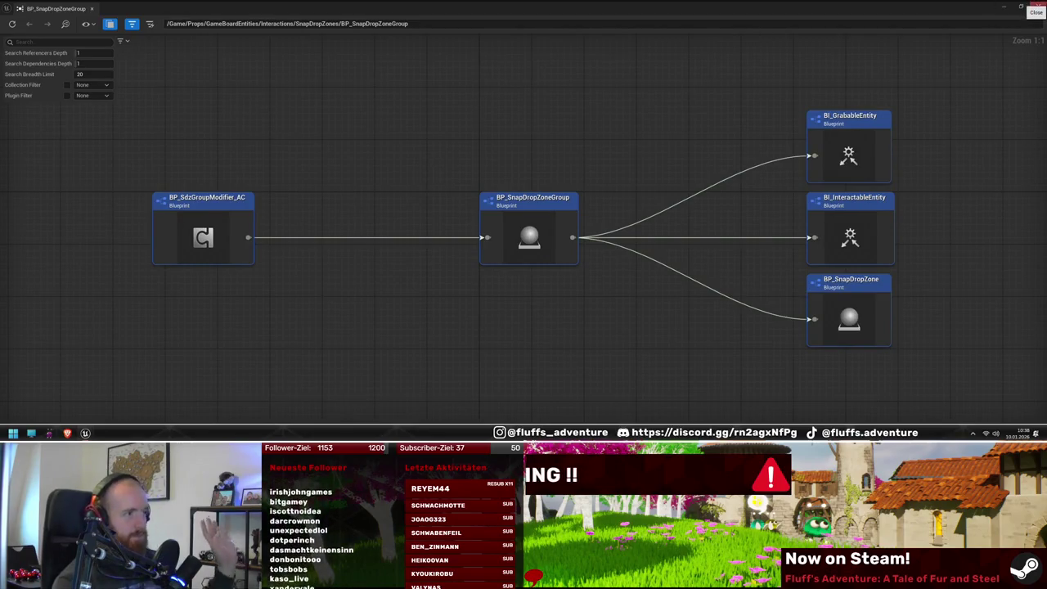
click(1036, 7)
drag(442, 175, 454, 164)
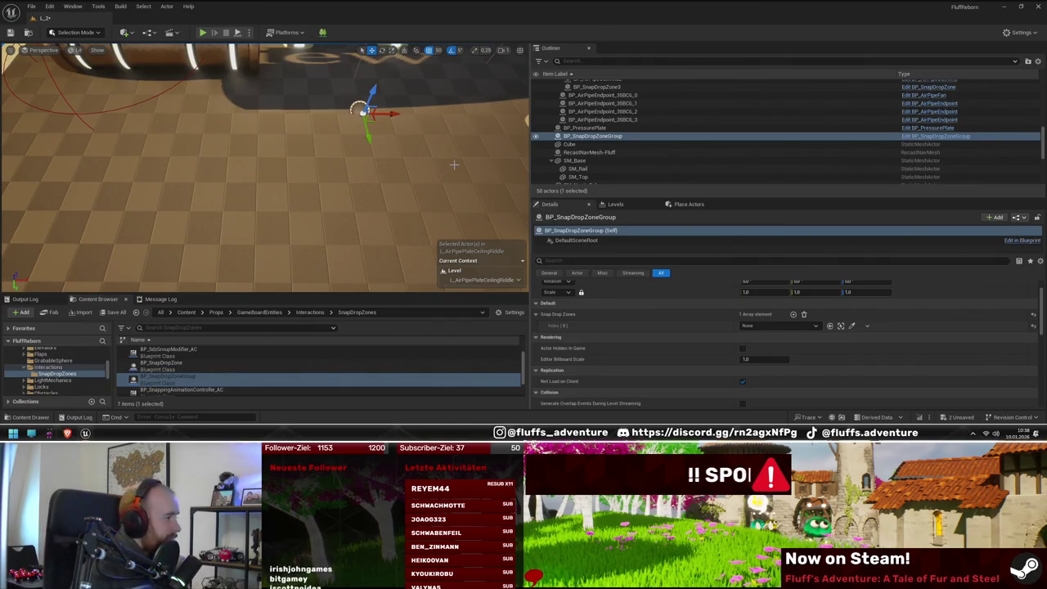
Step: Frame the drop zone group and inspect BP_PipeSystem_35BC6's BP_AirPipePlacementSystem_AC component
key(f)
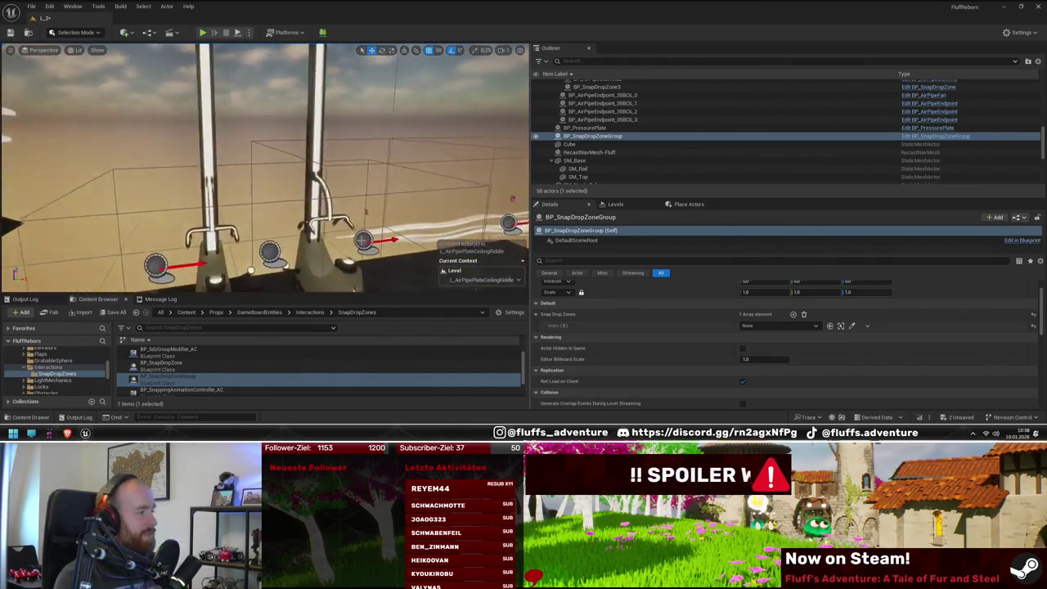
click(404, 242)
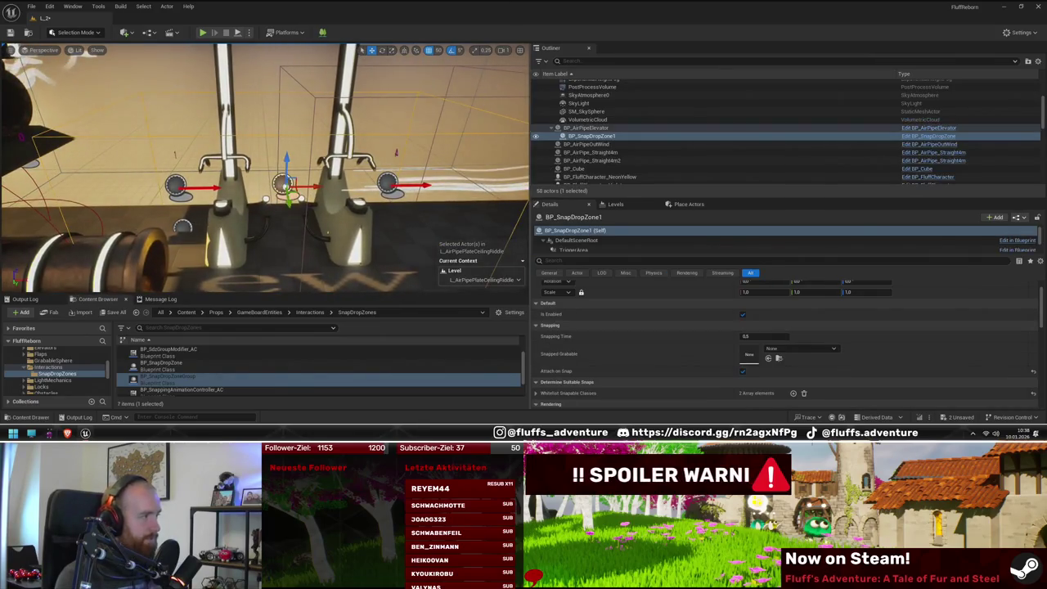
click(623, 248)
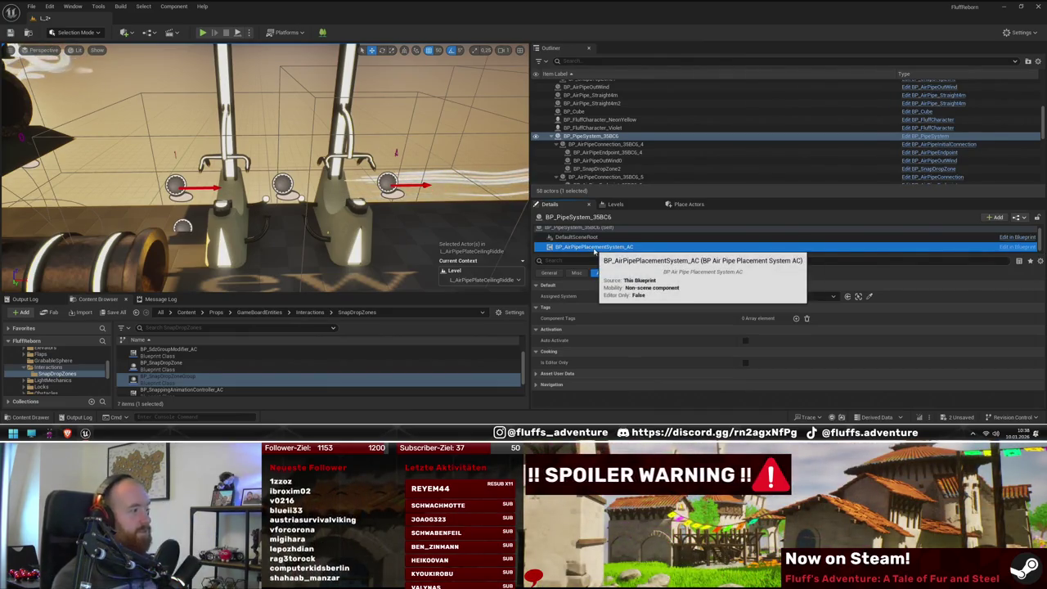
Step: Fly toward the pipes and open BP_SnapDropZoneGroup maximized on UpdateClosestSnapDropZones
key(f)
key(w)
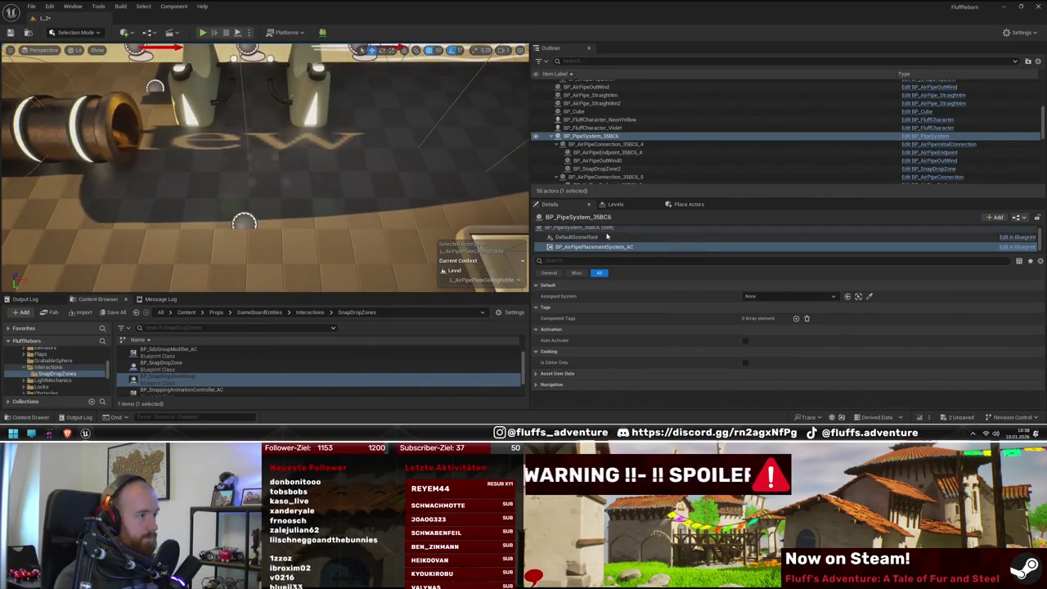
double_click(168, 376)
double_click(621, 83)
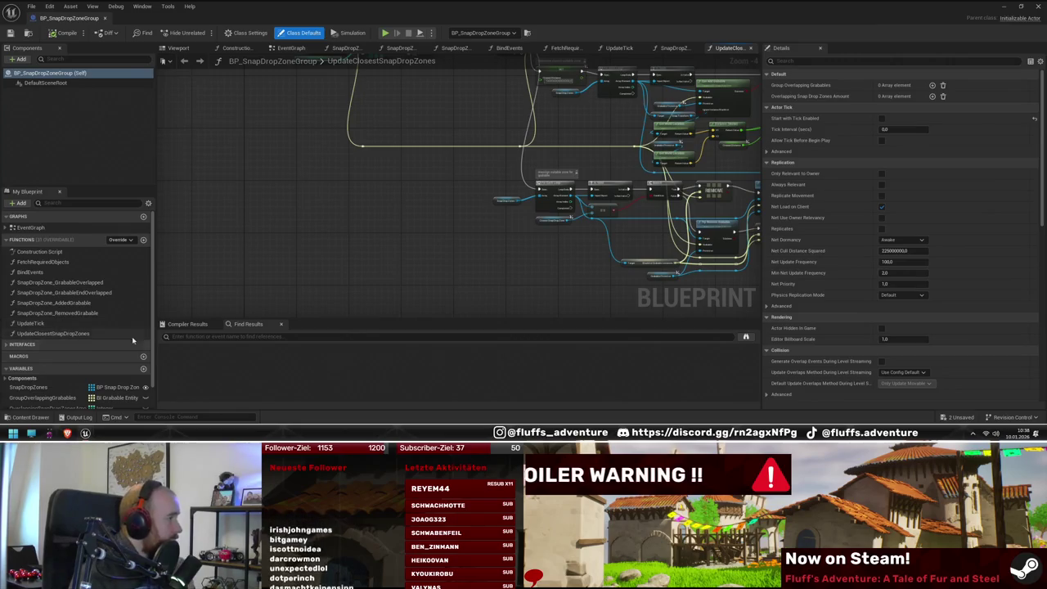
Step: Review BP_SnapDropZoneGroup's remove and add logic, then return to DetermineClosestPipePlacement
click(96, 334)
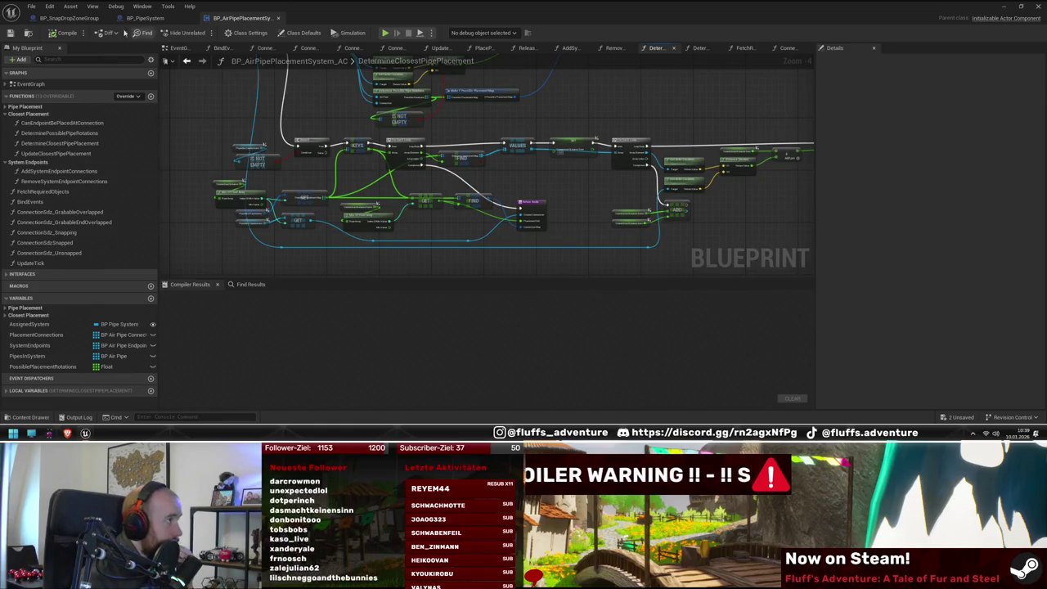
click(95, 19)
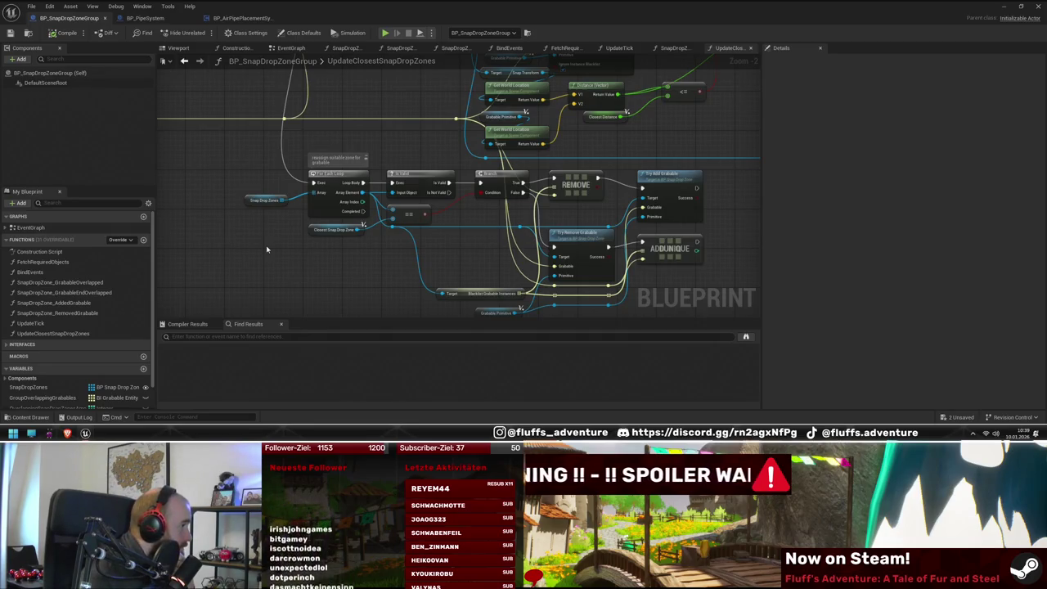
drag(410, 254, 333, 198)
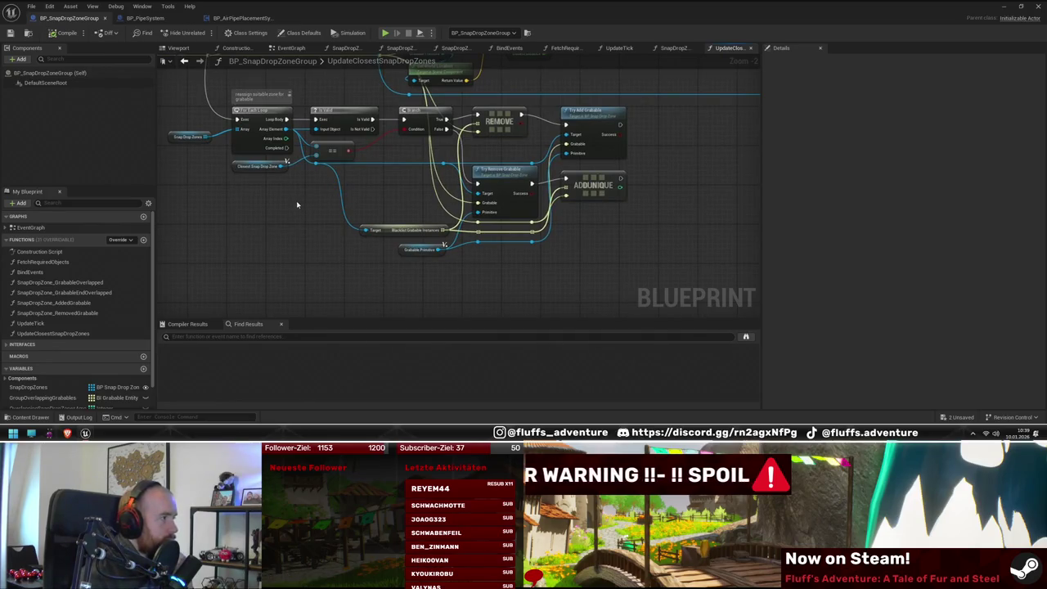
click(238, 18)
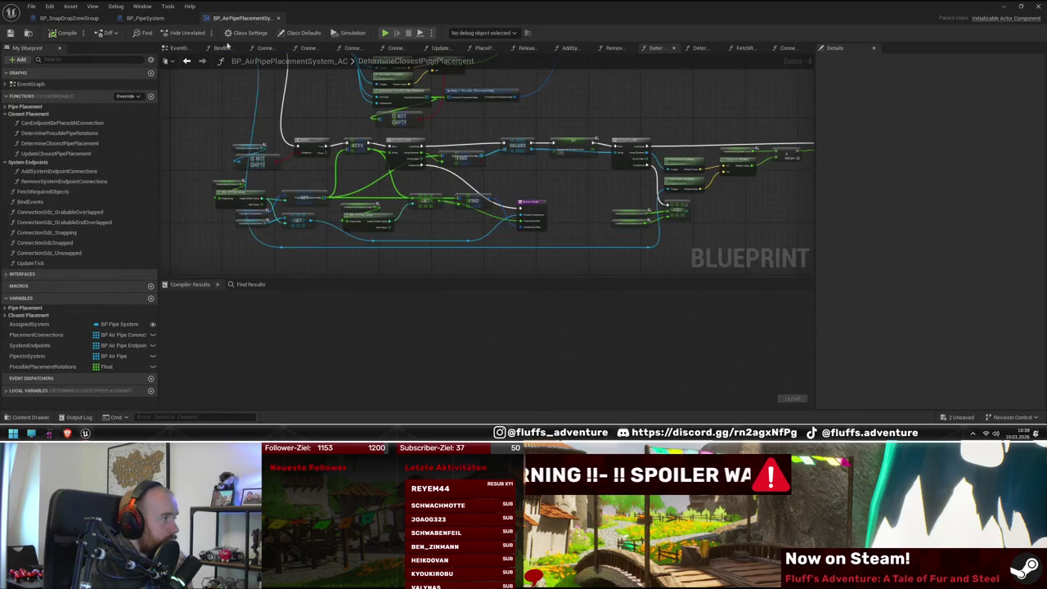
Step: Open UpdateClosestPipePlacement and pan from its entry node to Determine Closest Pipe Placement
double_click(72, 153)
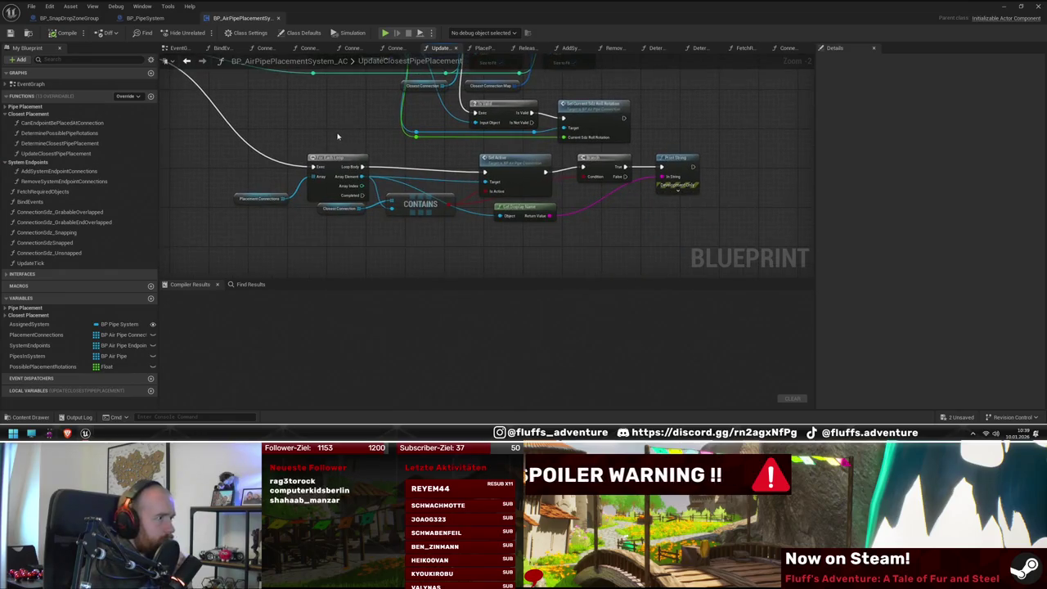
scroll(342, 229, up, 2)
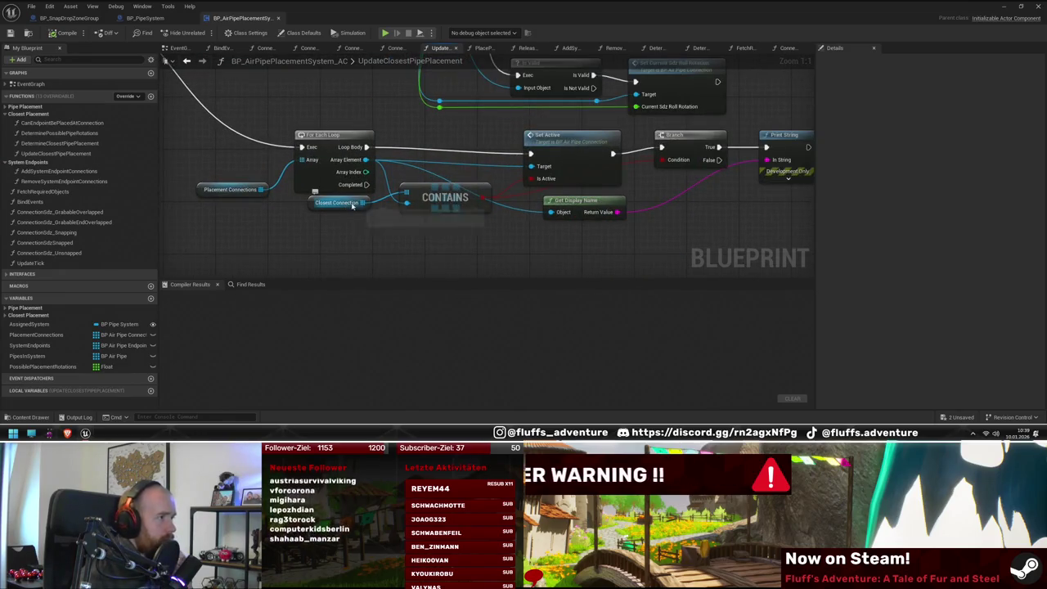
drag(531, 242, 425, 241)
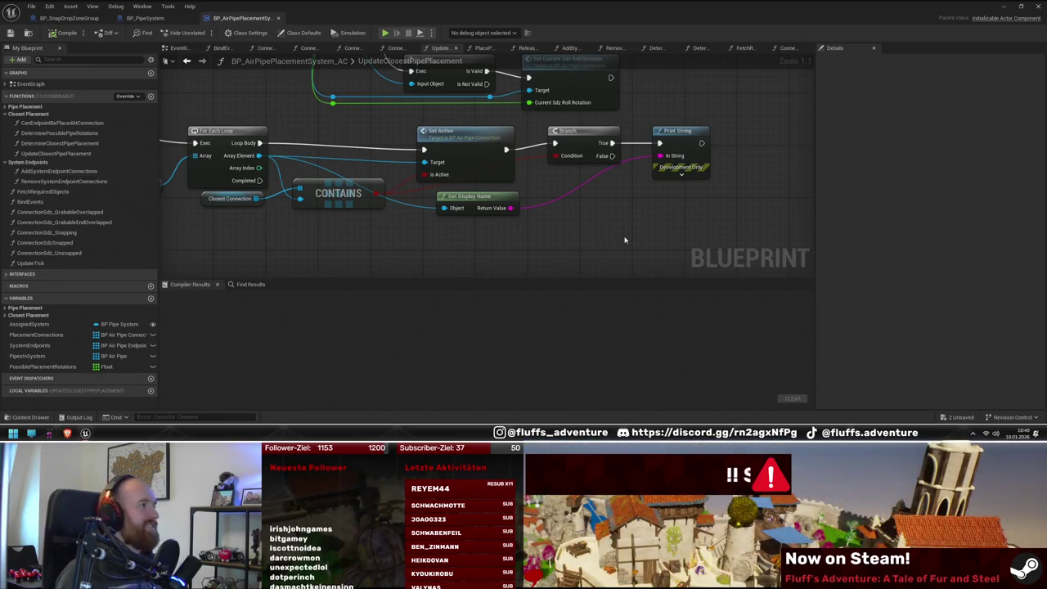
scroll(624, 240, down, 2)
mouse_move(344, 171)
mouse_down()
mouse_move(471, 207)
mouse_move(460, 197)
mouse_up()
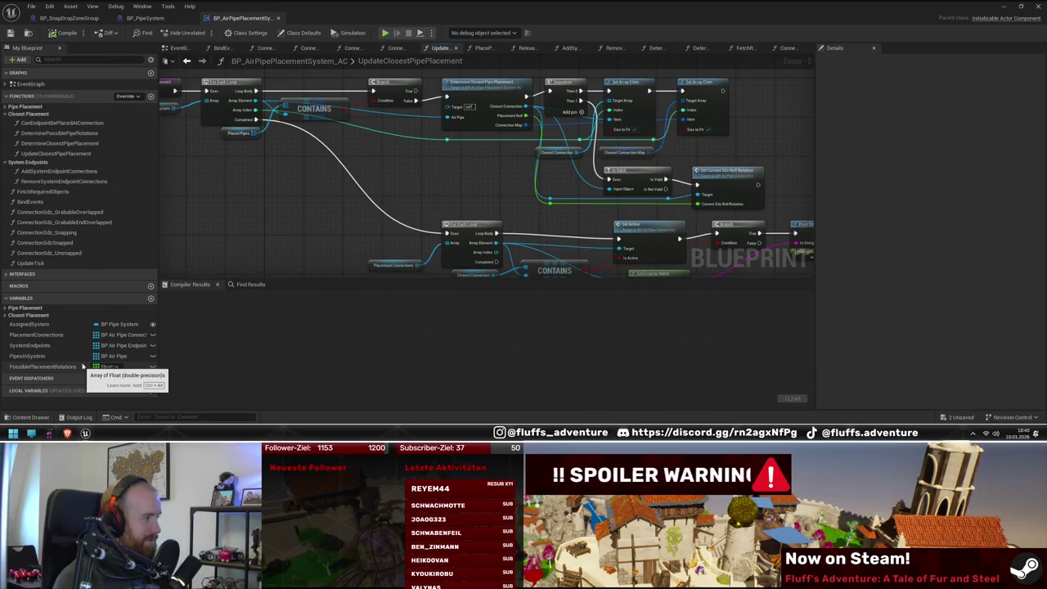
mouse_move(264, 204)
mouse_down()
mouse_move(362, 189)
mouse_move(337, 220)
mouse_up()
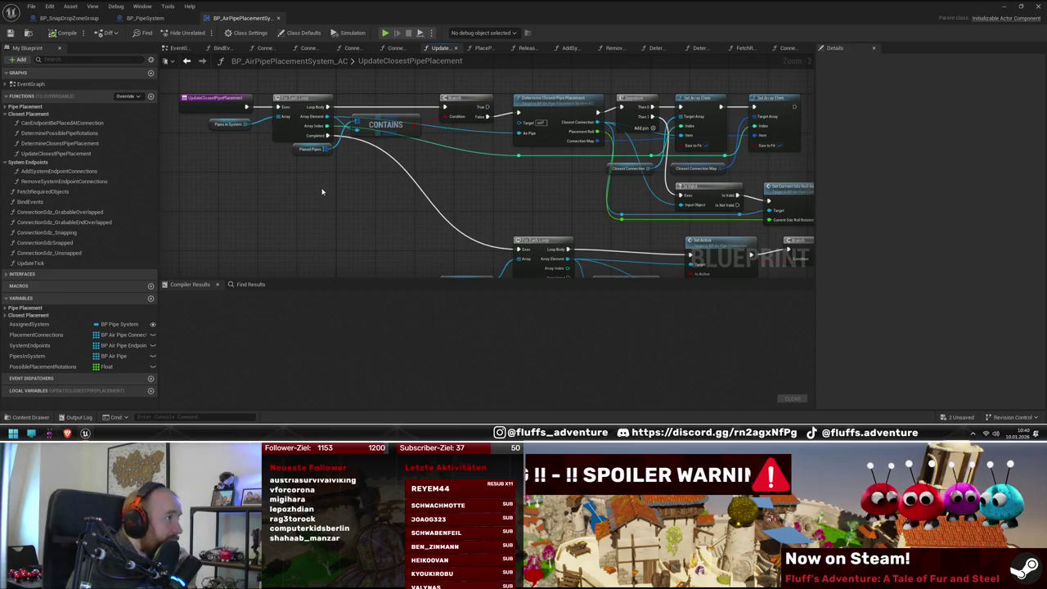
mouse_move(325, 200)
mouse_down()
mouse_move(341, 183)
mouse_move(329, 201)
mouse_up()
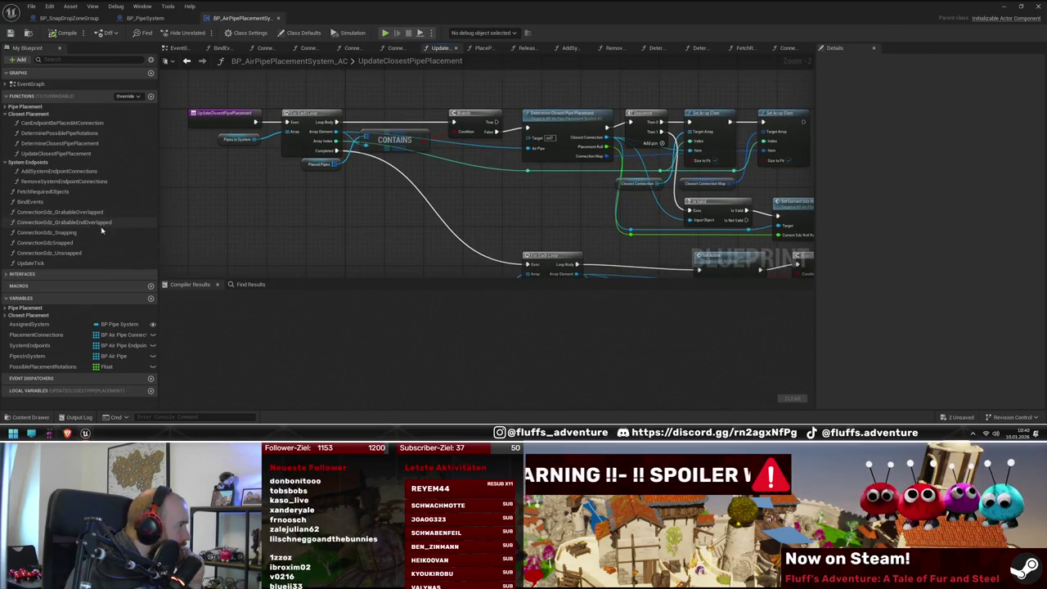
drag(206, 199, 201, 216)
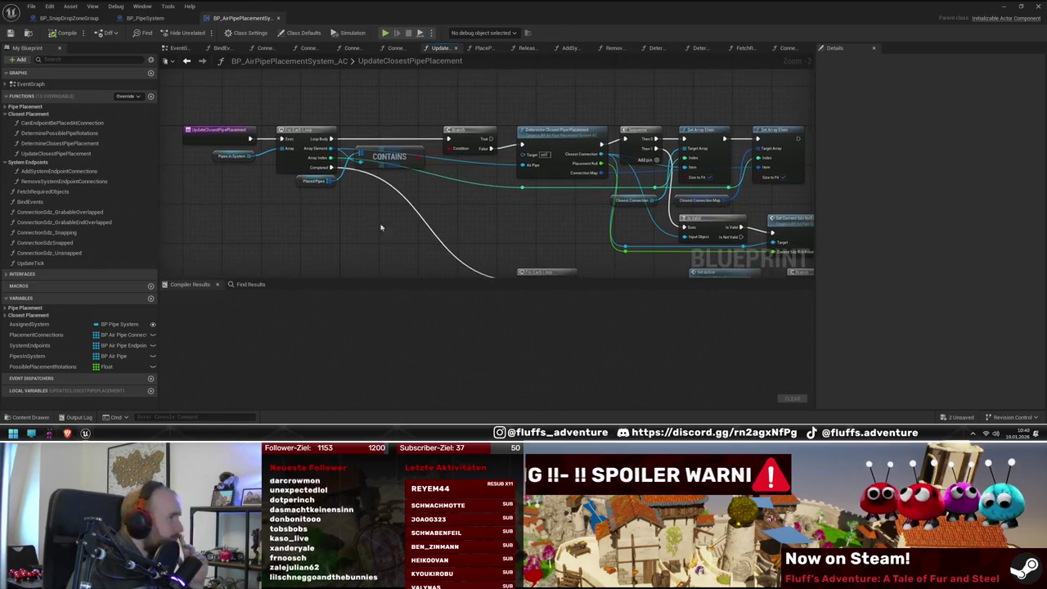
drag(381, 227, 288, 216)
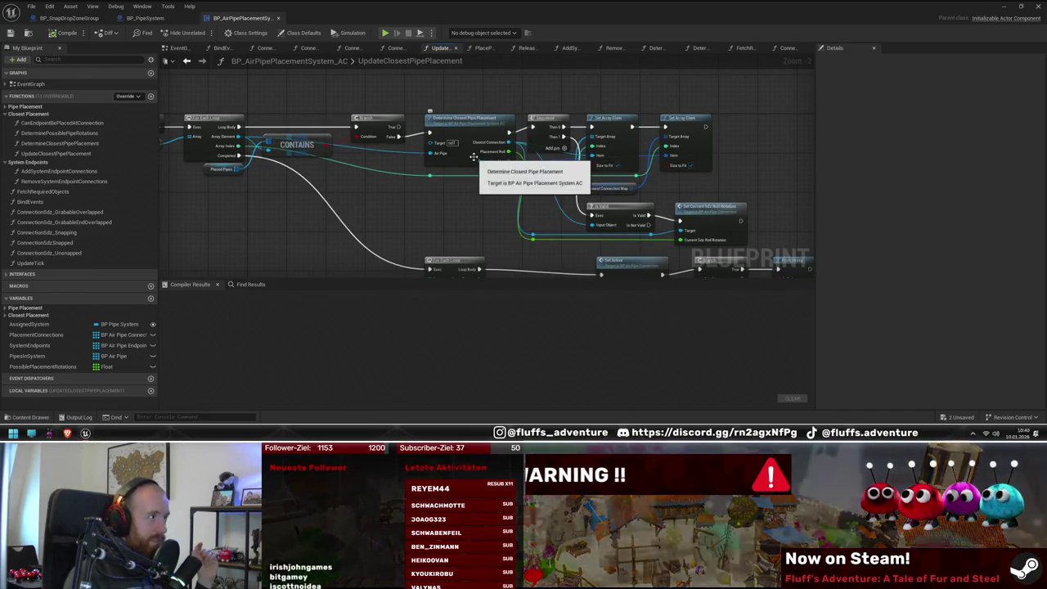
Step: Inspect Determine Closest Pipe Placement and follow it through Set Array Elem, Set Active and Print String
click(489, 155)
drag(765, 163, 715, 165)
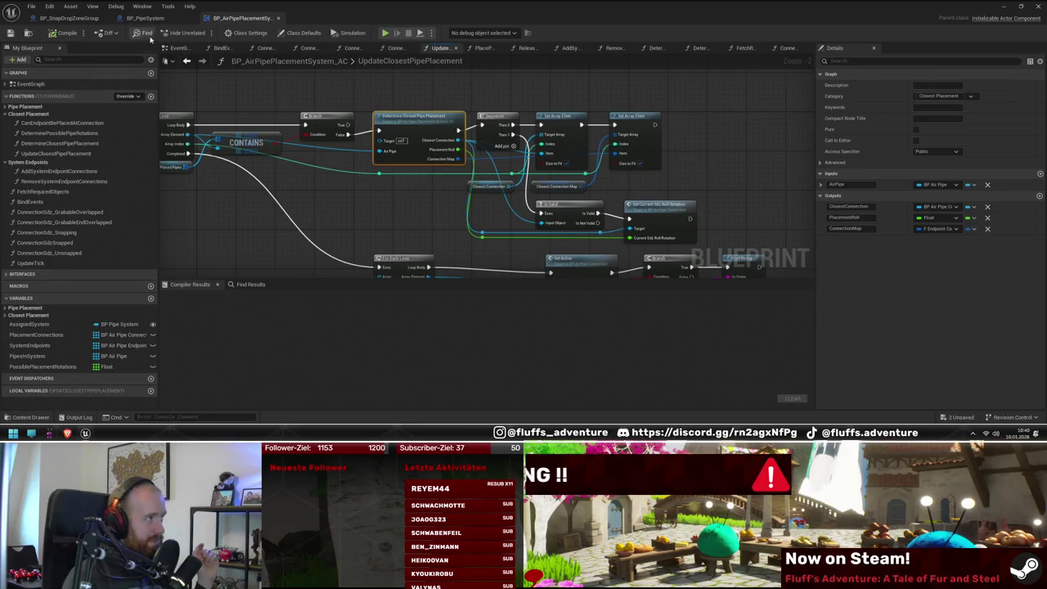
drag(429, 218, 391, 205)
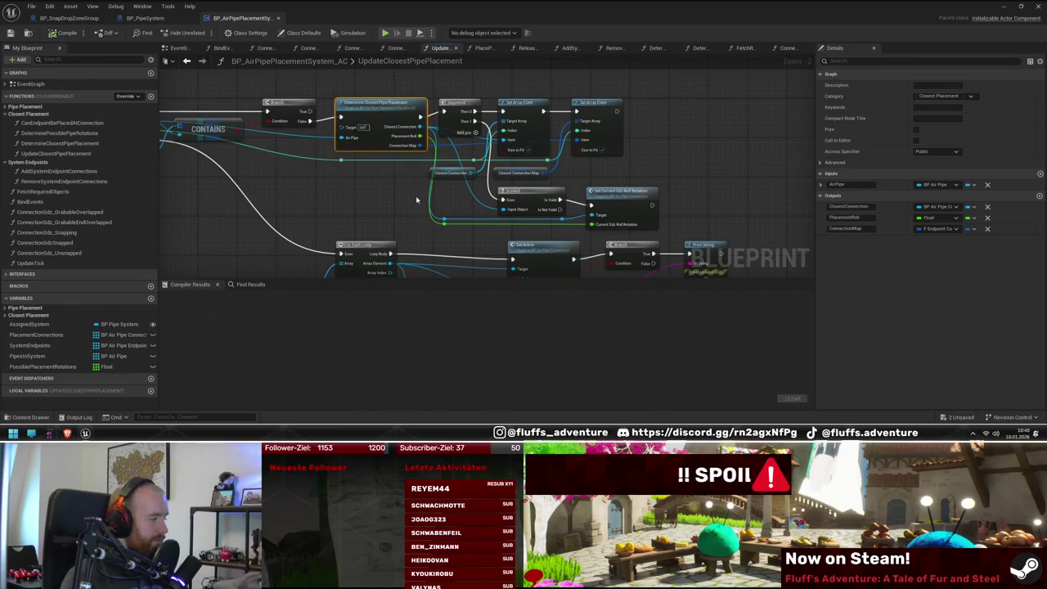
drag(629, 177, 592, 153)
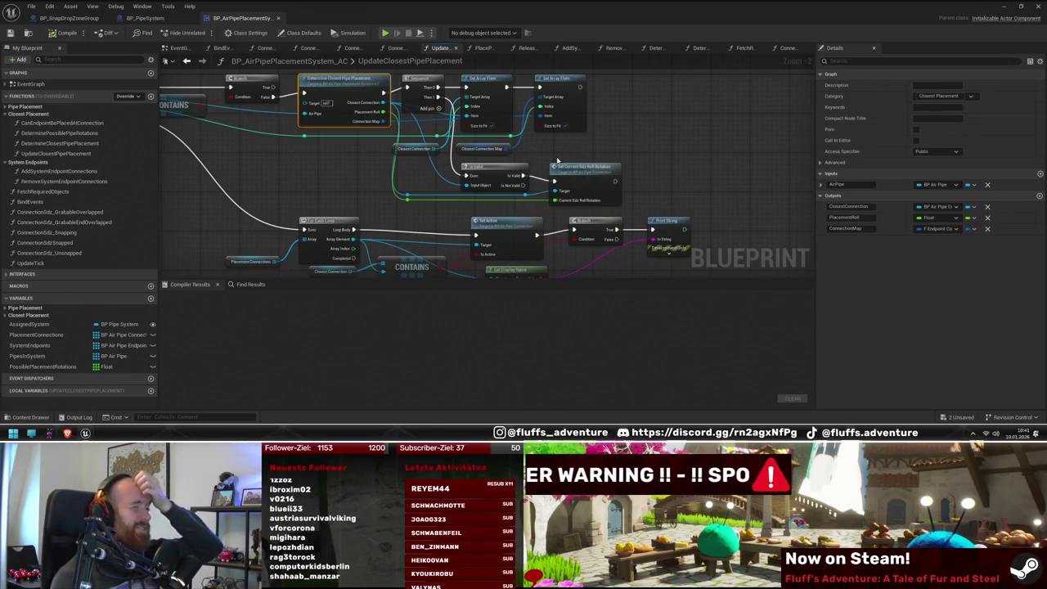
mouse_move(648, 172)
mouse_down()
mouse_move(659, 117)
mouse_move(654, 139)
mouse_move(631, 119)
mouse_up()
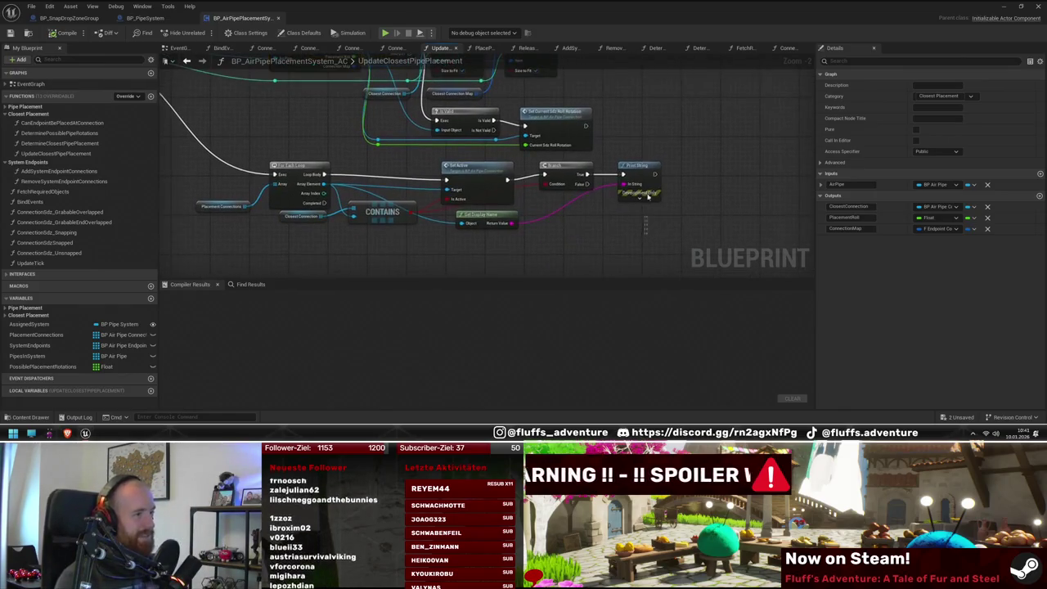
Step: Delete the debug Branch and Print String nodes, then compile and save the blueprint
click(640, 190)
mouse_move(589, 235)
mouse_down()
mouse_move(601, 266)
mouse_move(651, 215)
mouse_up()
key(Delete)
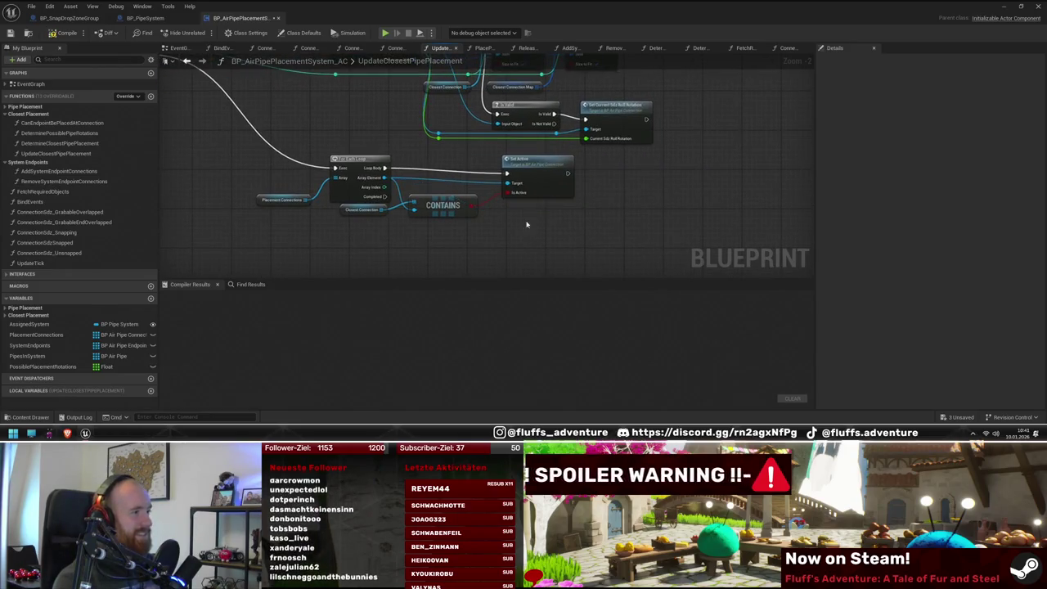
key(F7)
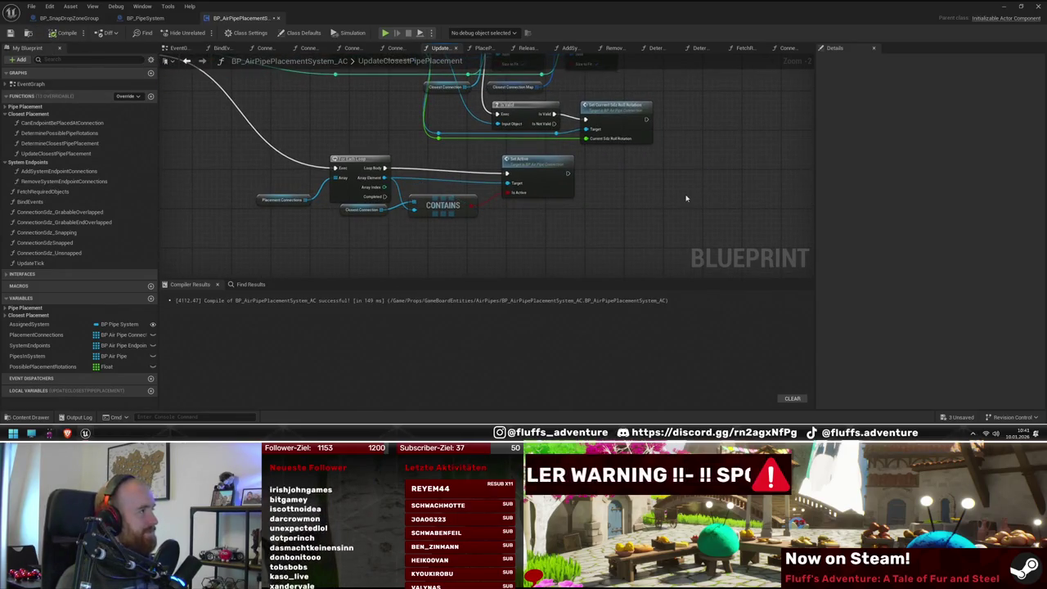
key(ctrl+s)
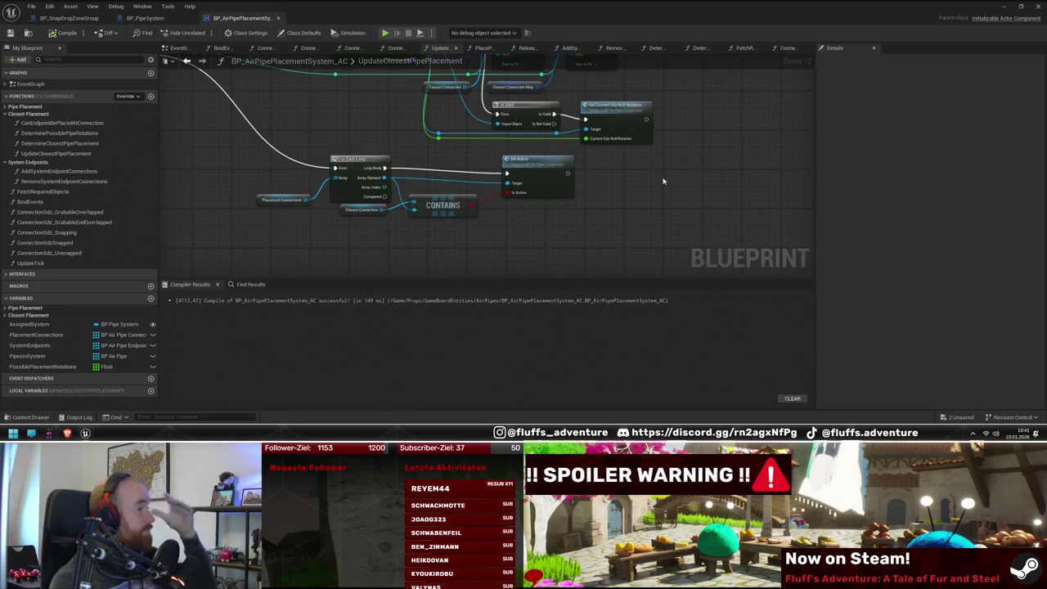
Step: Review the cleaned-up function up to its entry node and its call in EventGraph
drag(662, 171, 717, 222)
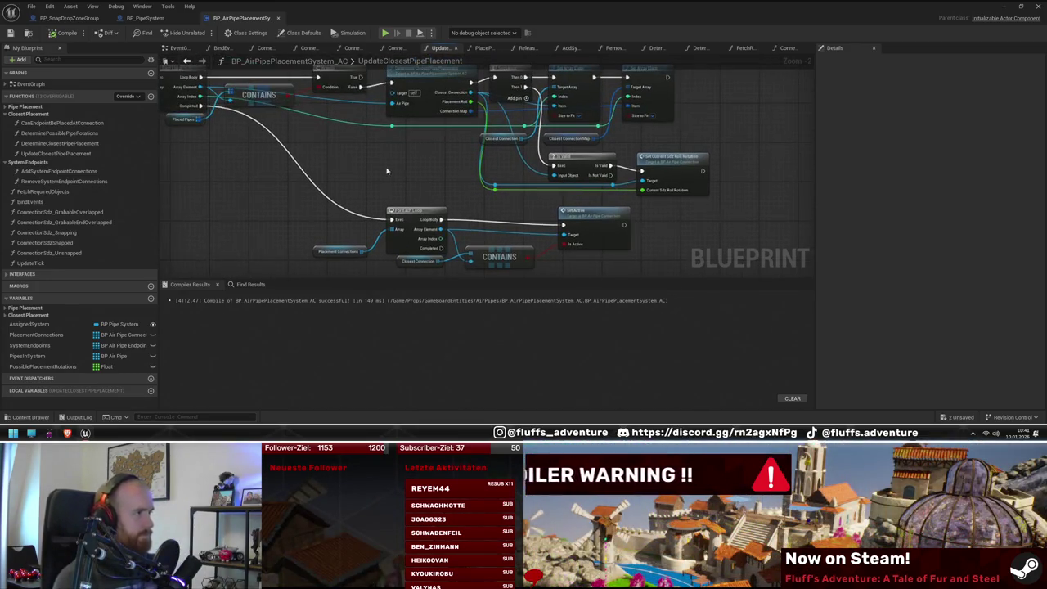
drag(387, 171, 491, 231)
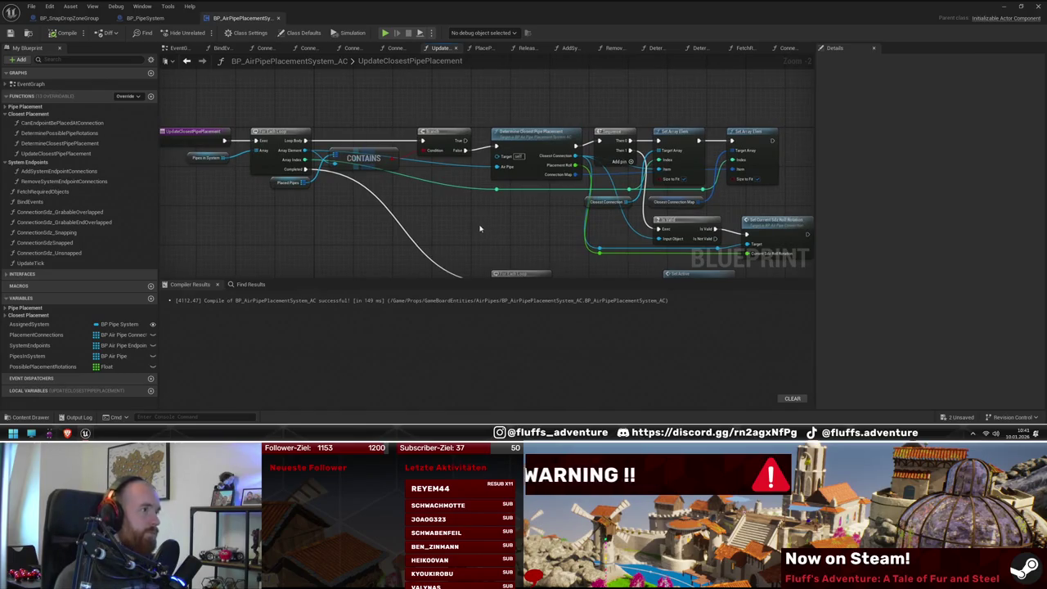
mouse_move(548, 252)
mouse_down()
mouse_move(455, 211)
mouse_move(451, 189)
mouse_up()
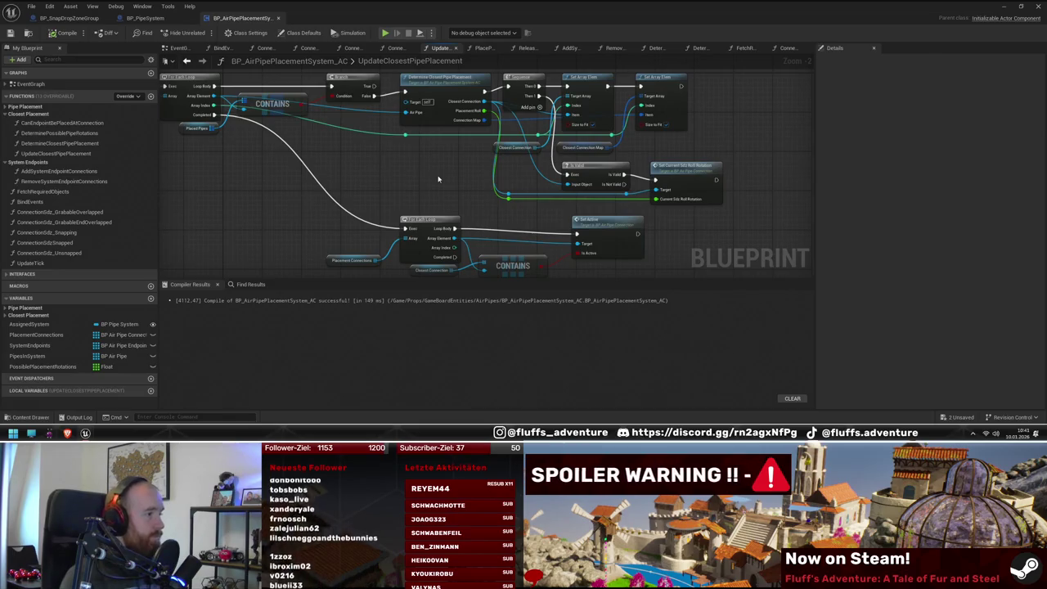
drag(439, 179, 488, 179)
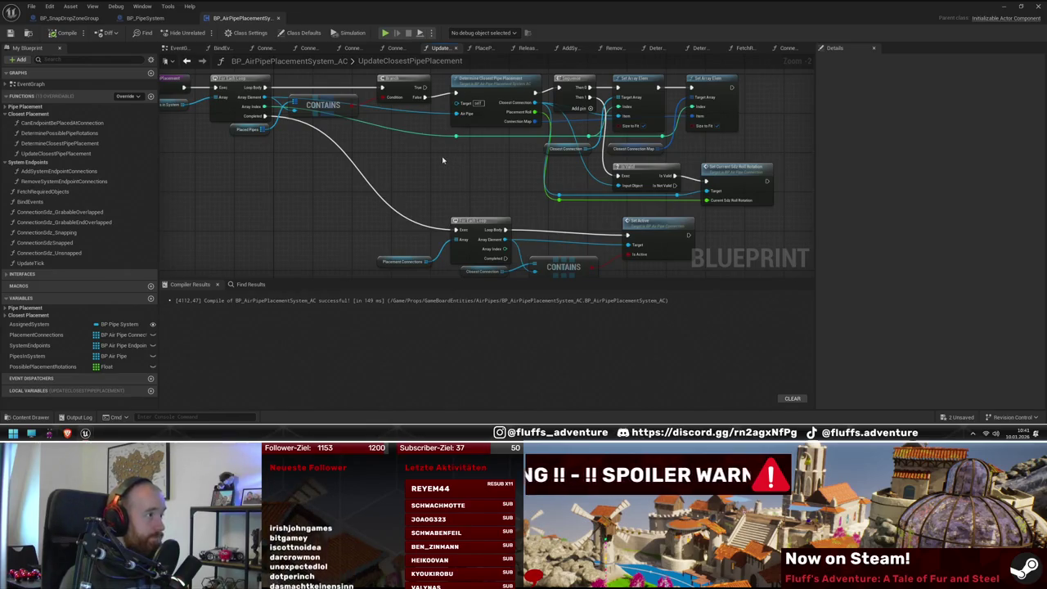
drag(441, 159, 417, 201)
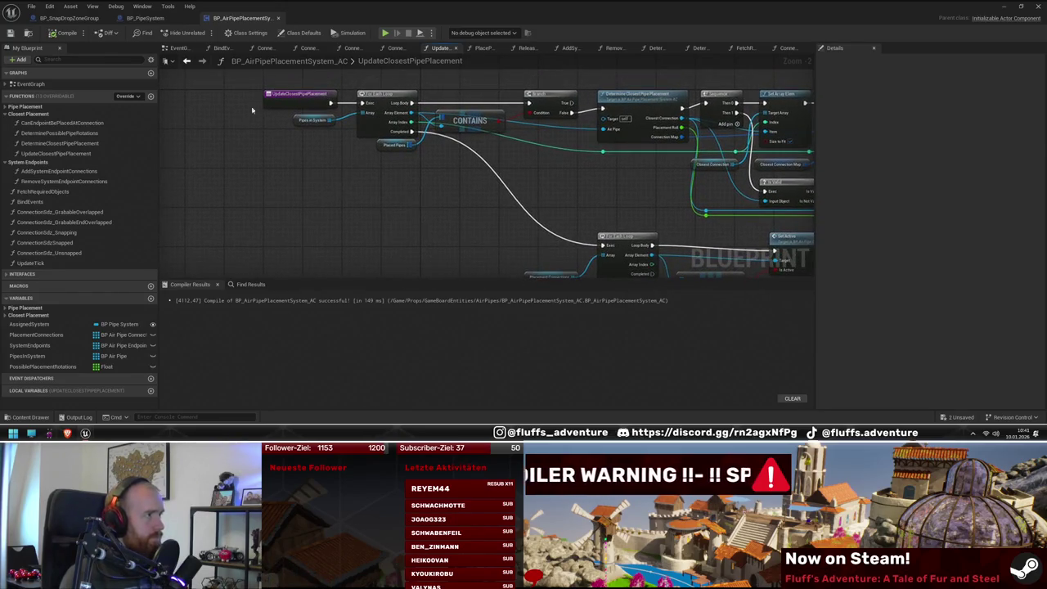
click(291, 99)
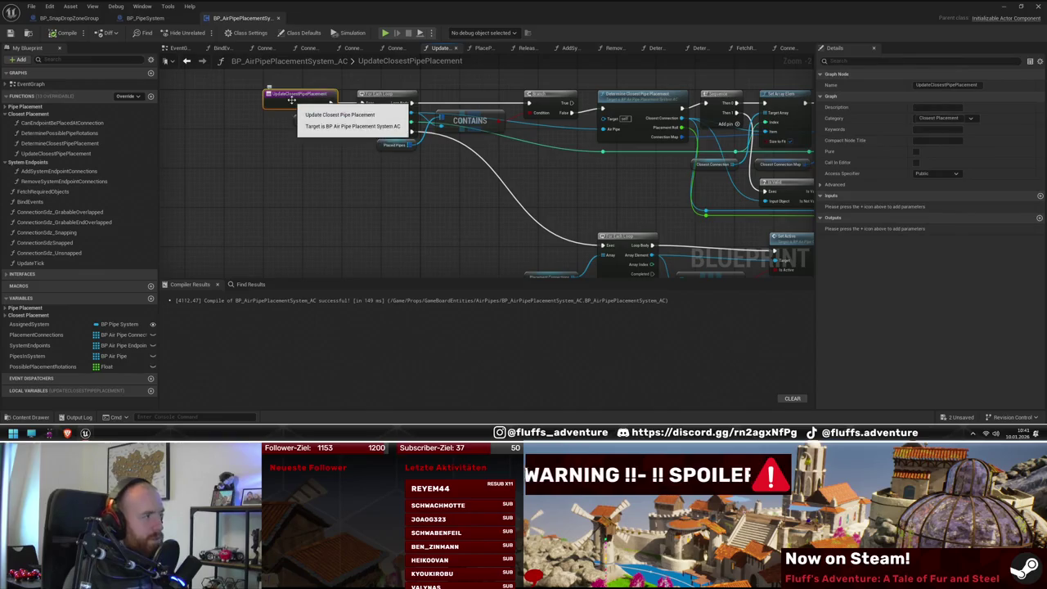
double_click(31, 83)
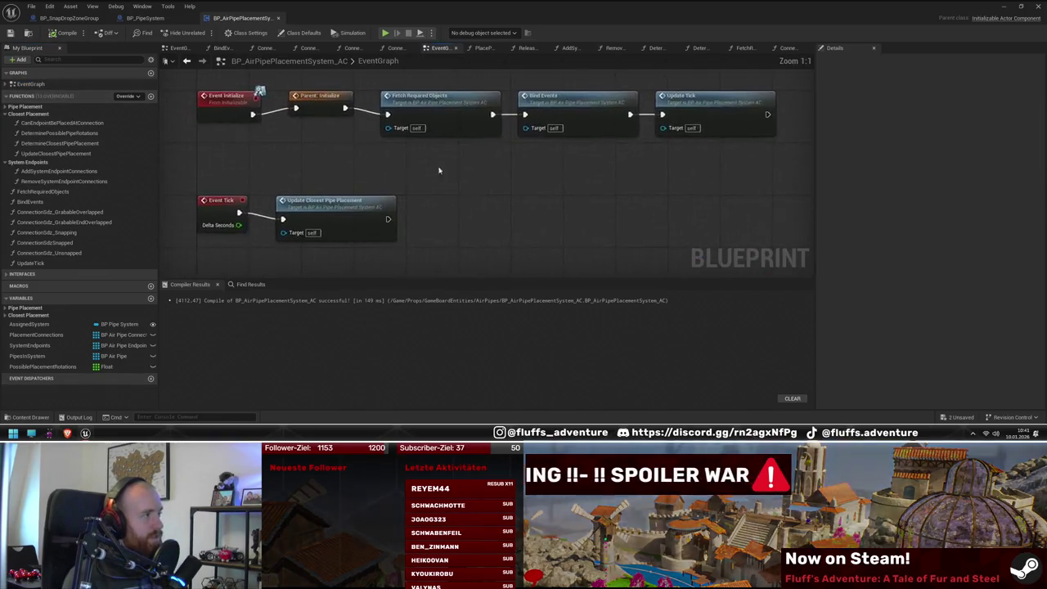
drag(427, 236, 402, 223)
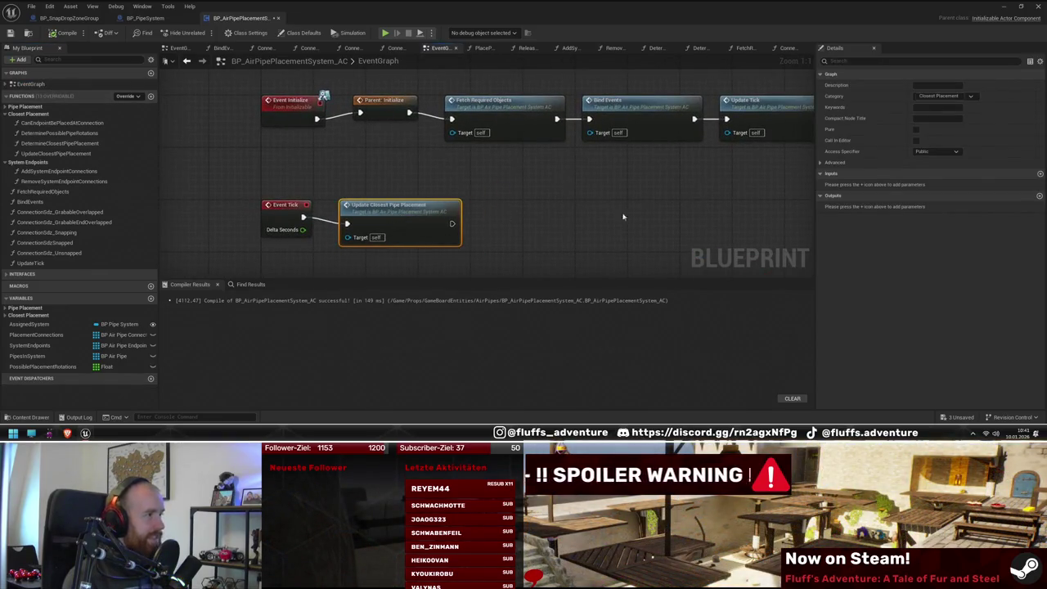
mouse_move(622, 217)
mouse_down()
mouse_move(705, 165)
mouse_move(615, 206)
mouse_up()
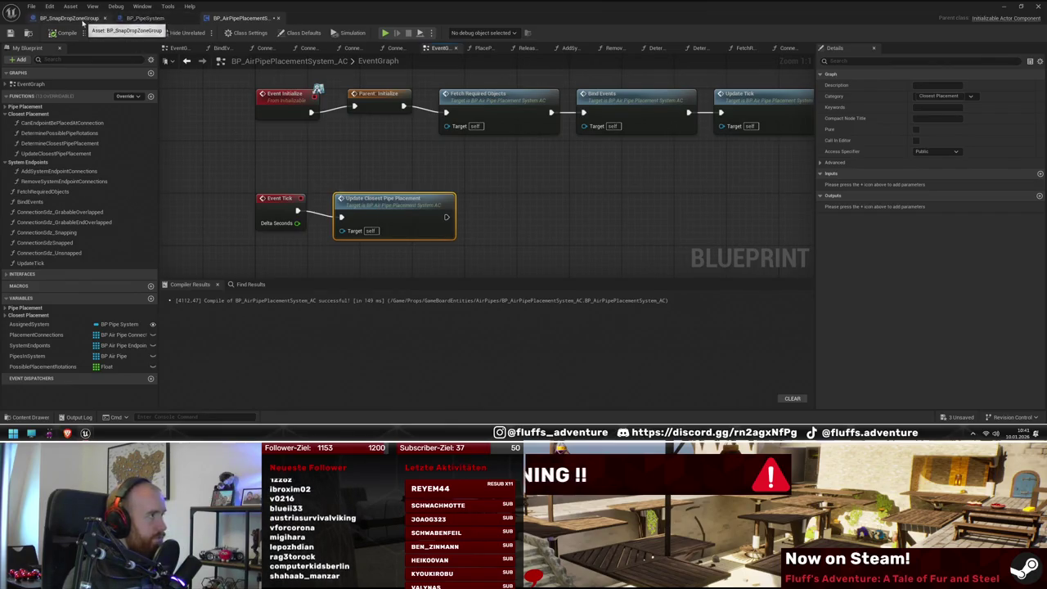
Step: Check BP_SnapDropZoneGroup's update loop, shrink the editor, and select BP_AirPipeElevator in the level
click(91, 18)
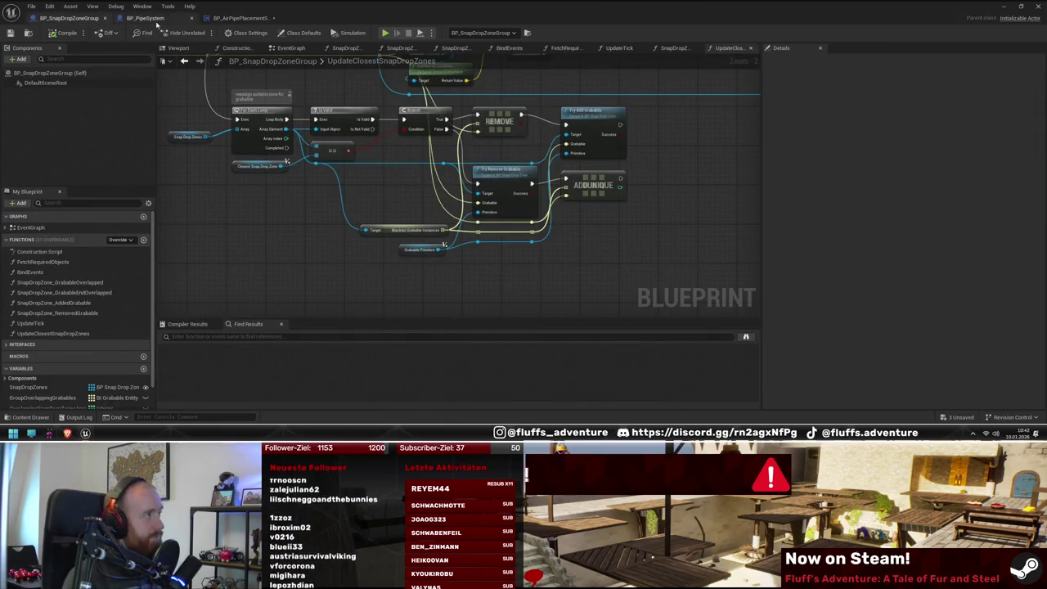
drag(244, 225, 266, 239)
scroll(345, 280, down, 3)
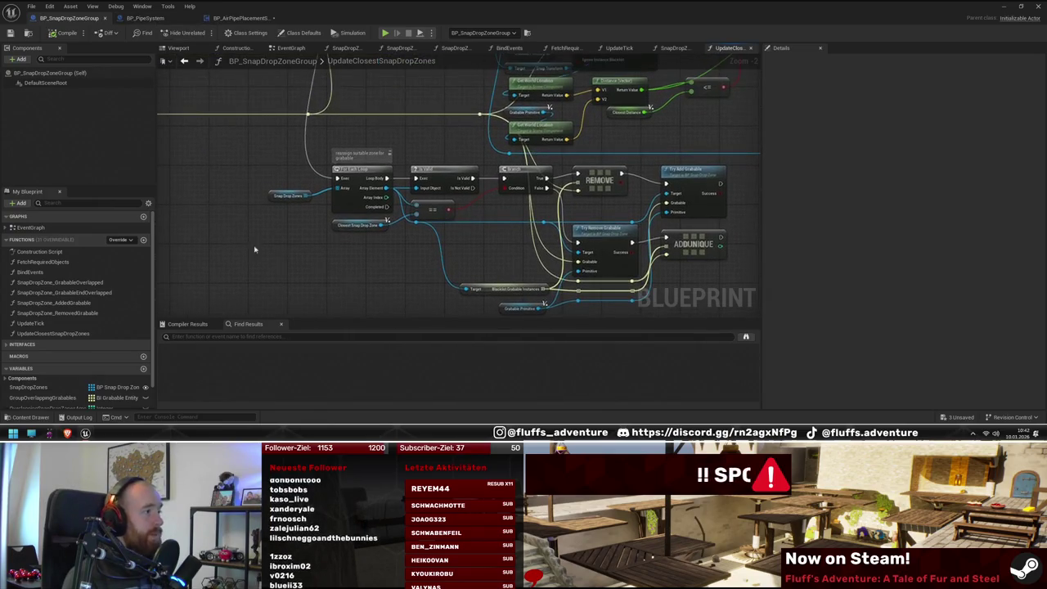
scroll(278, 90, up, 3)
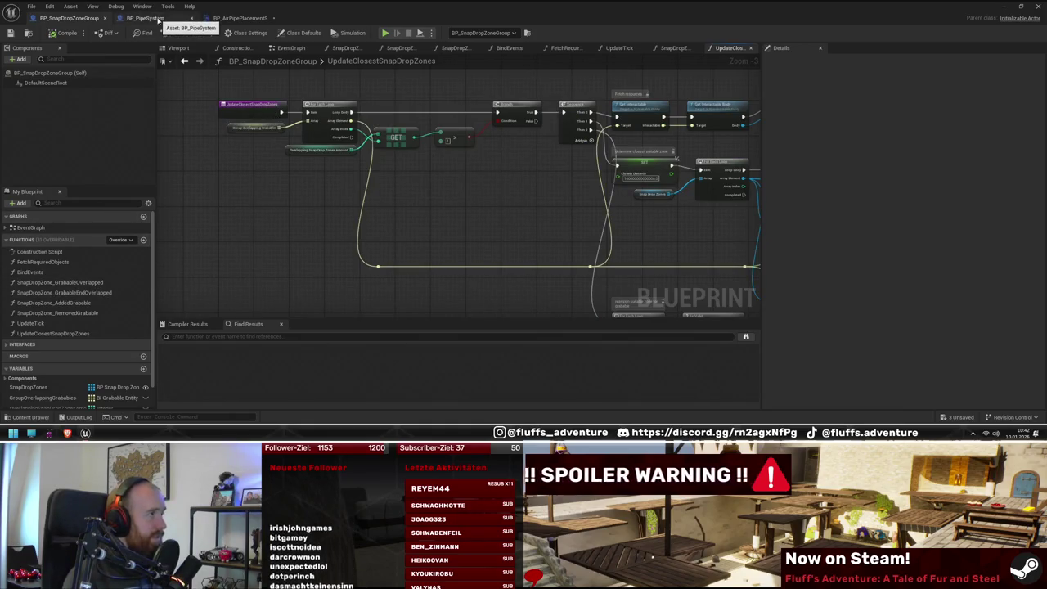
mouse_move(160, 18)
mouse_down()
mouse_move(245, 57)
mouse_move(245, 308)
mouse_up()
click(290, 137)
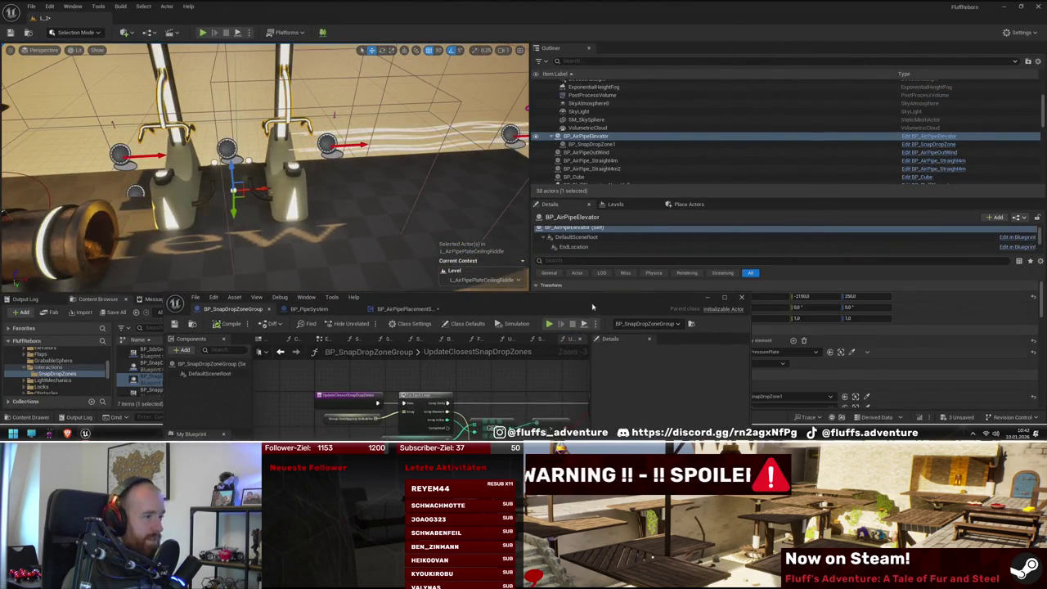
Step: Reposition the floating Blueprint window over the level, then maximize BP_SnapDropZoneGroup on UpdateClosestSnapDropZones
mouse_move(592, 306)
mouse_down()
mouse_move(314, 176)
mouse_move(440, 99)
mouse_up()
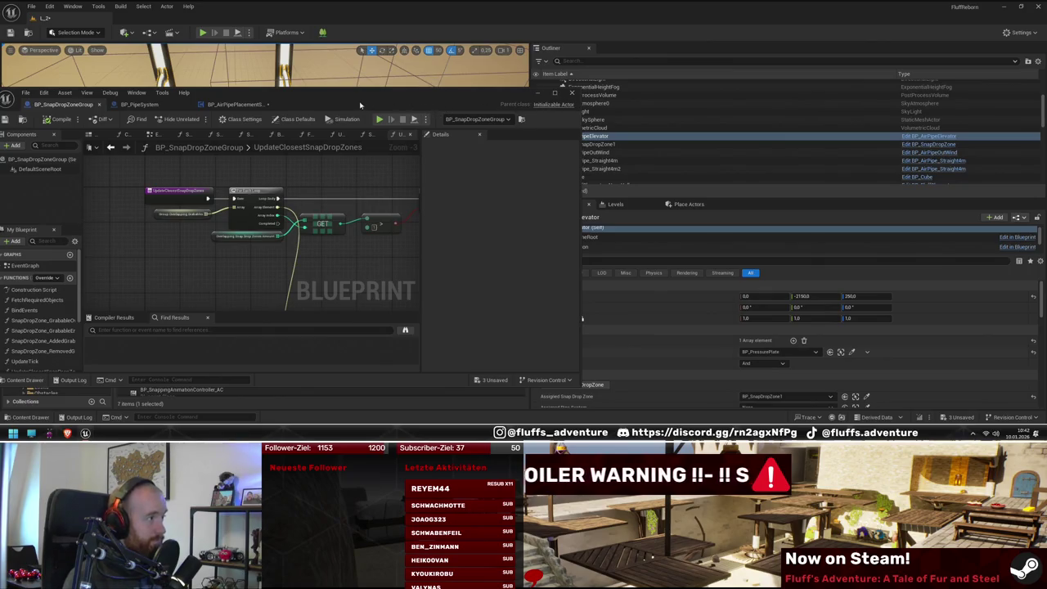
mouse_move(360, 105)
mouse_down()
mouse_move(391, 294)
mouse_move(399, 265)
mouse_up()
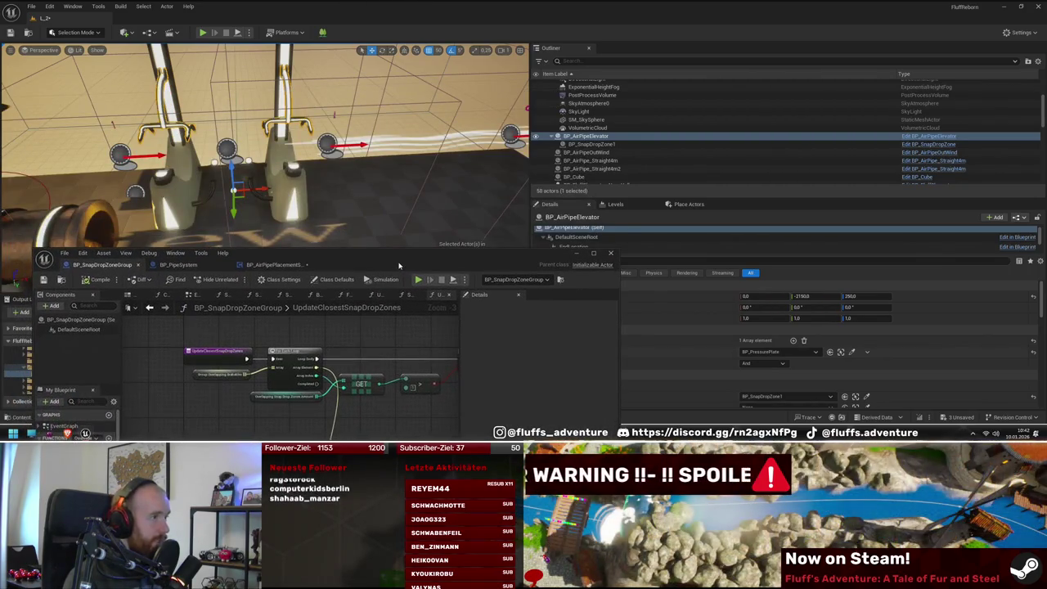
drag(345, 168, 344, 172)
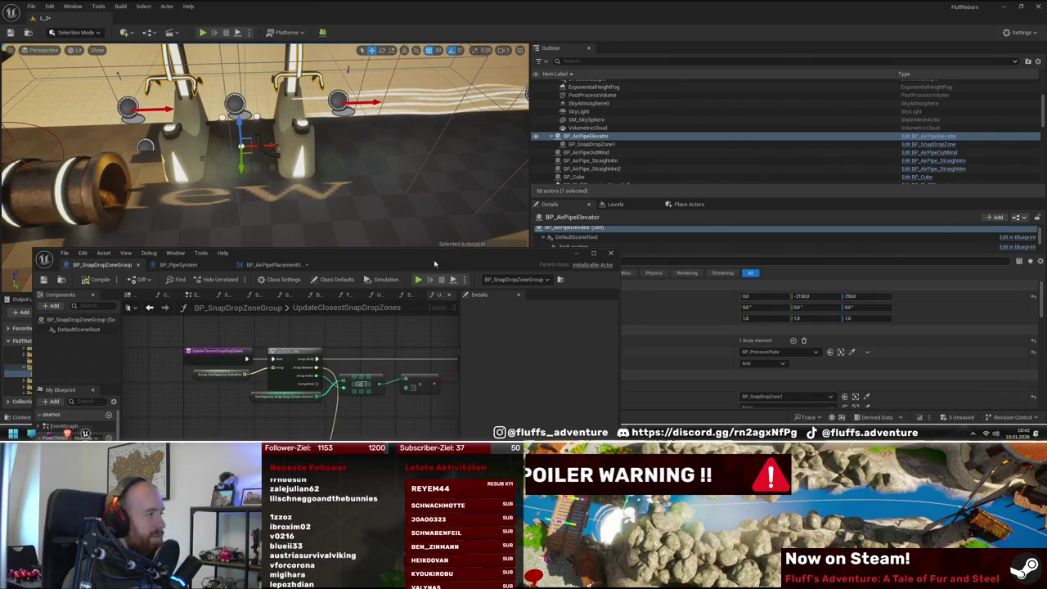
drag(103, 265, 231, 231)
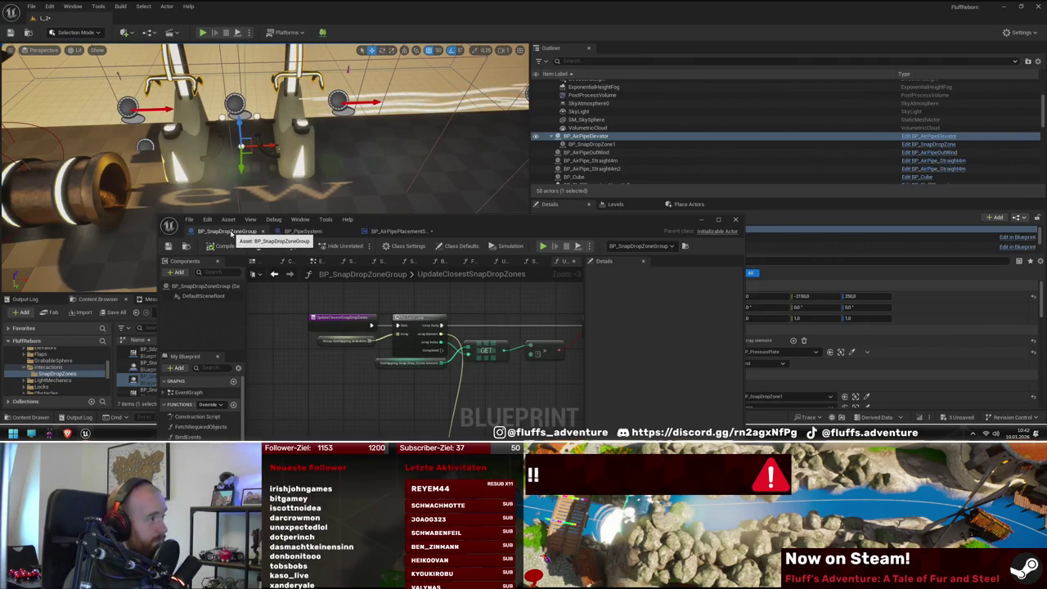
double_click(231, 234)
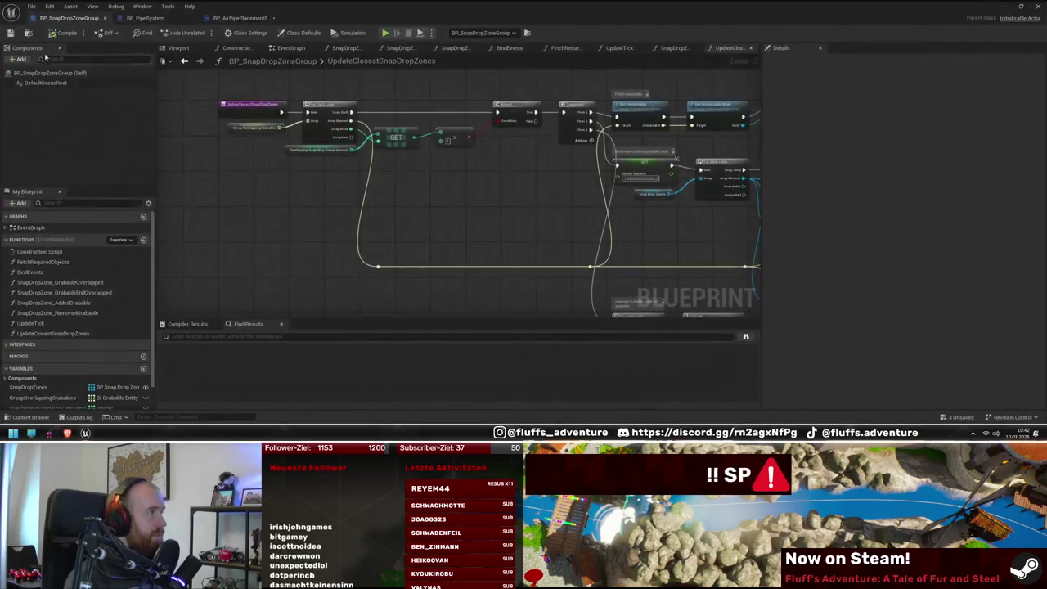
scroll(381, 158, down, 2)
scroll(428, 182, up, 2)
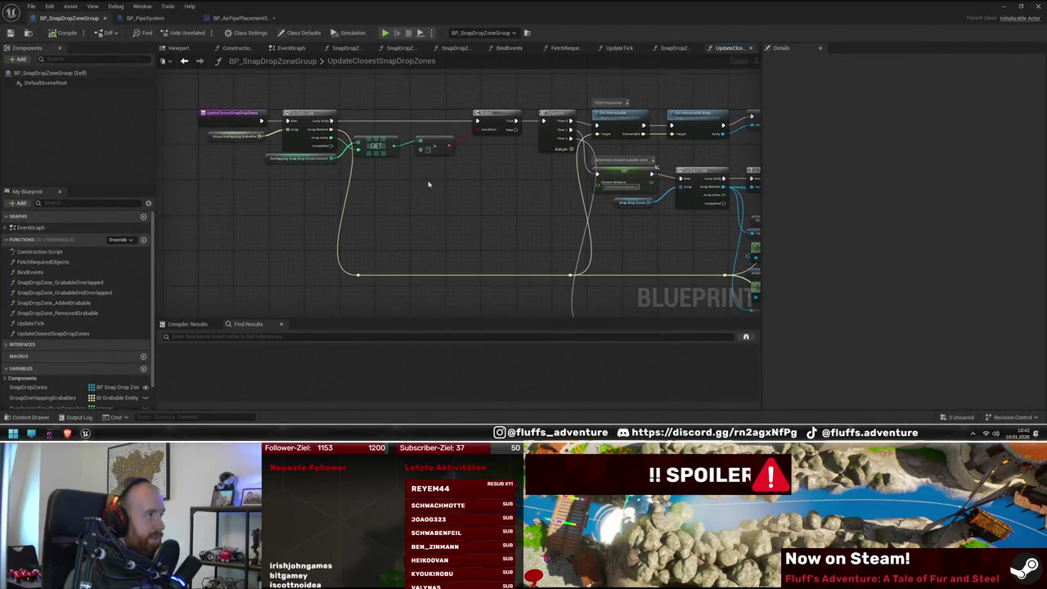
scroll(450, 213, down, 2)
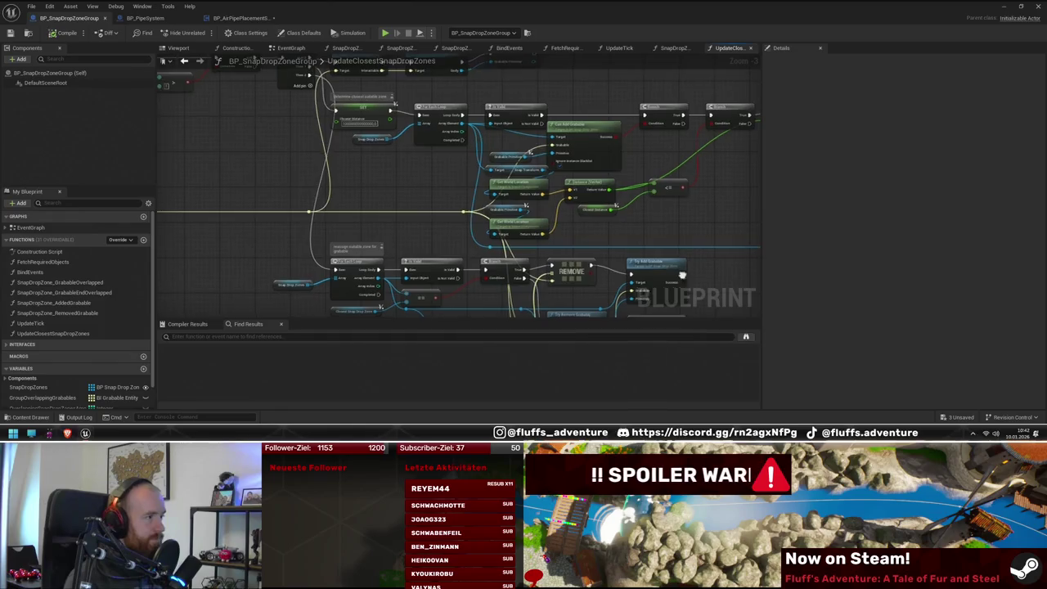
scroll(554, 209, up, 2)
drag(288, 250, 280, 199)
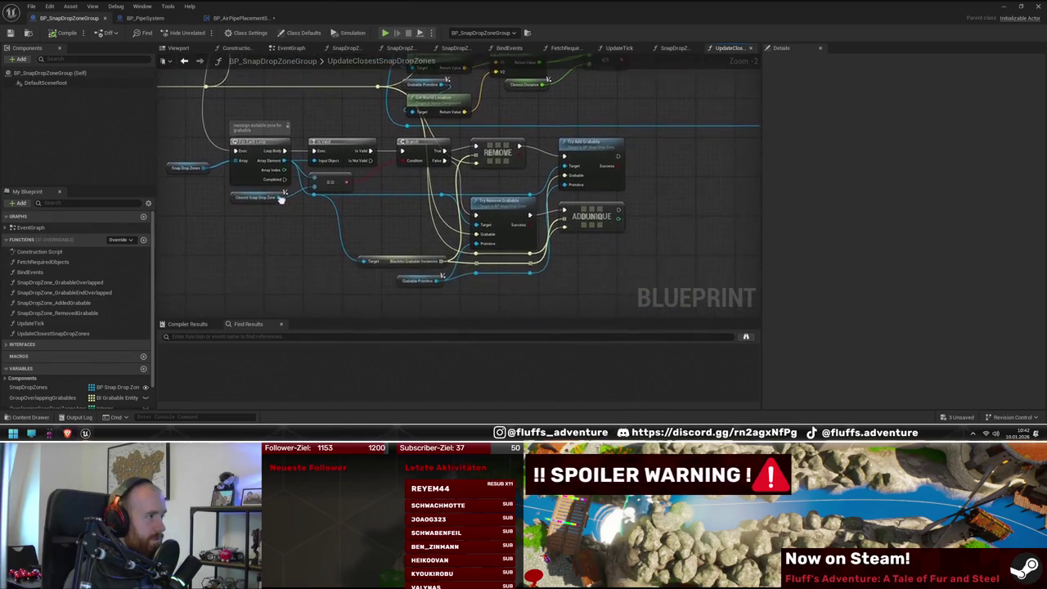
scroll(402, 234, up, 1)
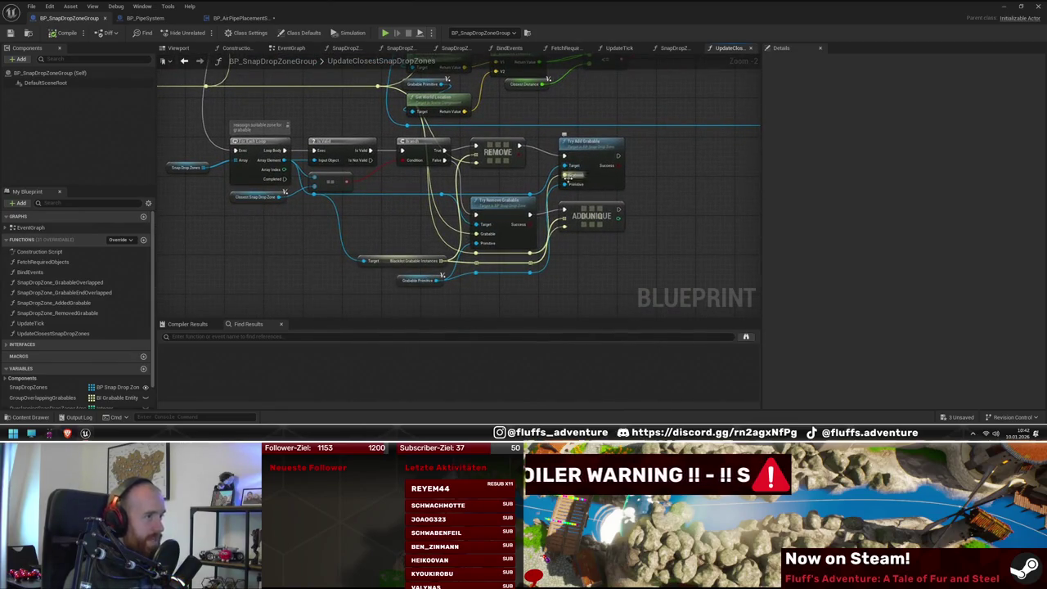
scroll(652, 248, down, 2)
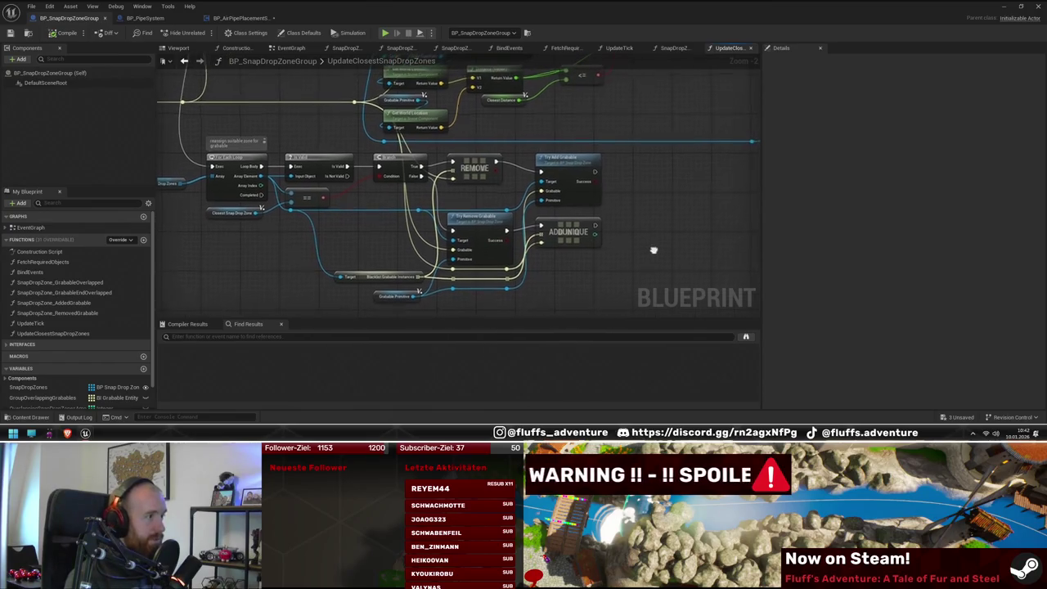
scroll(650, 237, up, 2)
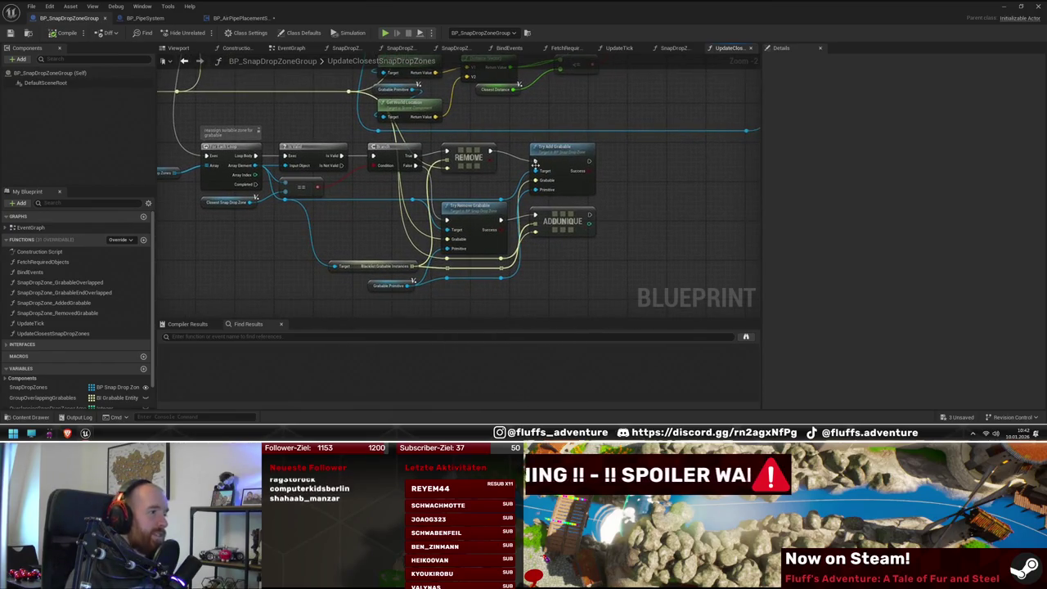
mouse_move(652, 217)
mouse_down()
mouse_move(645, 227)
mouse_move(654, 224)
mouse_up()
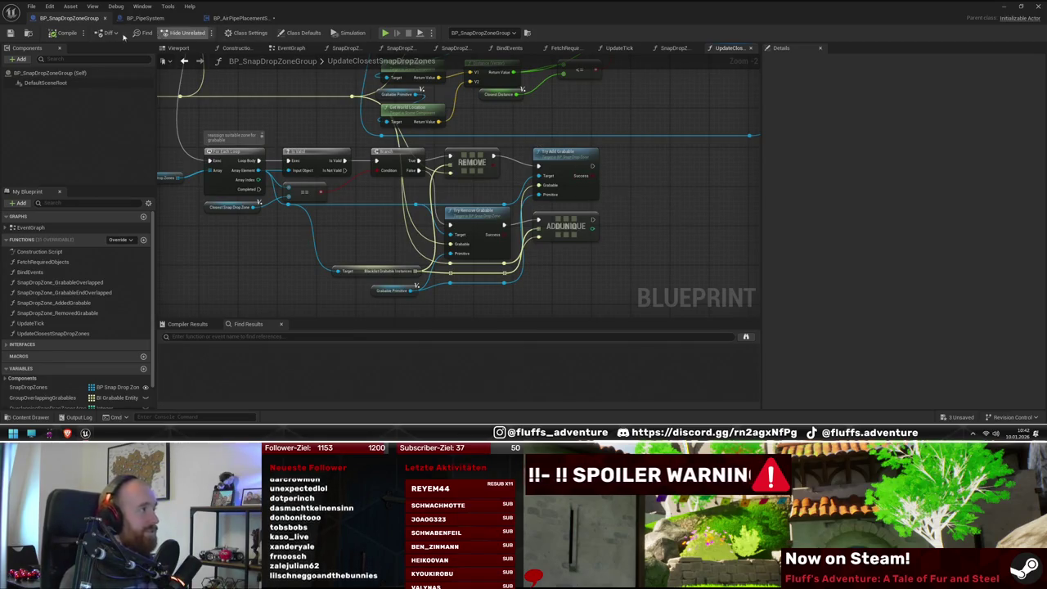
click(246, 17)
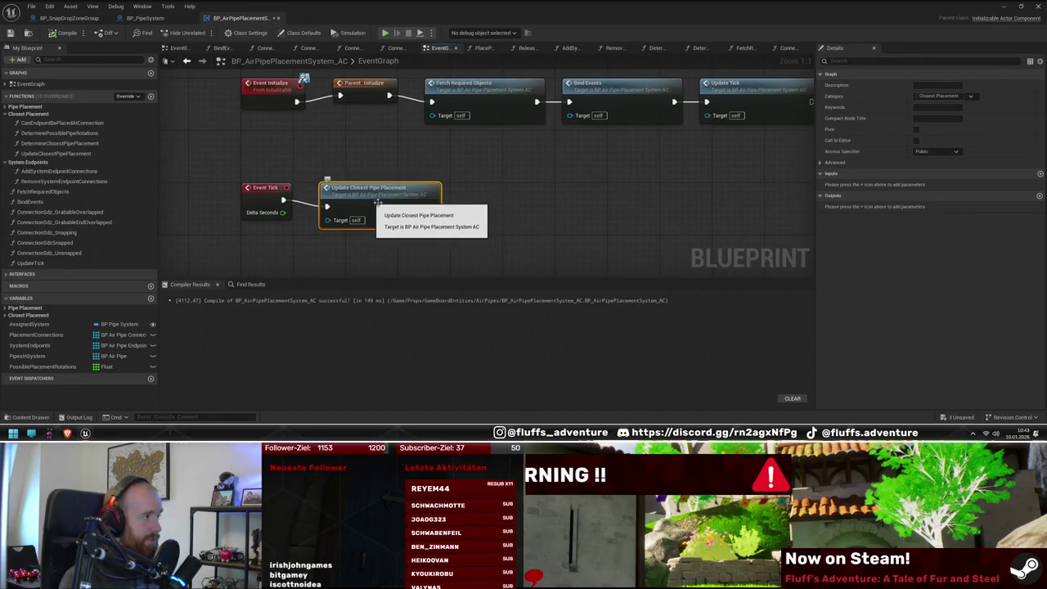
Step: In BP_AirPipePlacementSystem_AC, nudge Update Closest Pipe Placement right and add a new Boolean variable
mouse_move(377, 203)
mouse_down()
mouse_move(478, 202)
mouse_move(457, 202)
mouse_up()
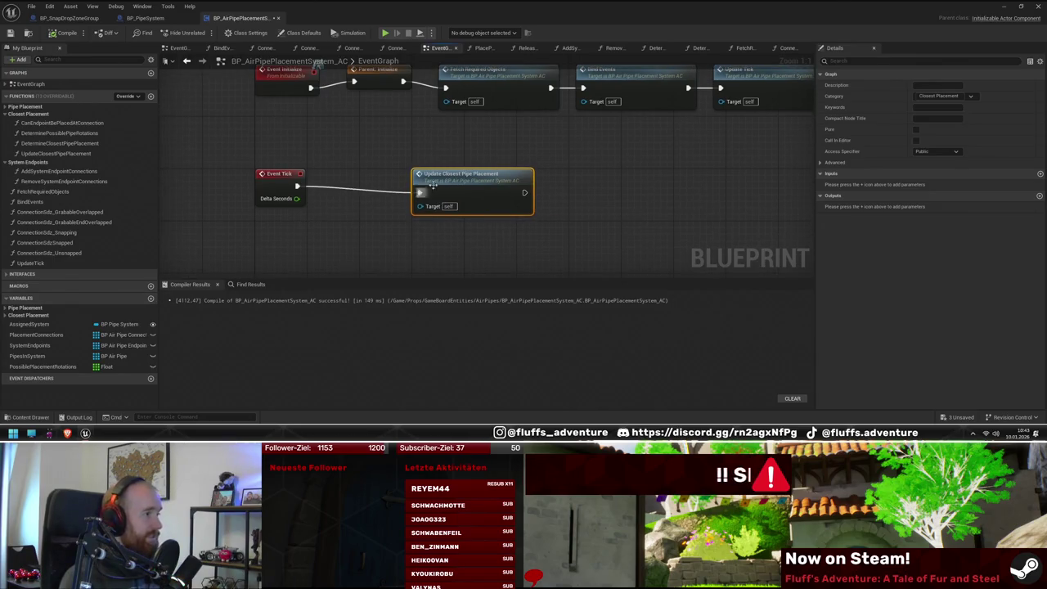
click(150, 301)
text(bIsActiv)
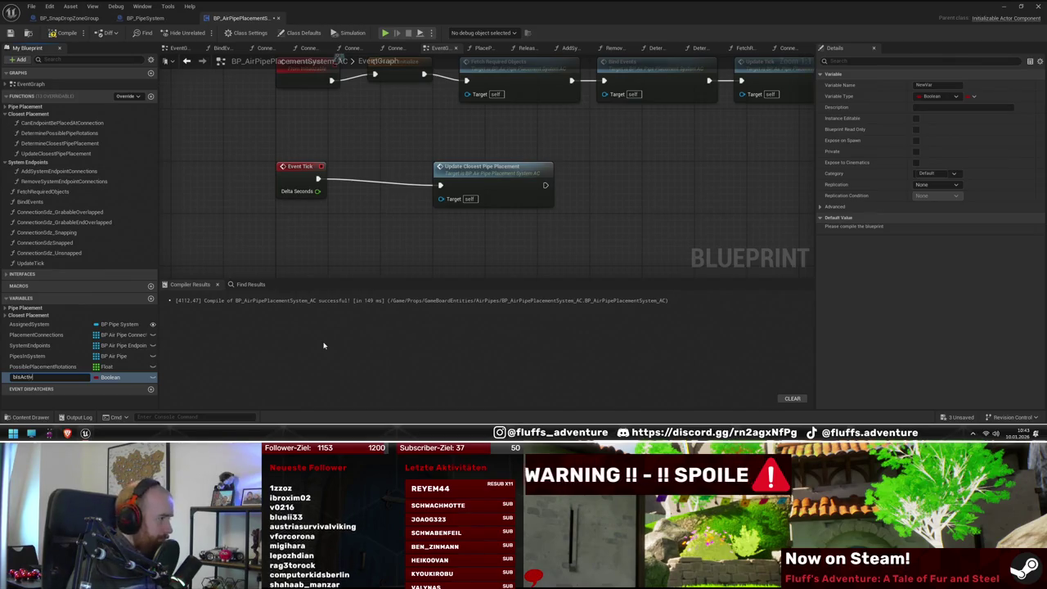
Step: Name the new Boolean variable bIsPipePlacementActive
key(ctrl+z)
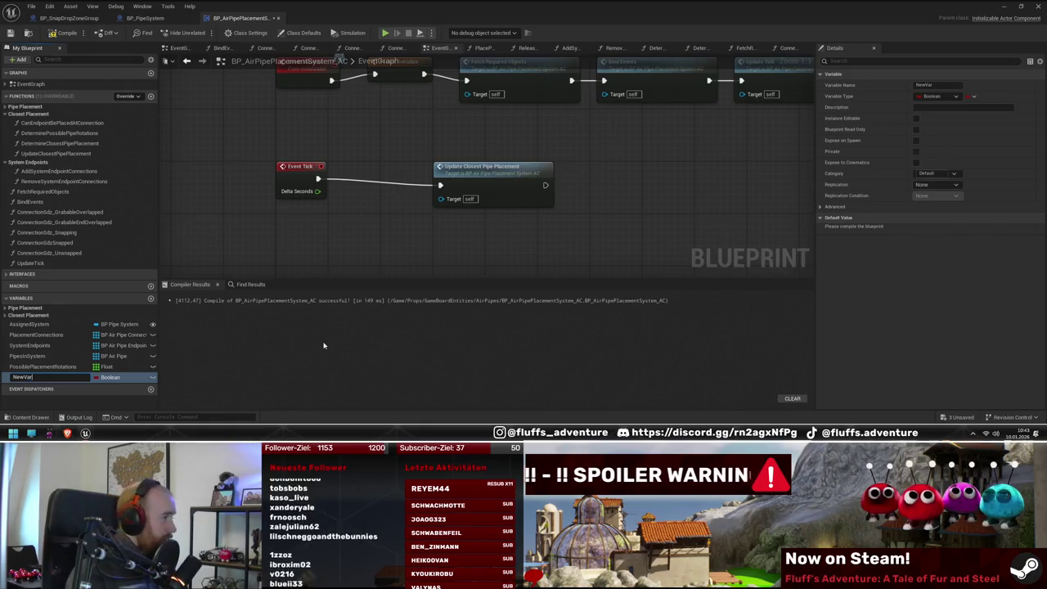
text(b)
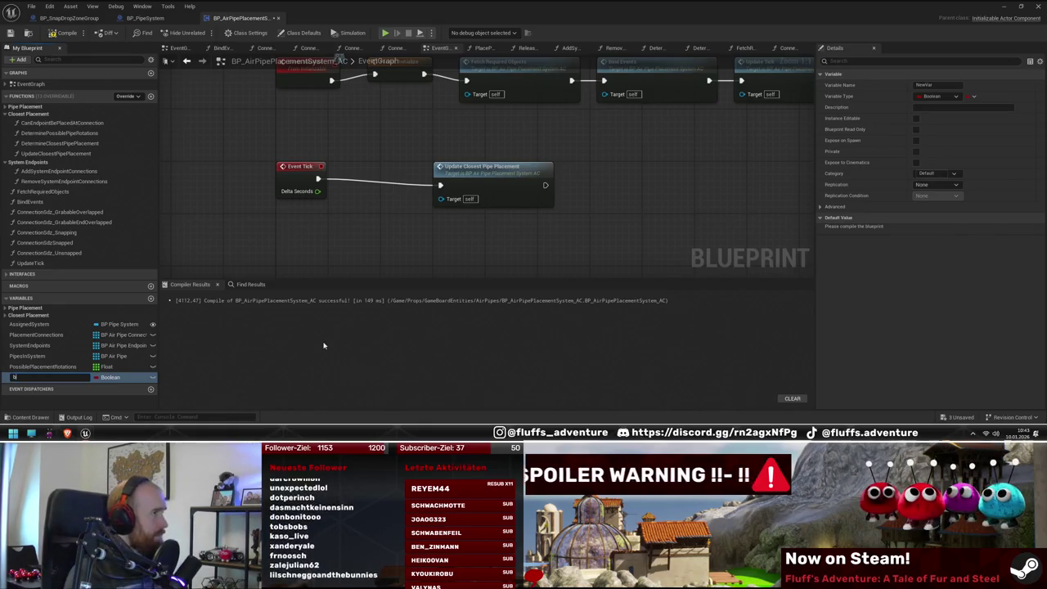
text(Pipe)
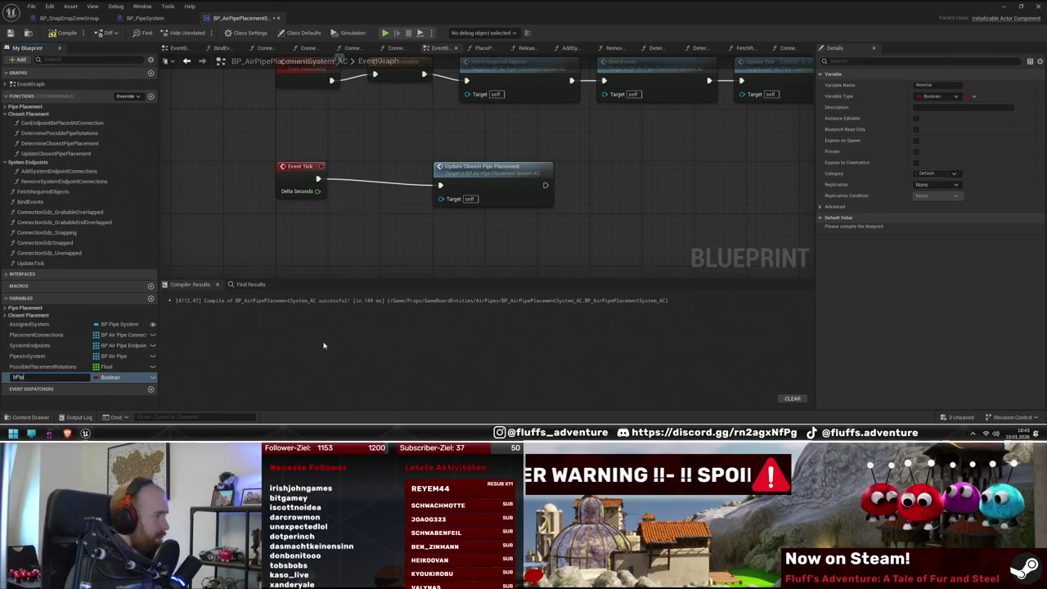
key(BackSpace)
key(BackSpace)
key(BackSpace)
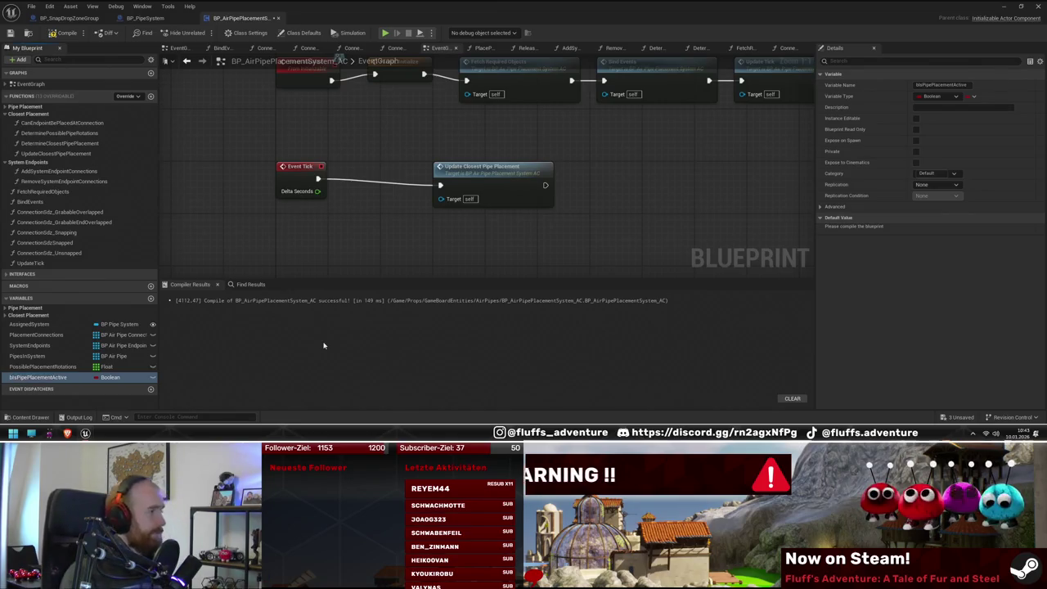
Step: Place a bIsPipePlacementActive getter in the UpdateTick function graph
mouse_move(580, 212)
mouse_down()
mouse_move(528, 225)
mouse_move(561, 235)
mouse_up()
double_click(41, 261)
mouse_move(22, 376)
mouse_down()
mouse_move(460, 227)
mouse_move(455, 250)
mouse_move(440, 235)
mouse_up()
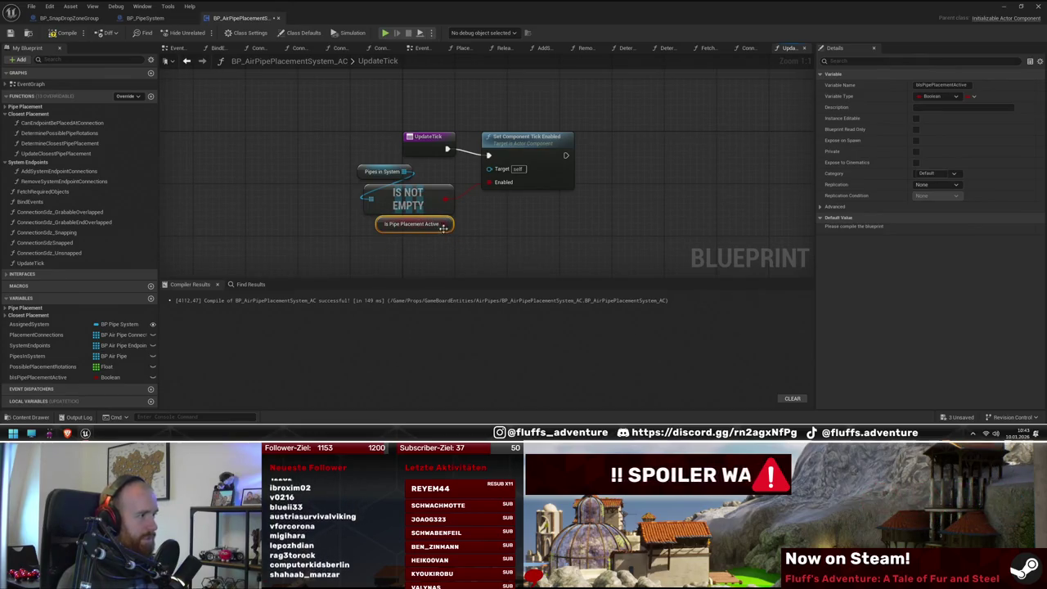
Step: Feed the IS NOT EMPTY result into a new AND Boolean node beside it
drag(446, 198, 539, 231)
text(and)
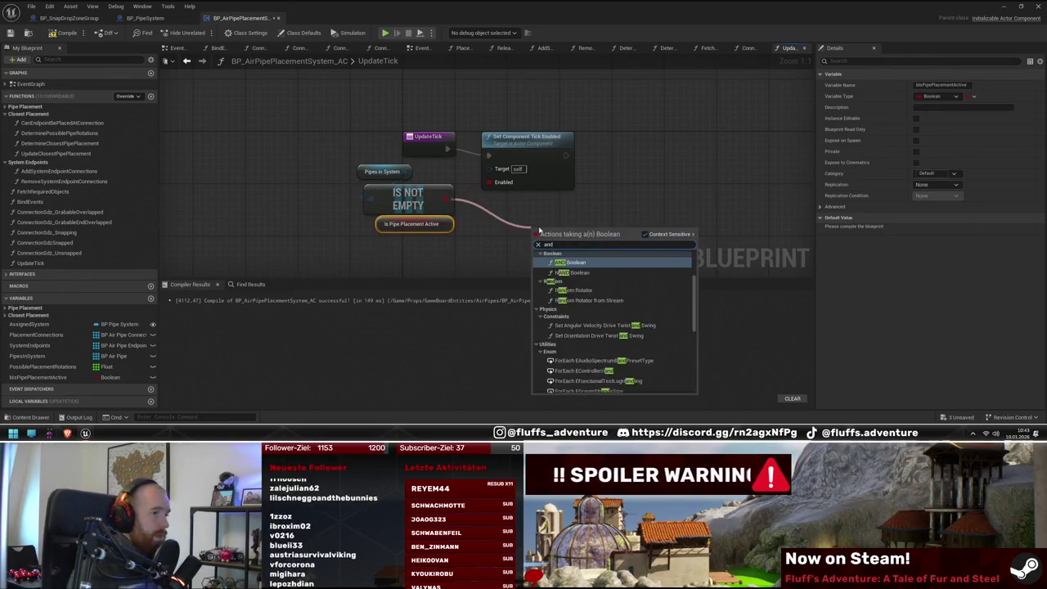
key(Return)
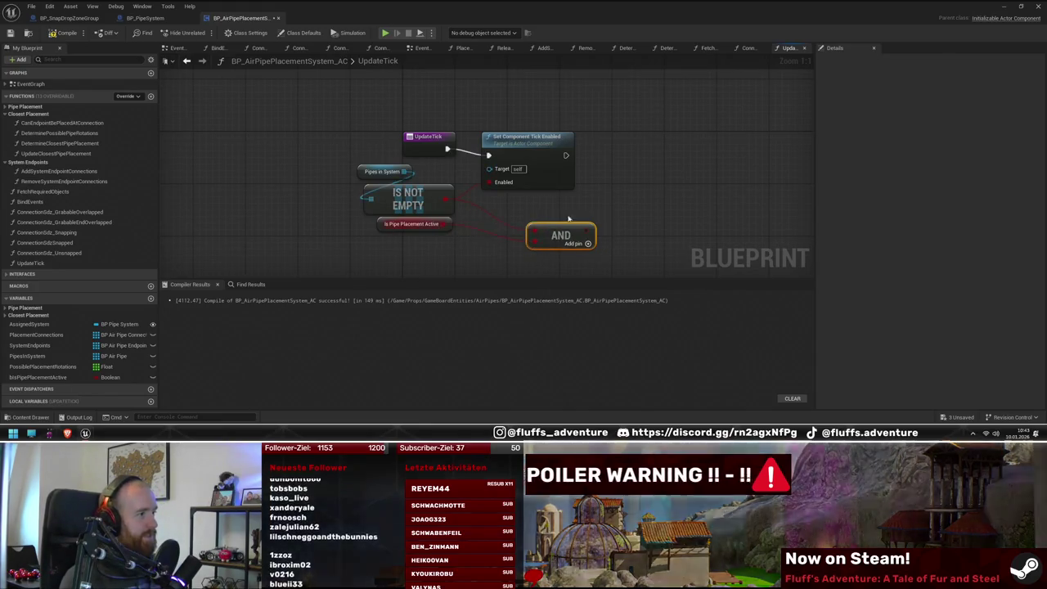
drag(586, 231, 541, 191)
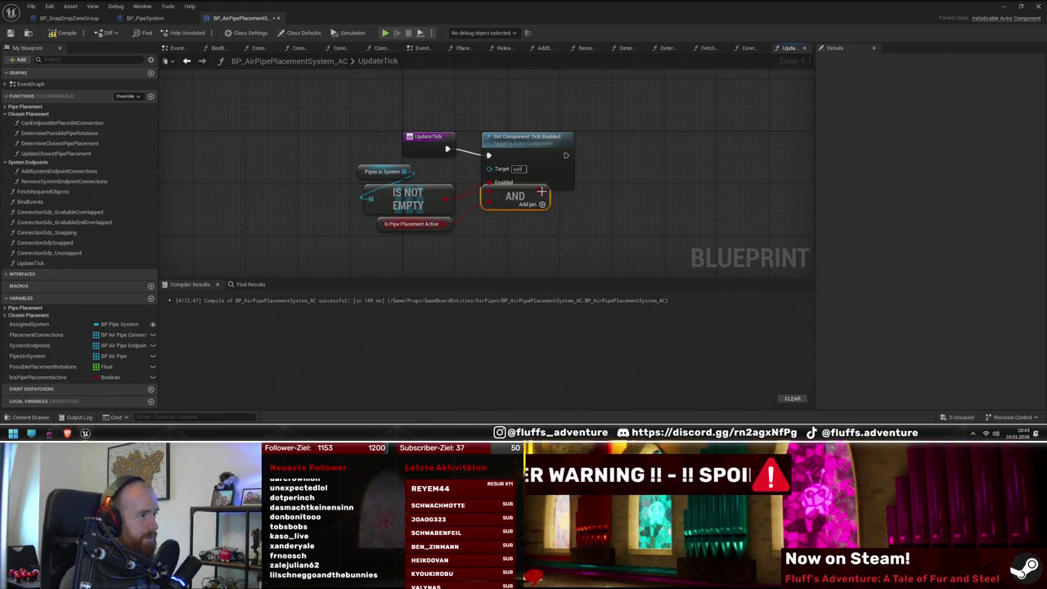
Step: Arrange the condition nodes and Set Component Tick Enabled into a compact row, and add a new function
mouse_move(537, 153)
mouse_down()
mouse_move(673, 153)
mouse_move(620, 153)
mouse_move(628, 151)
mouse_up()
click(617, 215)
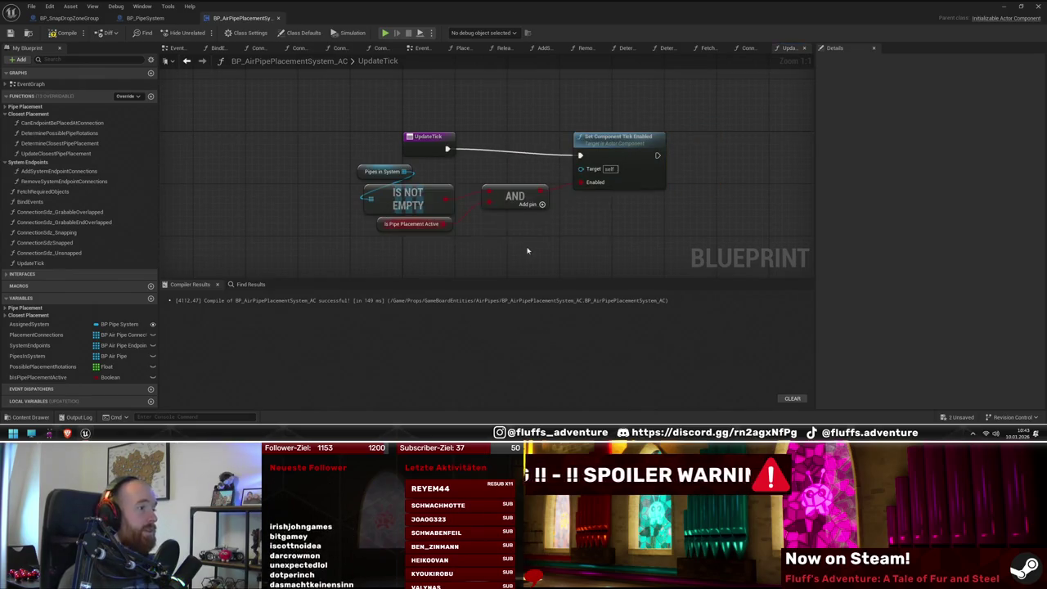
drag(528, 252, 355, 162)
mouse_move(522, 204)
mouse_down()
mouse_move(412, 182)
mouse_move(431, 184)
mouse_up()
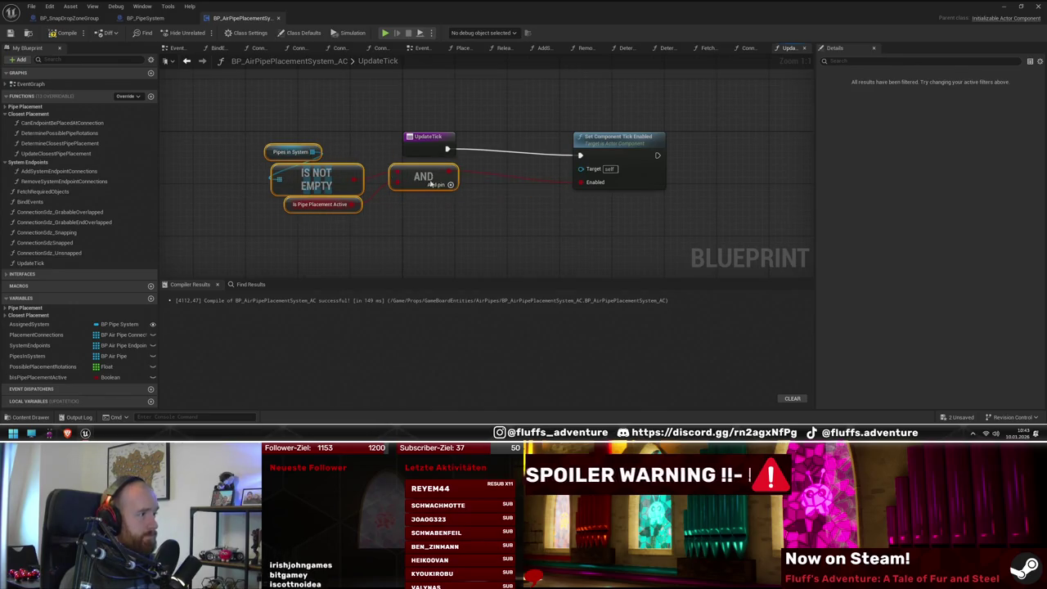
drag(616, 147, 525, 148)
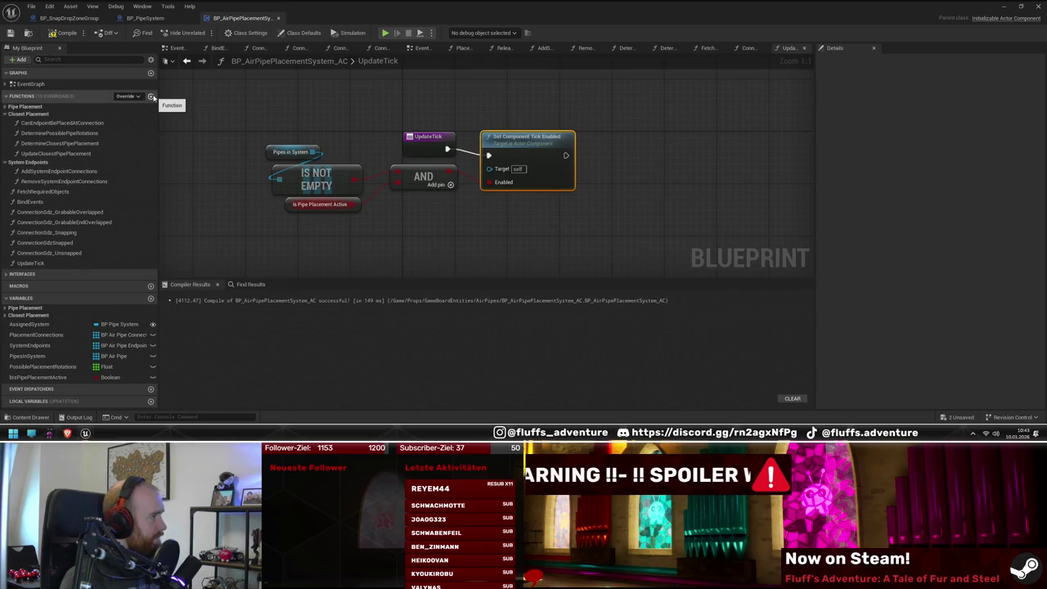
click(151, 97)
text(SetPipePlacementActiv)
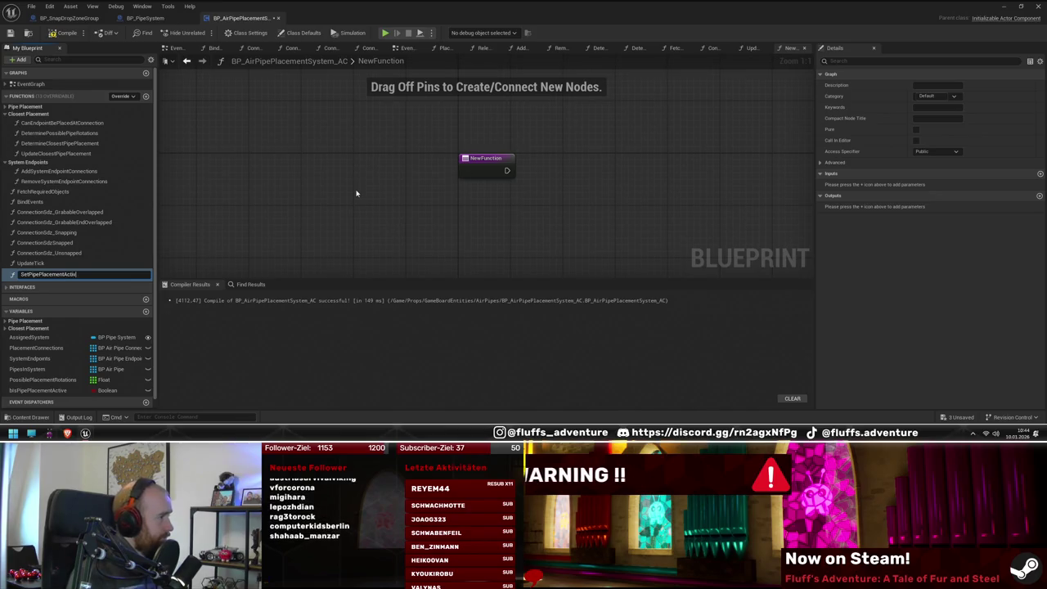
Step: Name the function SetPipePlacementActive and add an Is Pipe Placement Active getter to it
text(e)
key(Return)
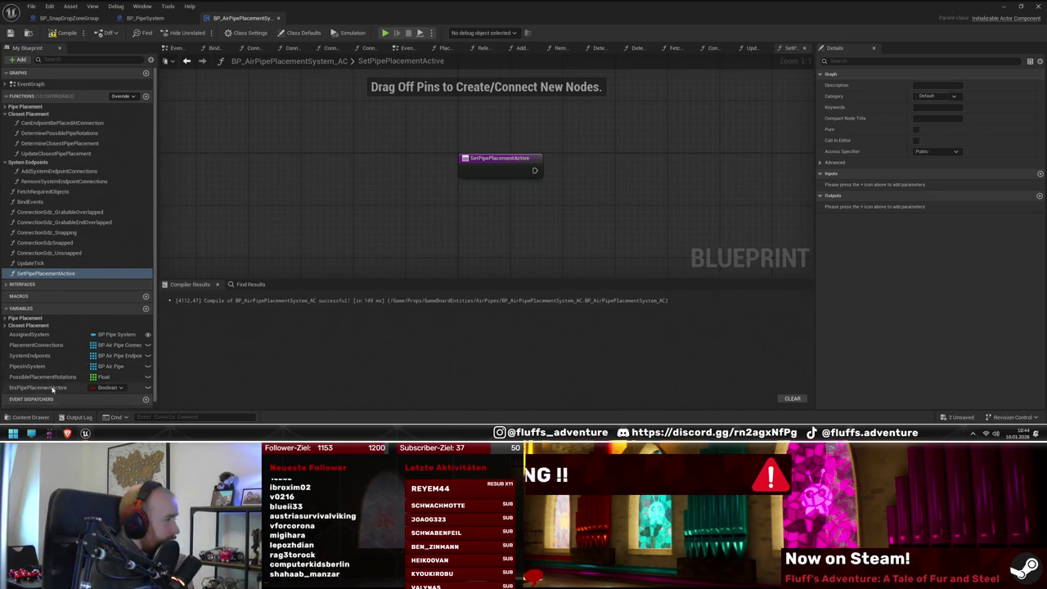
mouse_move(37, 386)
mouse_down()
mouse_move(519, 168)
mouse_move(419, 219)
mouse_up()
click(470, 233)
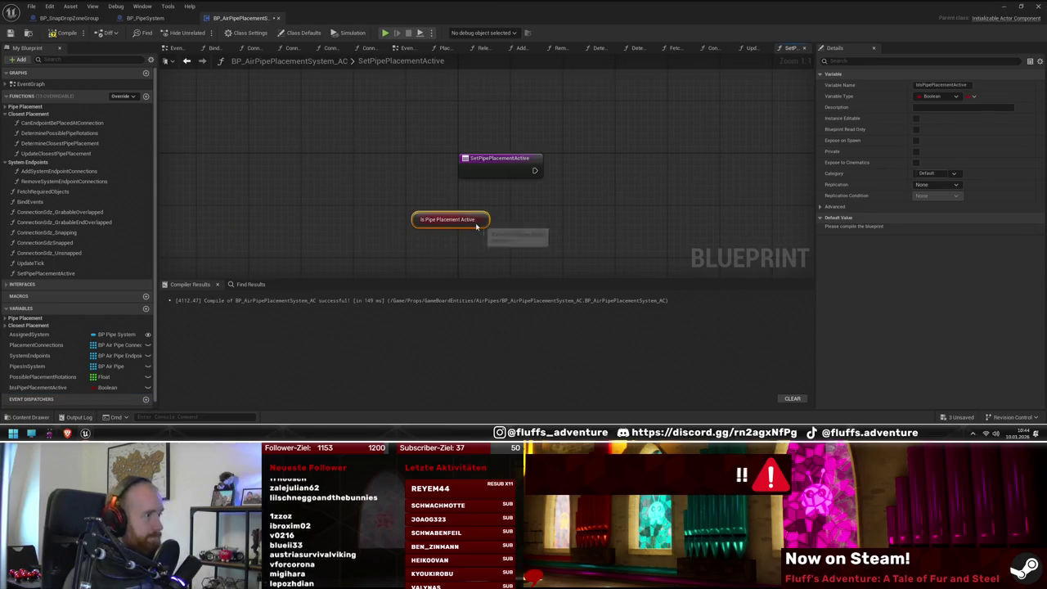
click(404, 172)
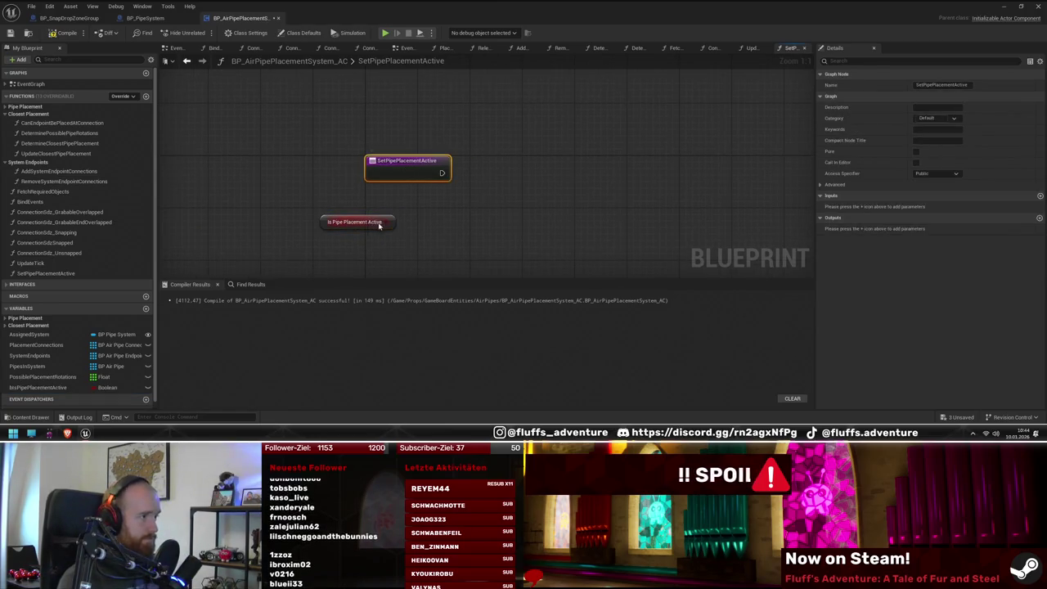
Step: Set Is Pipe Placement Active from the function input and promote the value to a local variable
drag(394, 222, 458, 197)
key(Escape)
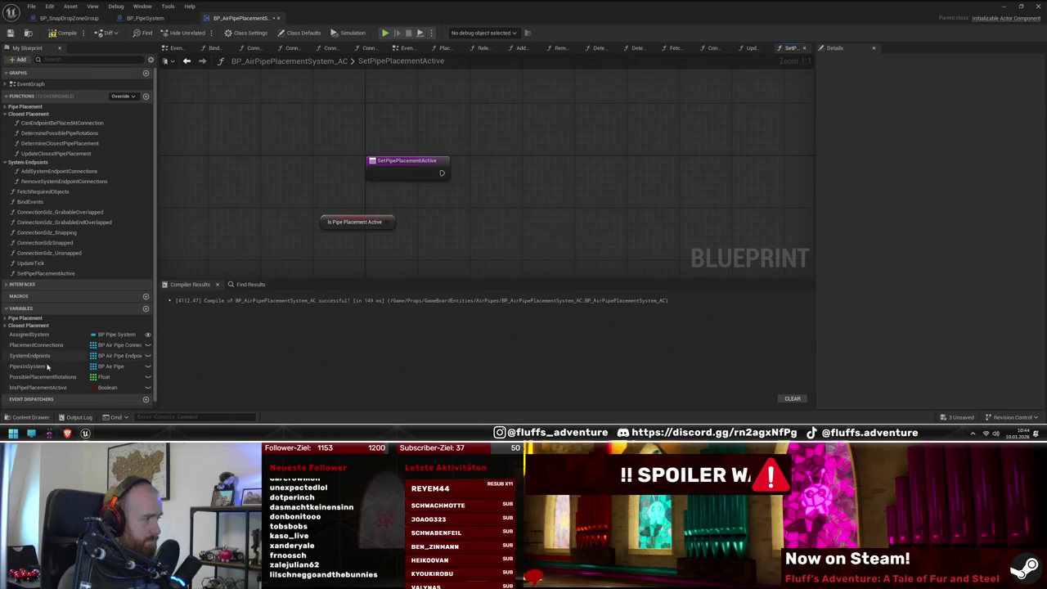
click(37, 387)
mouse_move(37, 387)
mouse_down()
mouse_move(491, 175)
mouse_move(464, 172)
mouse_move(544, 168)
mouse_move(395, 213)
mouse_up()
drag(437, 166, 594, 167)
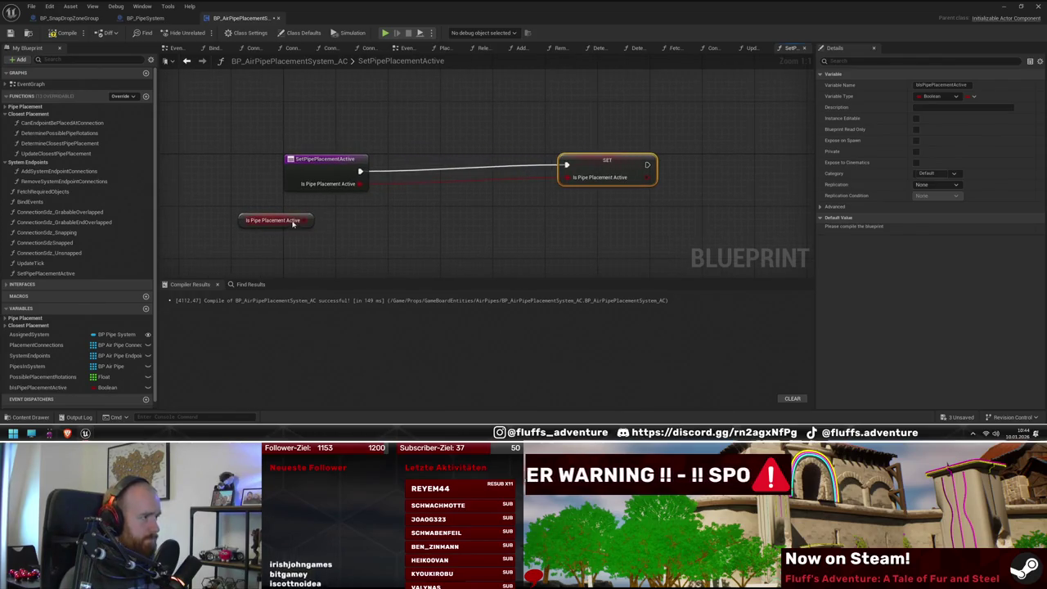
drag(309, 220, 443, 194)
click(491, 214)
text(bOldIsPipePlacementAct)
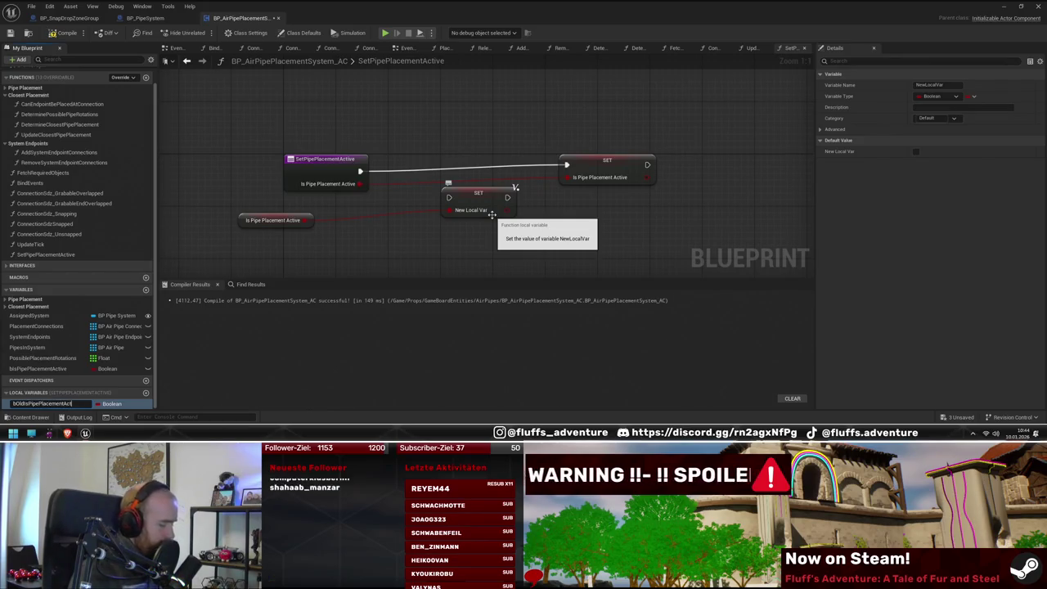
Step: Name the local bOldIsPipePlacementActive and run its SET before the main SET
text(ive)
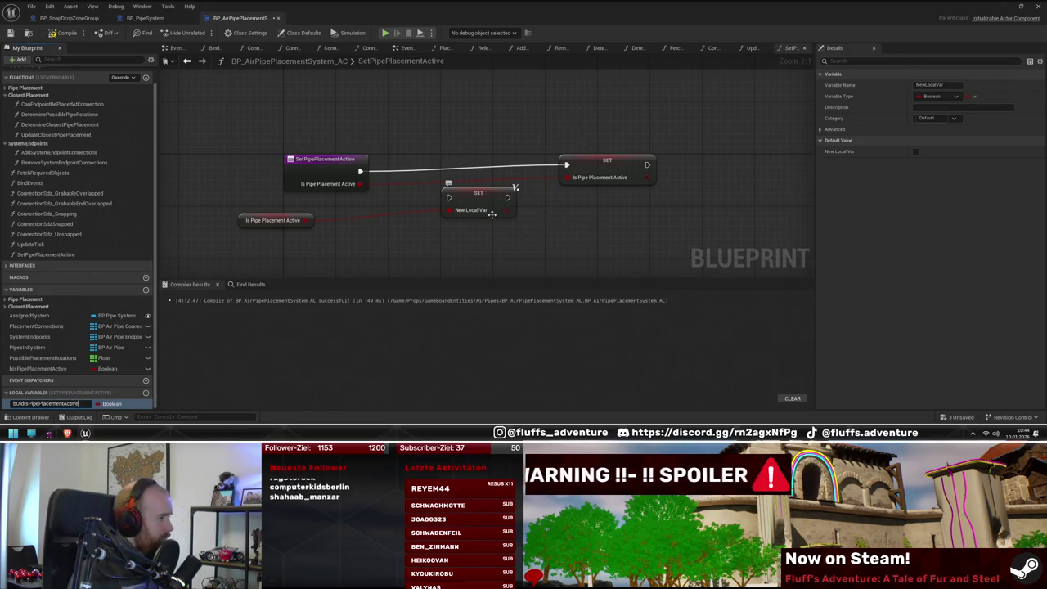
key(Return)
drag(480, 203, 446, 169)
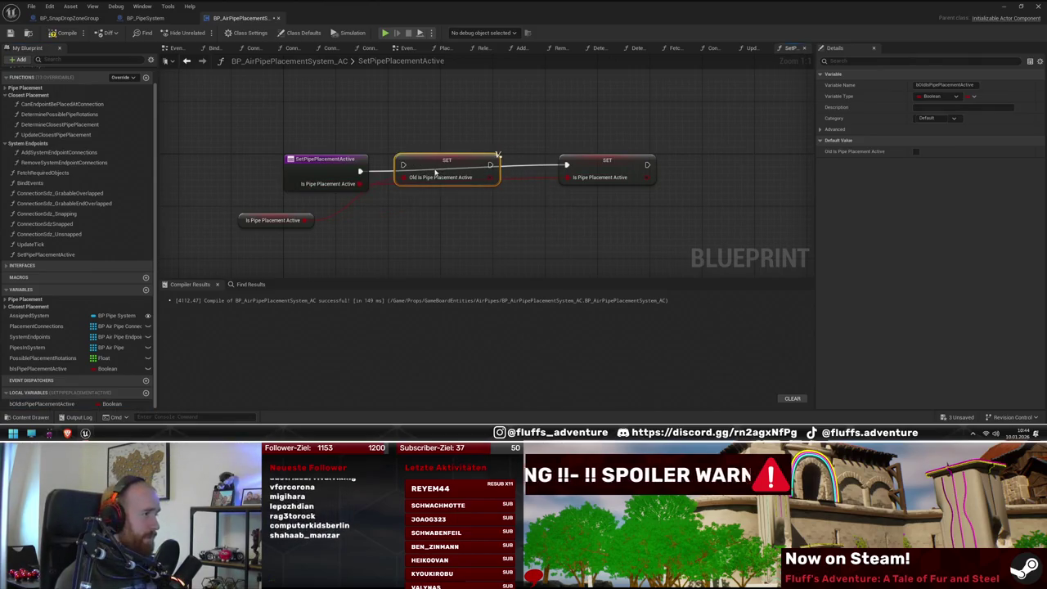
mouse_move(310, 220)
mouse_down()
mouse_move(363, 201)
mouse_move(365, 220)
mouse_up()
drag(490, 165, 569, 165)
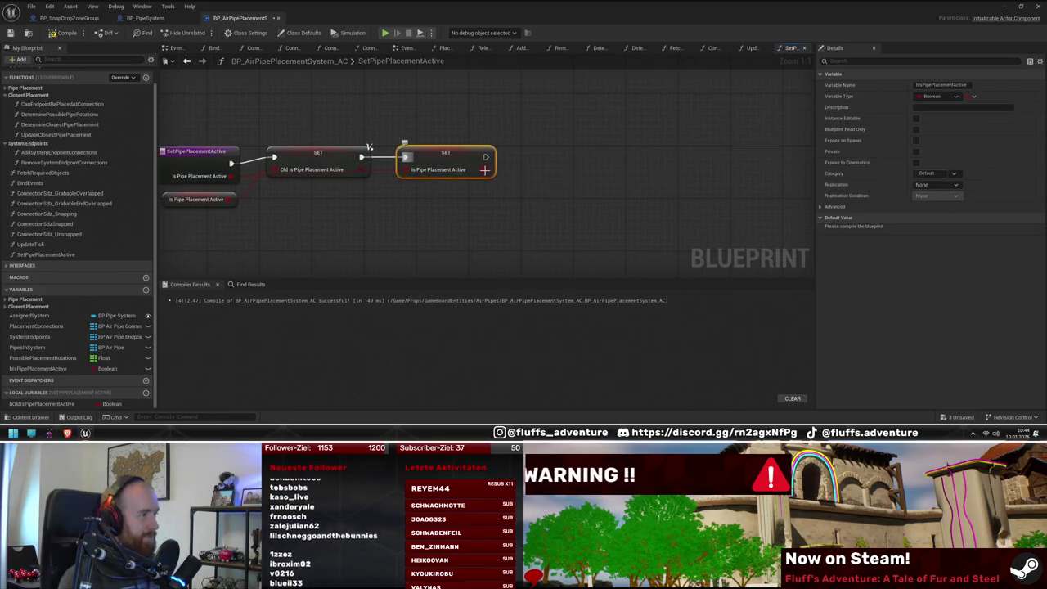
Step: Compare the new value with the old one using != and drive a Branch with it
drag(489, 169, 570, 212)
text(not)
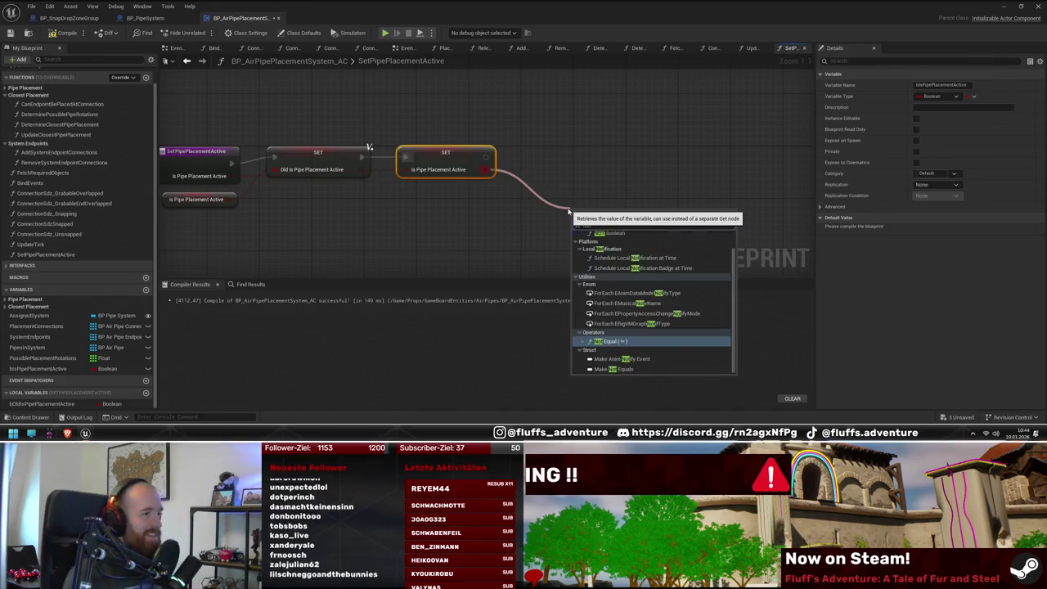
key(Return)
mouse_move(575, 223)
mouse_down()
mouse_move(350, 169)
mouse_move(362, 169)
mouse_up()
mouse_move(596, 218)
mouse_down()
mouse_move(543, 176)
mouse_move(594, 173)
mouse_move(619, 189)
mouse_move(543, 189)
mouse_up()
text(branch)
key(Return)
drag(456, 187, 456, 186)
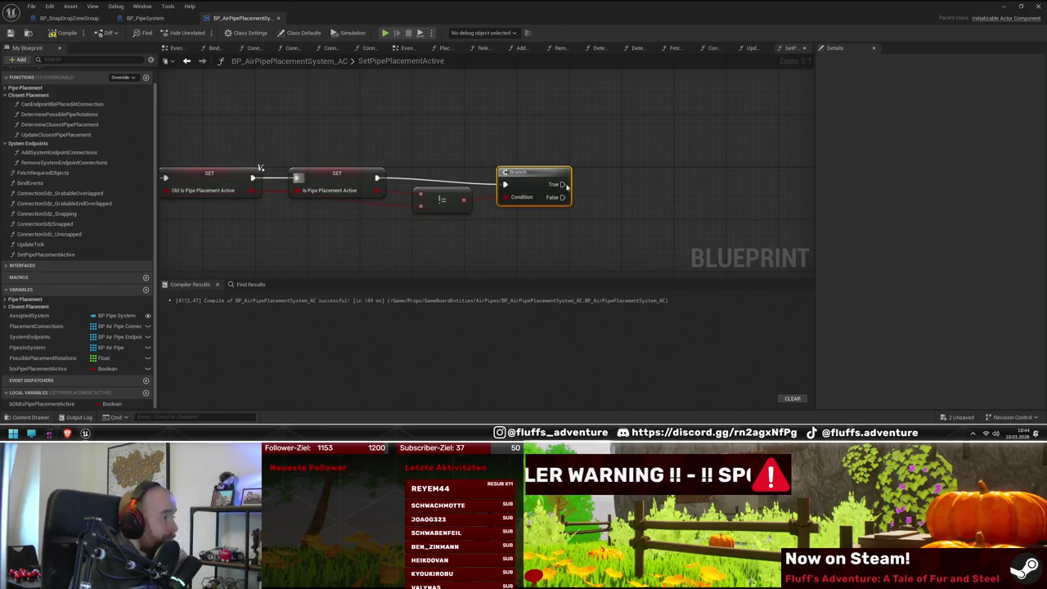
Step: Call Update Tick from the Branch's True output and check the function's input parameter
drag(566, 187, 478, 186)
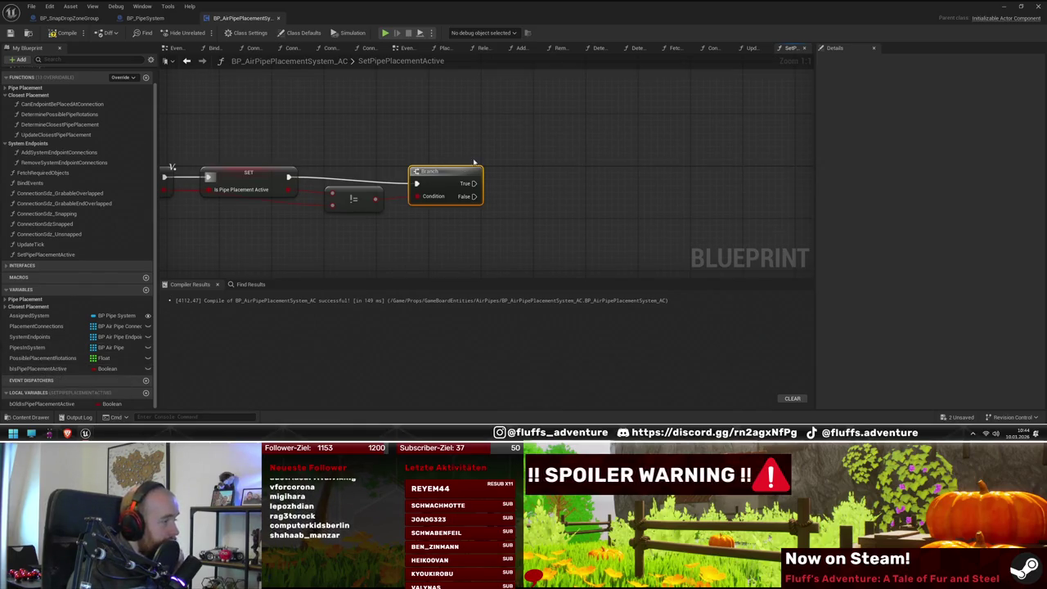
mouse_move(37, 244)
mouse_down()
mouse_move(597, 188)
mouse_move(474, 183)
mouse_up()
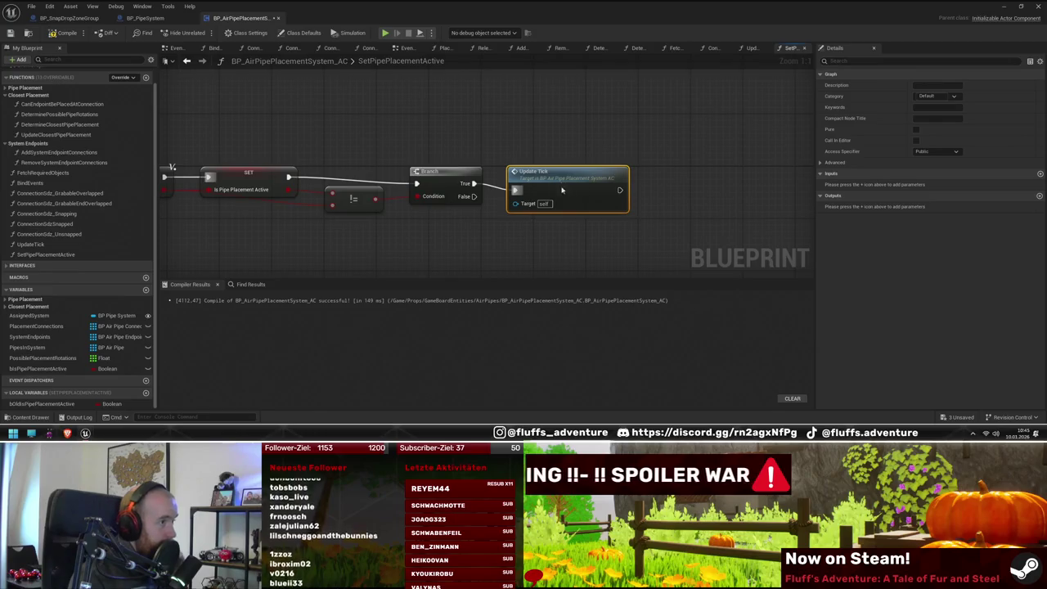
mouse_move(557, 190)
mouse_down()
mouse_move(754, 189)
mouse_move(742, 190)
mouse_up()
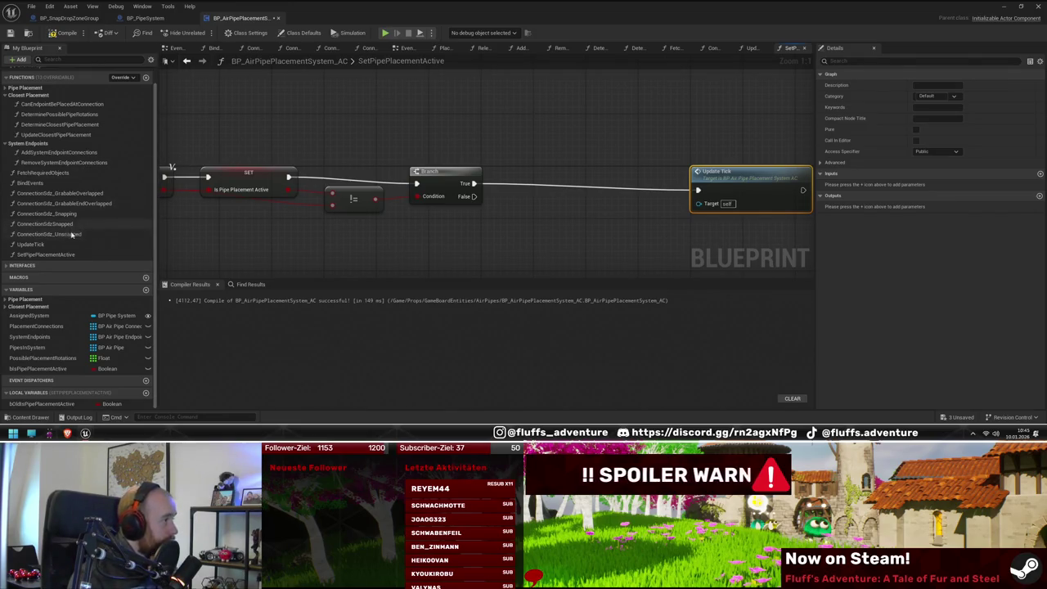
click(55, 256)
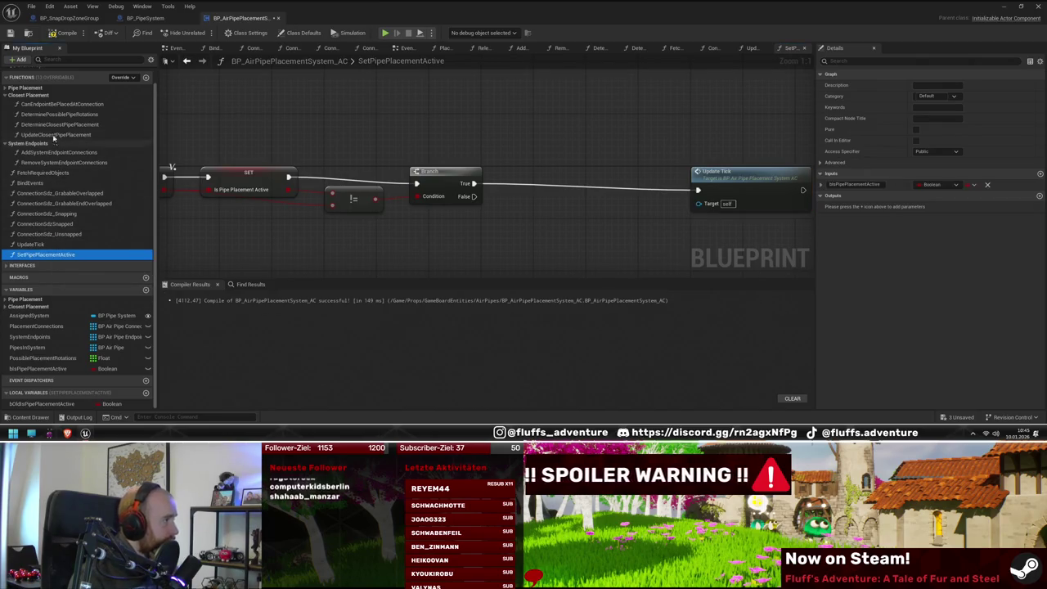
double_click(54, 135)
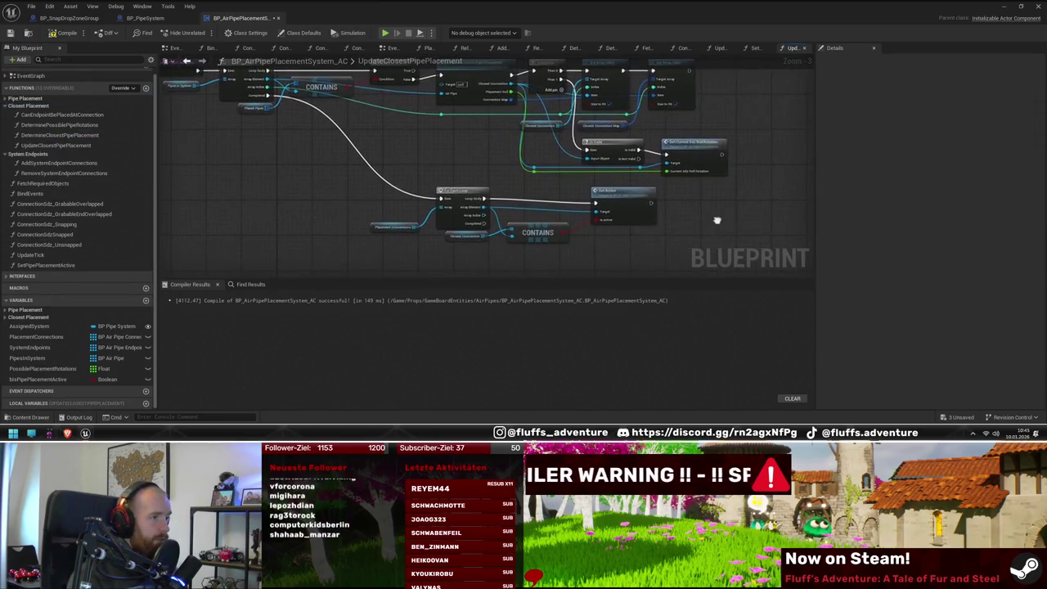
Step: Find the Set Active call in UpdateClosestPipePlacement and open BP_AirPipeConnection's SetActive function
scroll(639, 209, up, 1)
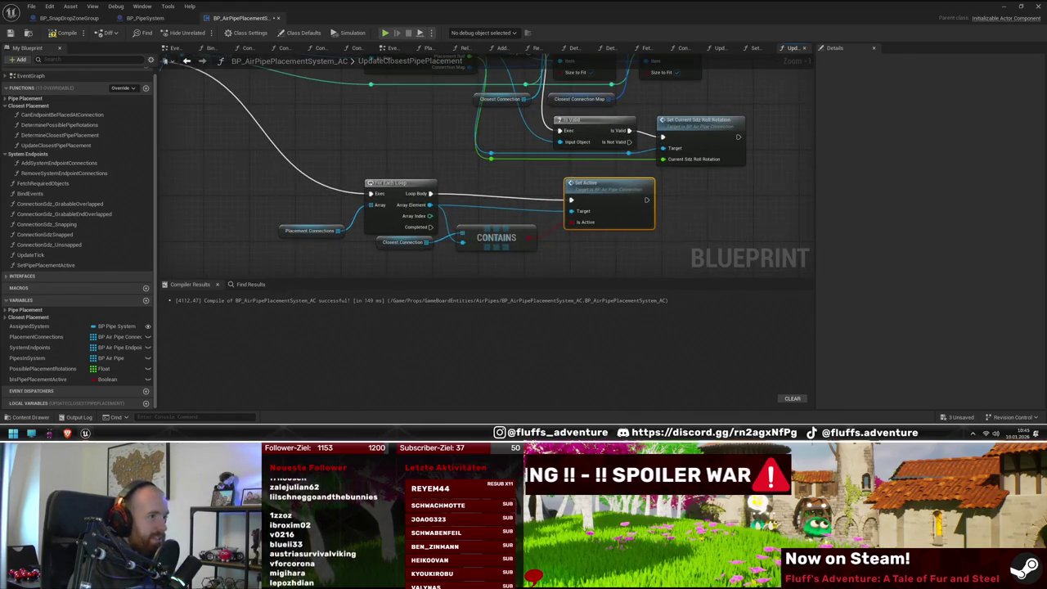
scroll(609, 204, down, 2)
drag(491, 179, 563, 223)
scroll(563, 222, up, 3)
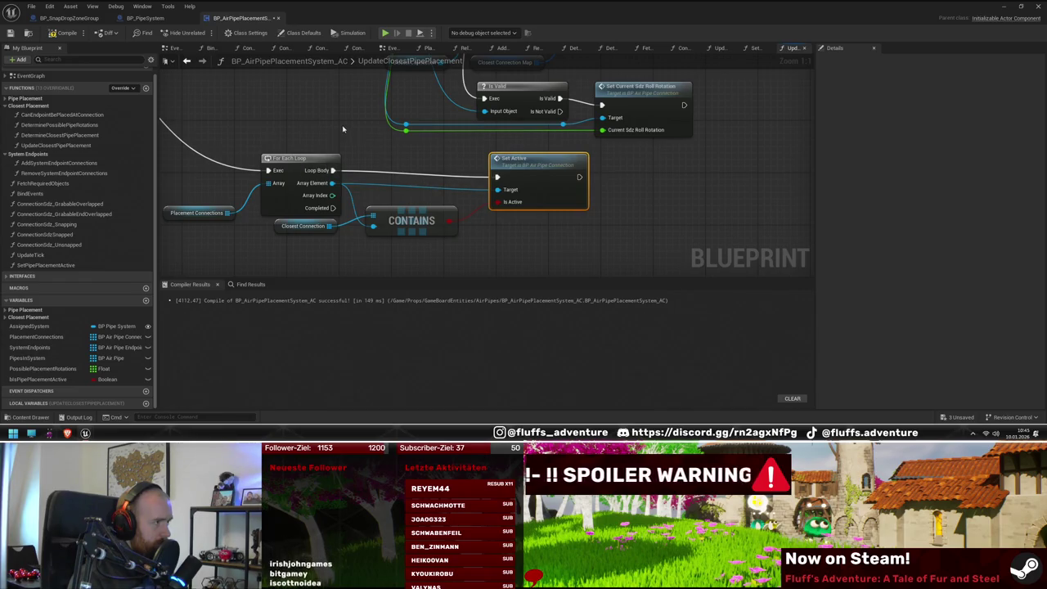
scroll(343, 129, down, 1)
drag(393, 196, 453, 248)
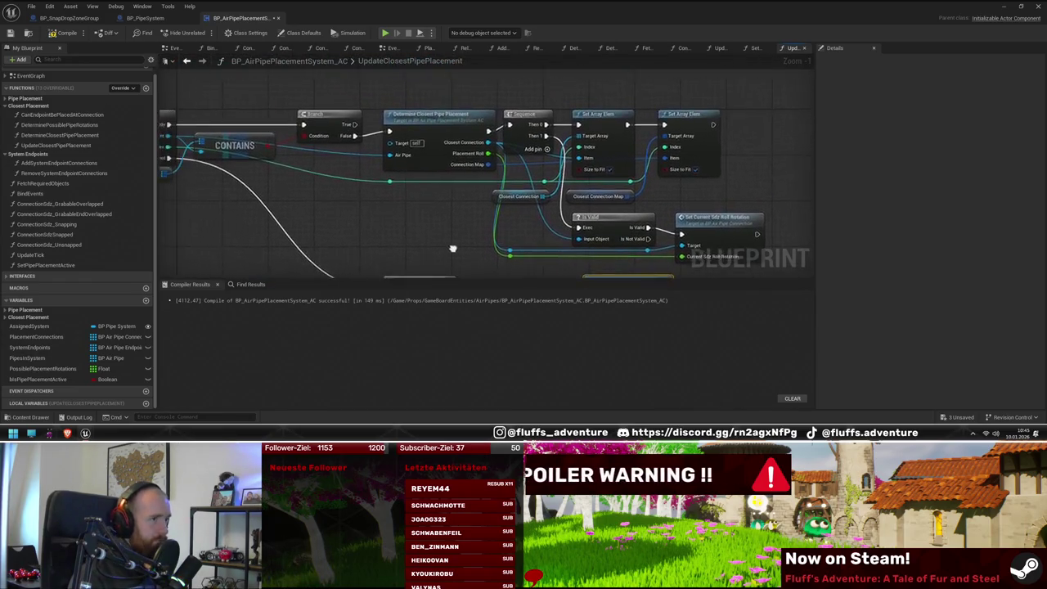
drag(551, 246, 318, 166)
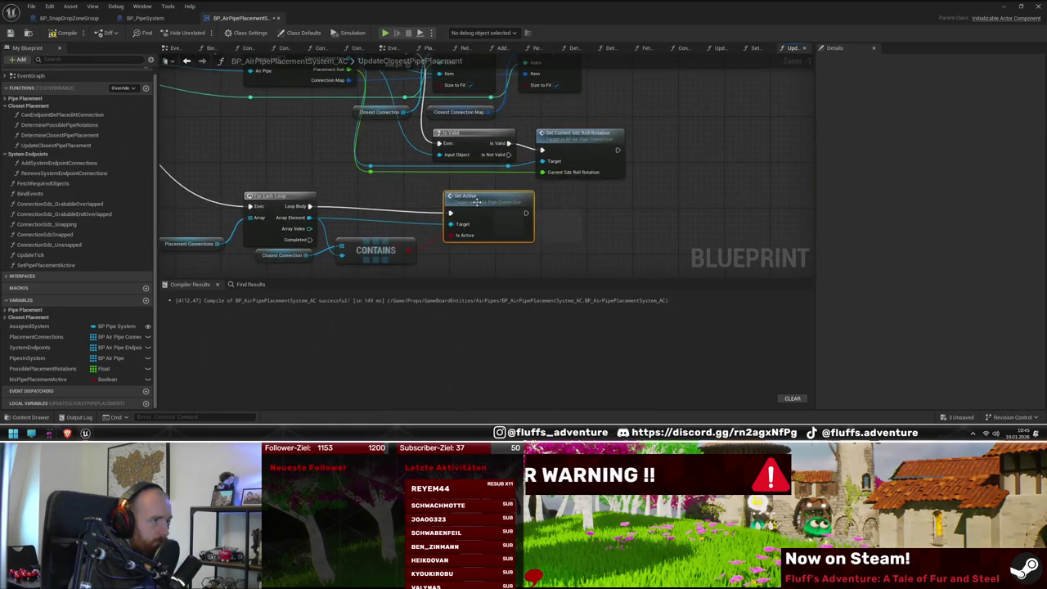
double_click(476, 202)
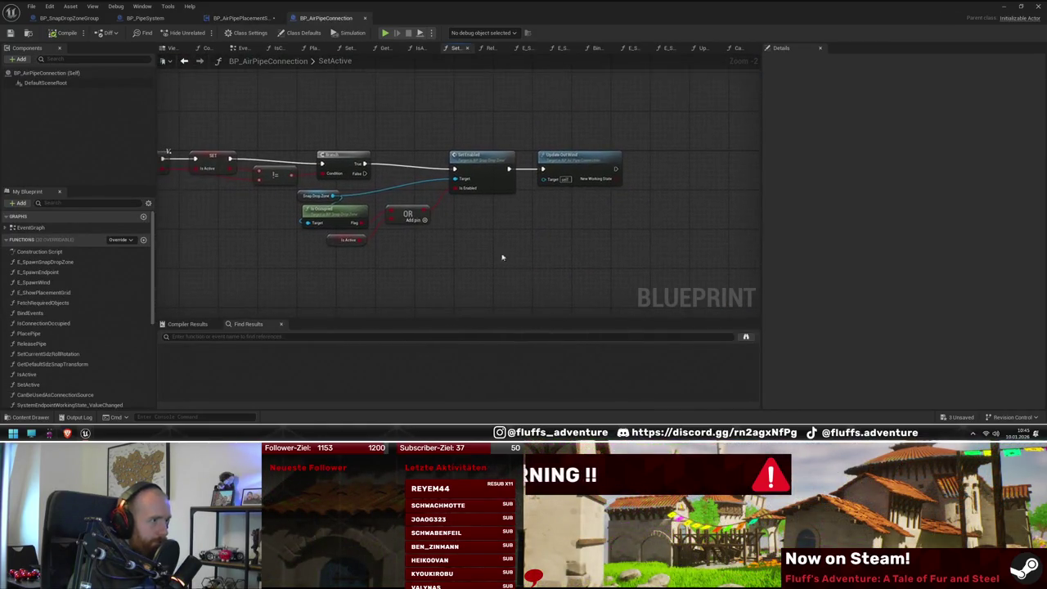
Step: Inspect the Snap Drop Zone nodes feeding Set Enabled, then return to BP_AirPipePlacementSystem_AC
scroll(384, 252, up, 2)
drag(451, 265, 594, 279)
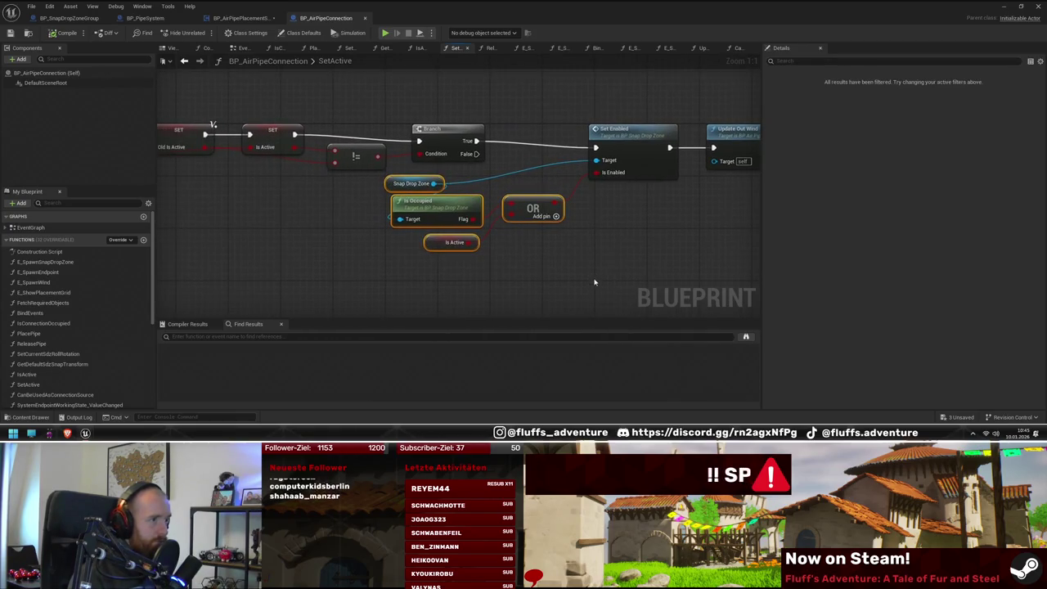
mouse_move(485, 273)
mouse_down()
mouse_move(616, 279)
mouse_move(532, 276)
mouse_up()
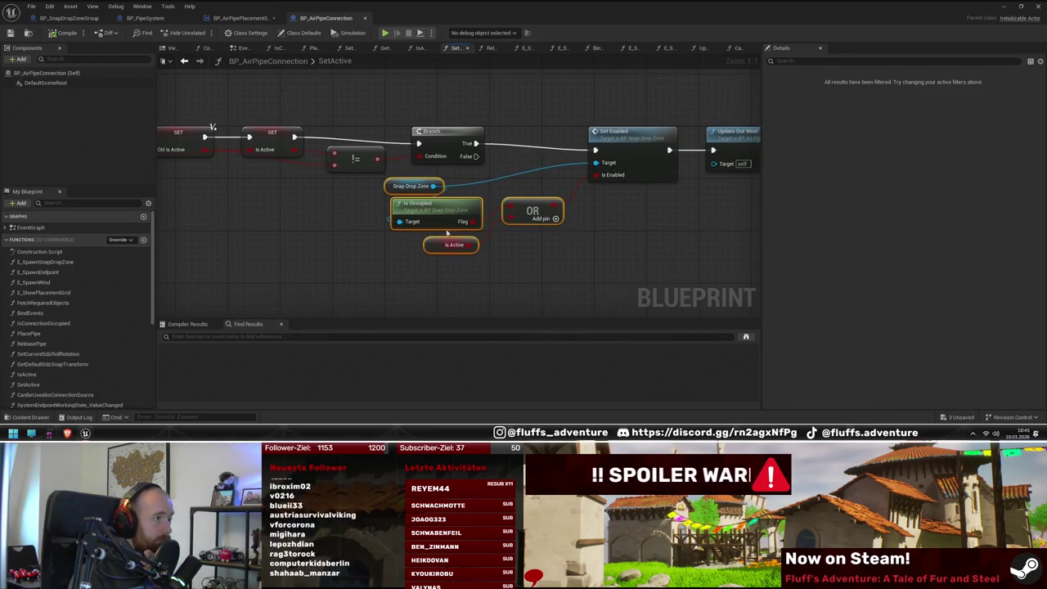
click(208, 21)
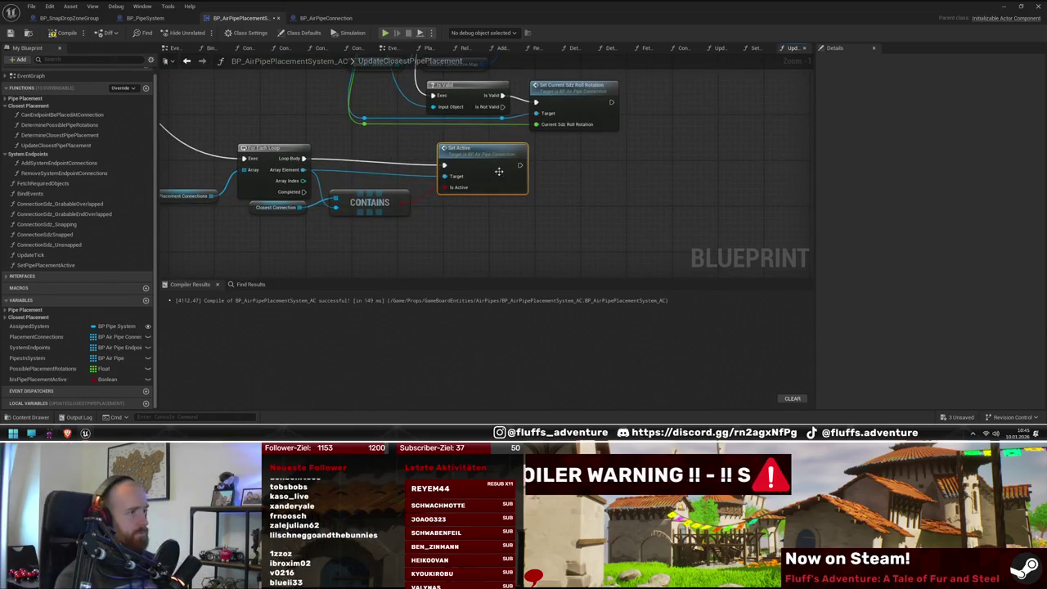
Step: Look over the Placement Connections loop and Closest Placement variables, then open DetermineClosestPipePlacement
drag(283, 238, 374, 215)
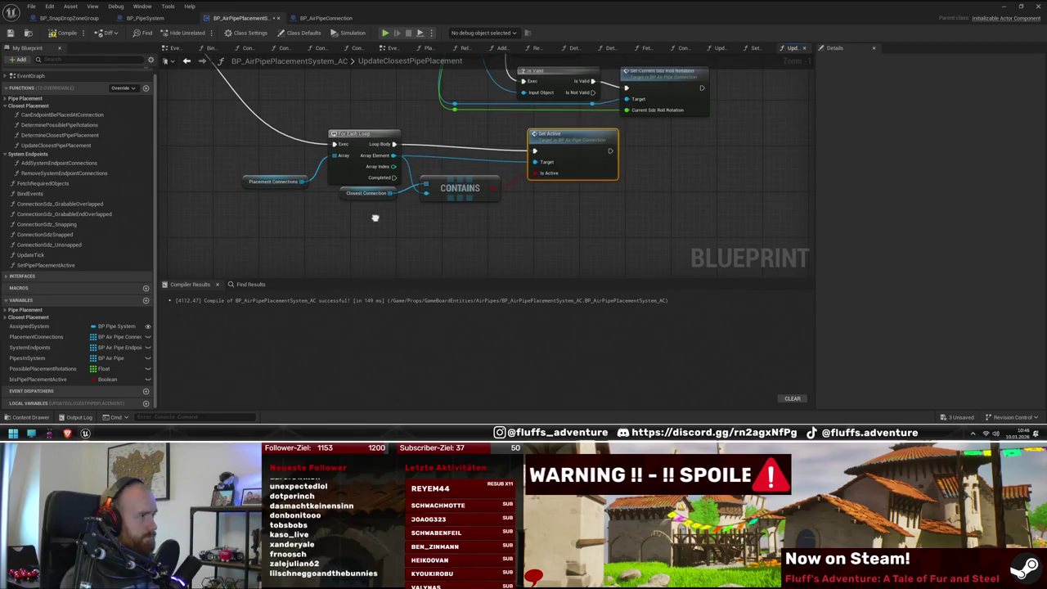
click(271, 181)
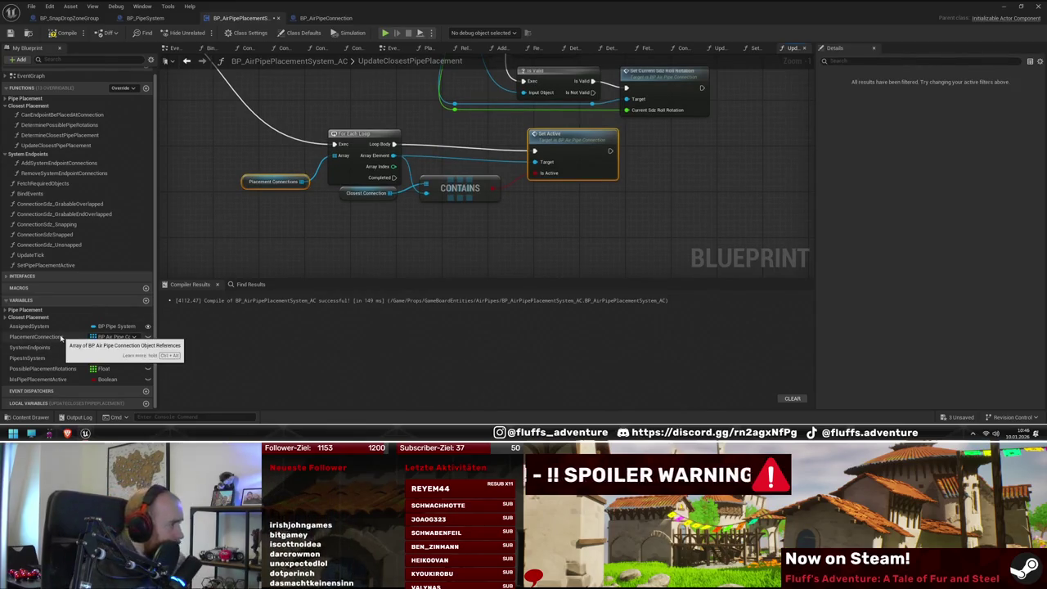
click(5, 319)
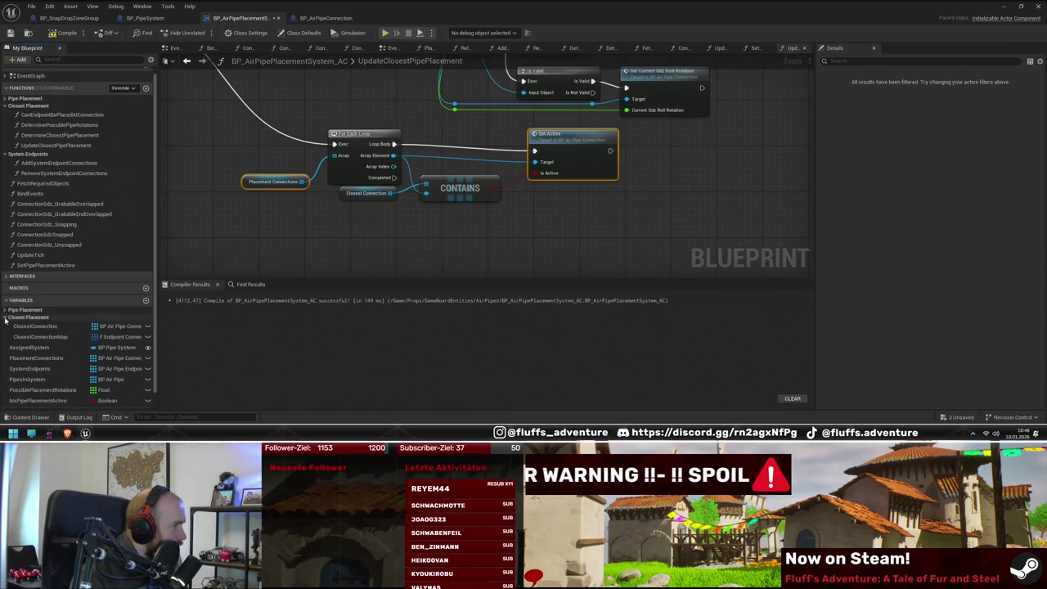
click(4, 318)
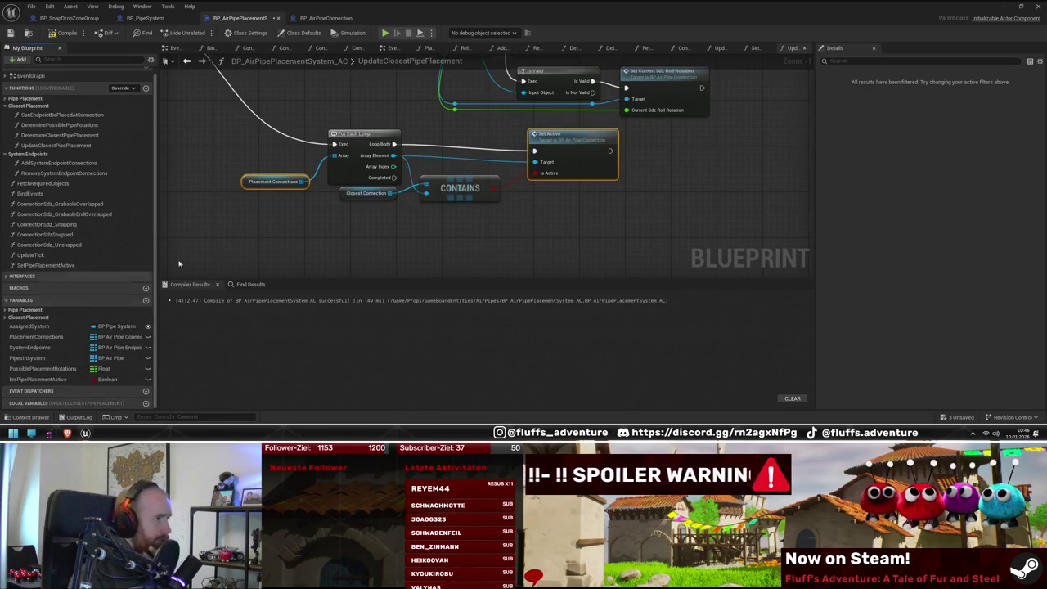
scroll(342, 234, down, 3)
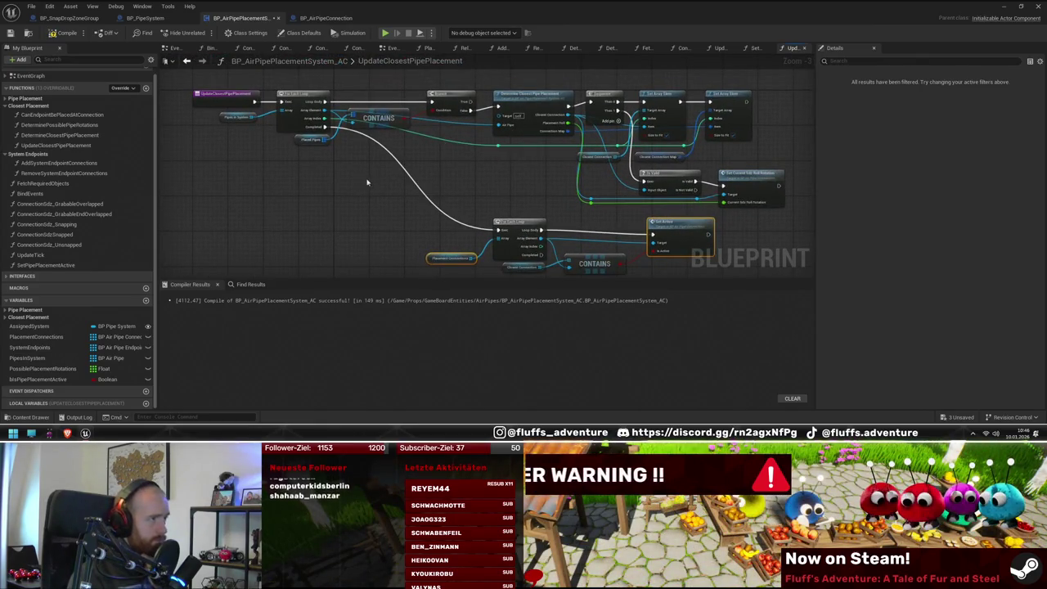
drag(367, 182, 328, 192)
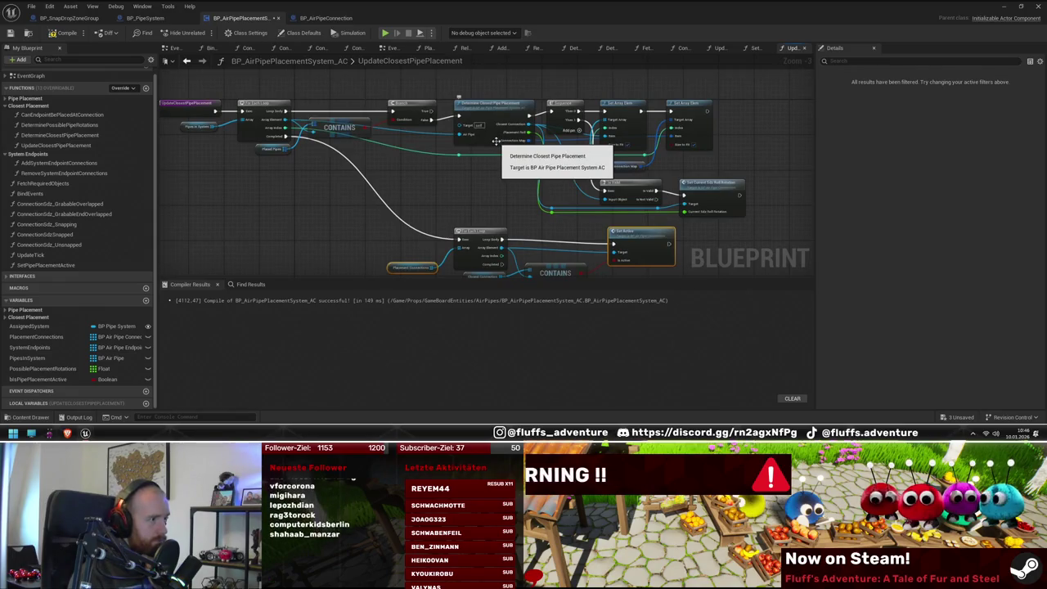
double_click(496, 140)
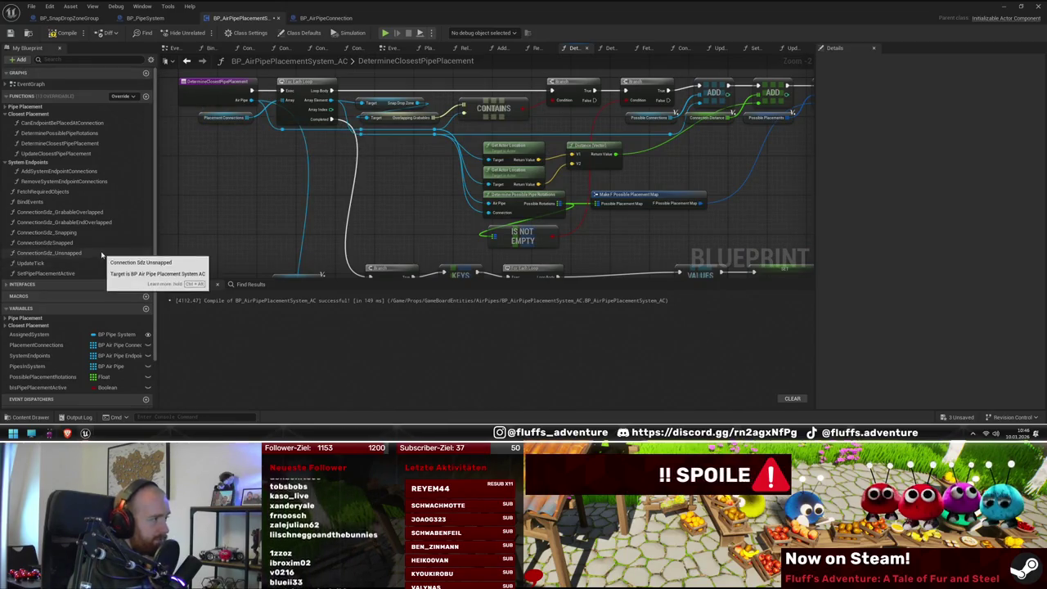
scroll(54, 189, up, 1)
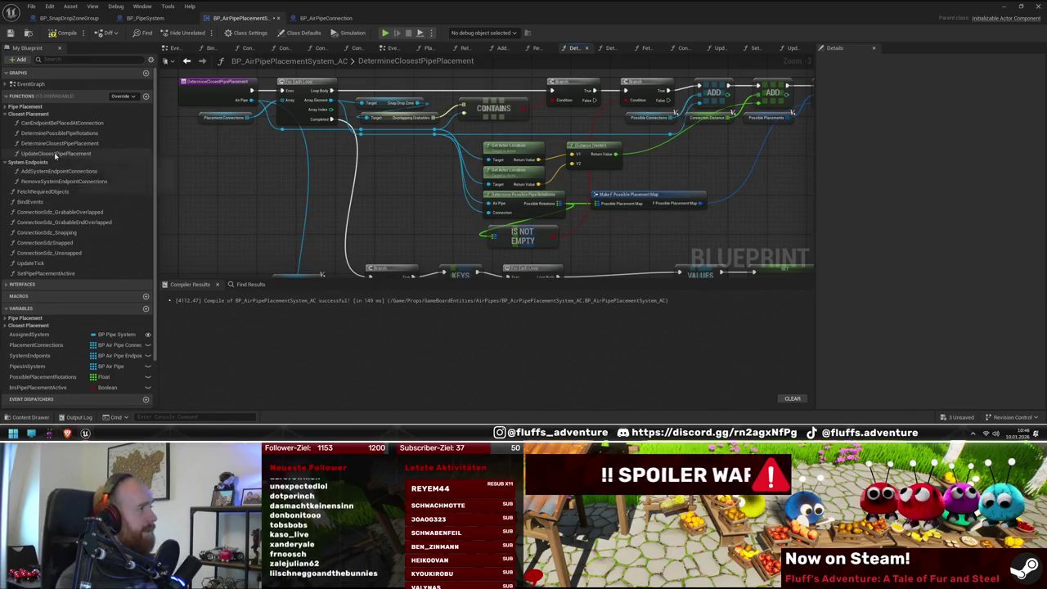
Step: In SetPipePlacementActive, add a For Each Loop over Placement Connections below the Branch
double_click(60, 274)
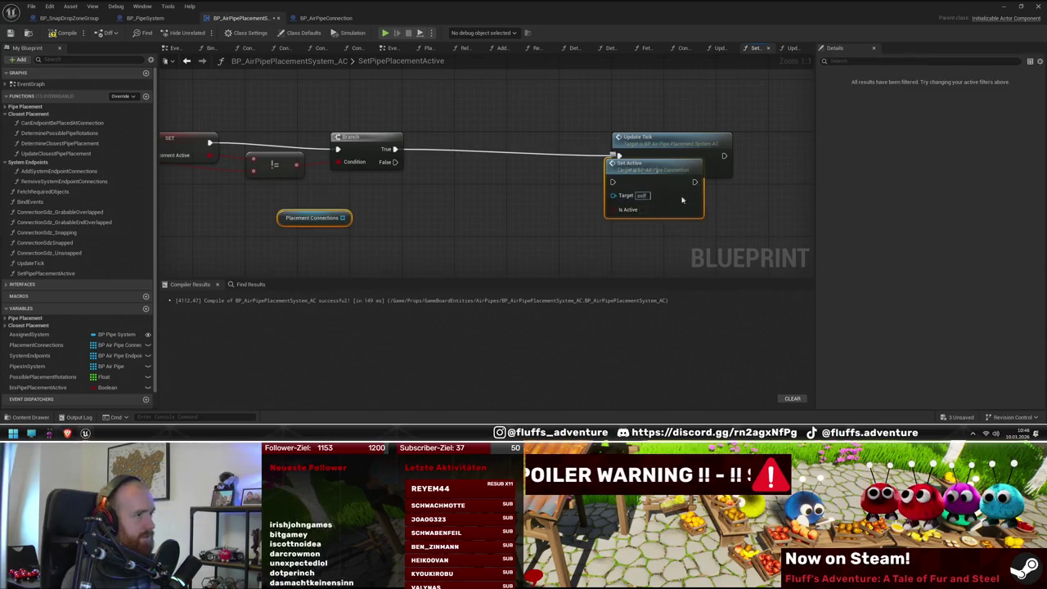
drag(682, 200, 518, 227)
mouse_move(309, 213)
mouse_down()
mouse_move(401, 233)
mouse_move(532, 163)
mouse_move(583, 106)
mouse_up()
text(for each)
key(Return)
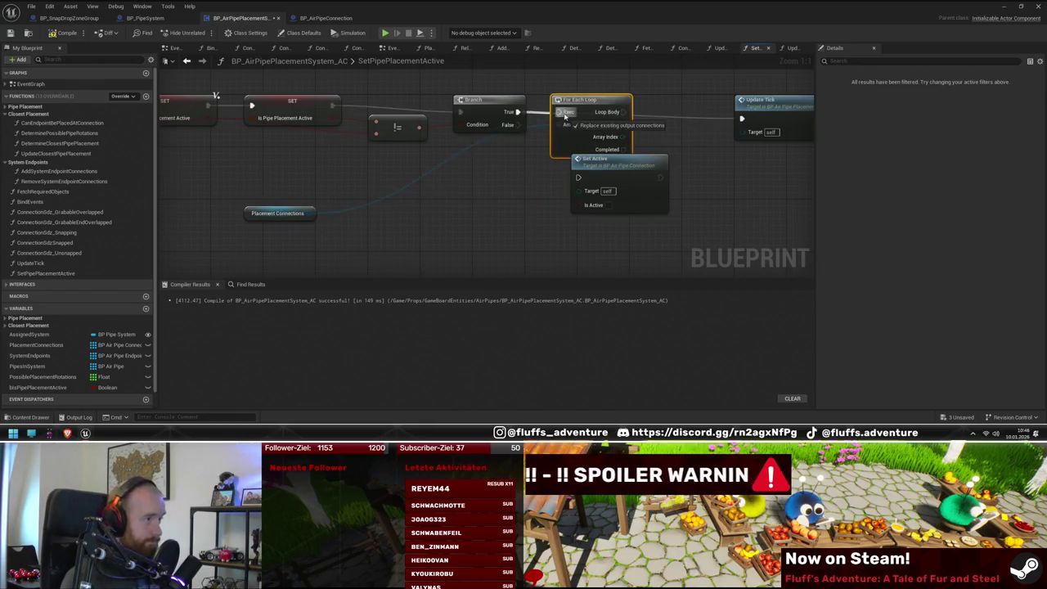
drag(307, 214, 419, 188)
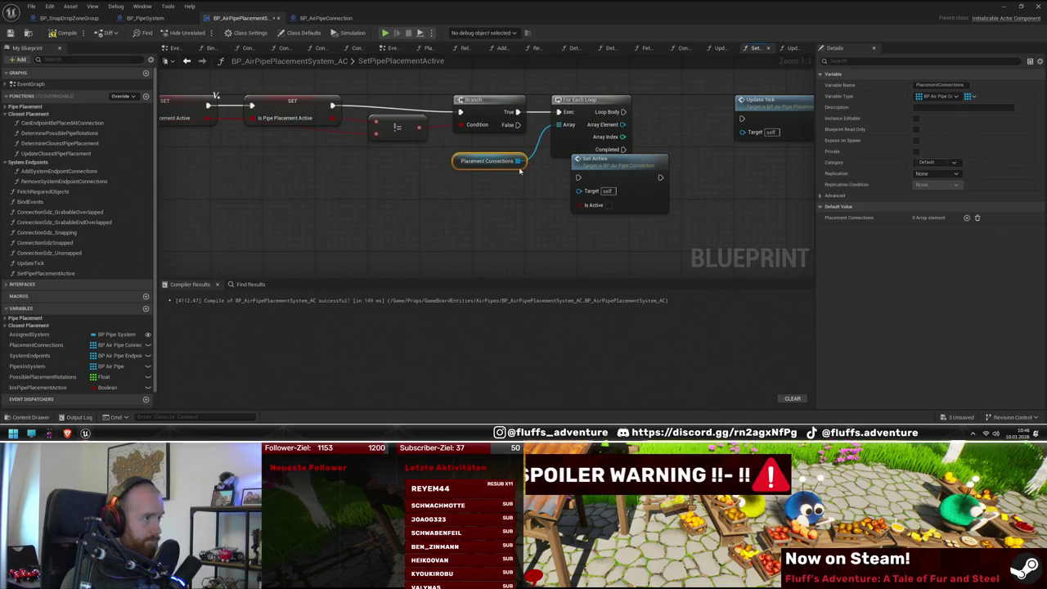
drag(522, 213, 638, 213)
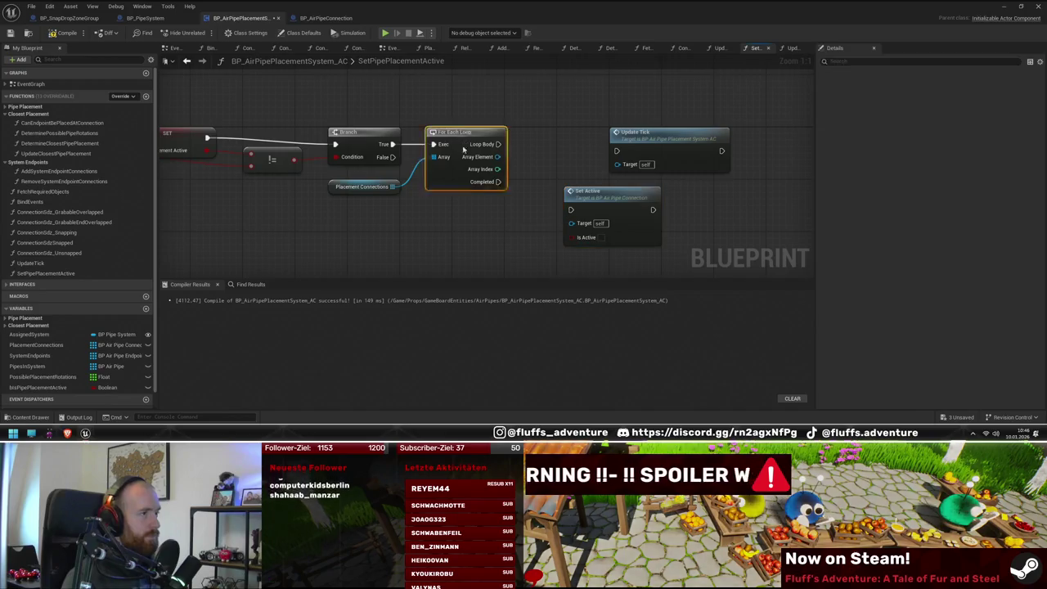
drag(445, 134, 446, 205)
Step: Insert a Sequence after the Branch's True output and line the For Each Loop up beside it
drag(393, 144, 441, 144)
text(seq)
key(Return)
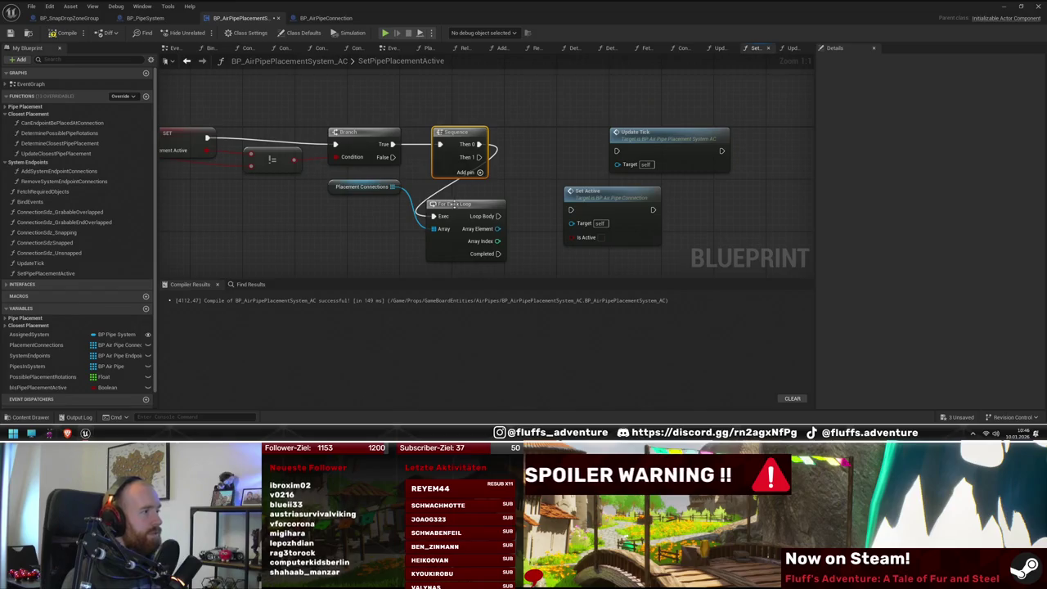
mouse_move(458, 204)
mouse_down()
mouse_move(561, 117)
mouse_move(541, 132)
mouse_up()
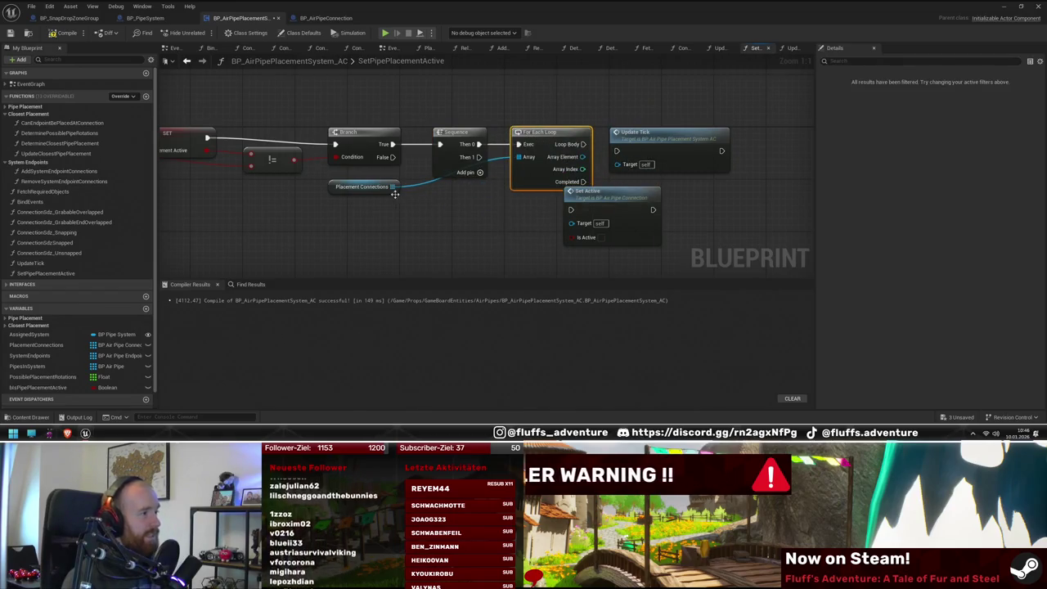
mouse_move(384, 187)
mouse_down()
mouse_move(441, 185)
mouse_move(481, 195)
mouse_move(481, 205)
mouse_up()
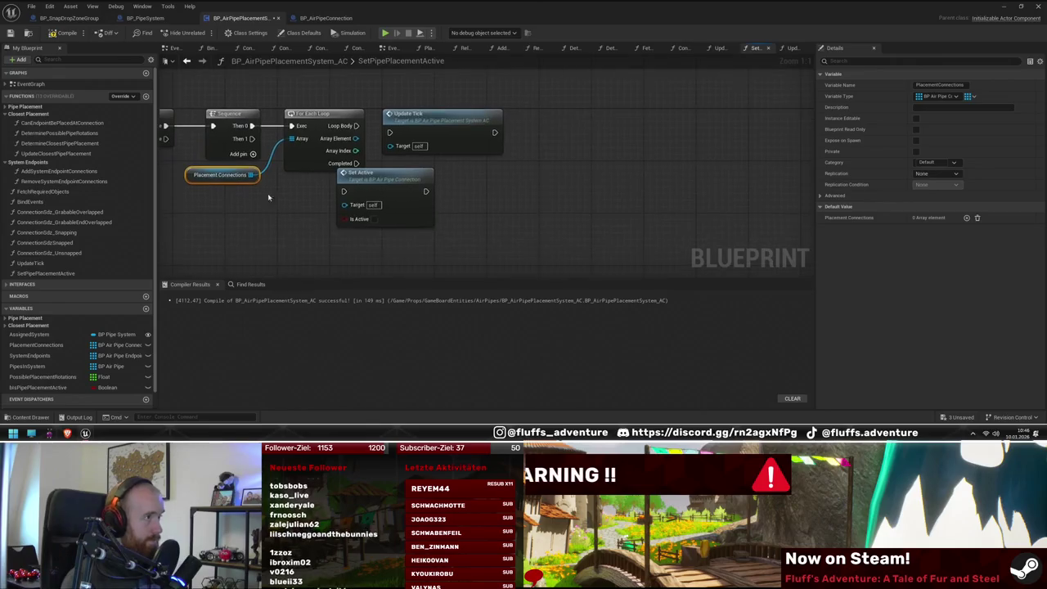
mouse_move(281, 106)
mouse_down()
mouse_move(486, 145)
mouse_move(494, 241)
mouse_move(522, 151)
mouse_move(614, 270)
mouse_up()
drag(454, 216, 429, 88)
mouse_move(187, 115)
mouse_down()
mouse_move(400, 123)
mouse_move(579, 148)
mouse_up()
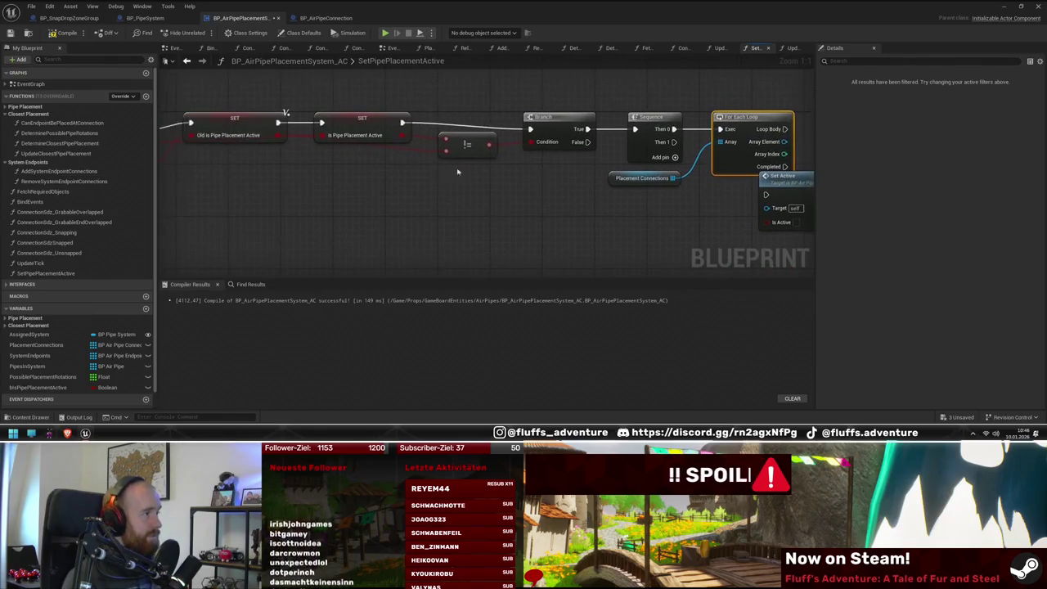
mouse_move(458, 135)
mouse_down()
mouse_move(260, 135)
mouse_move(448, 257)
mouse_up()
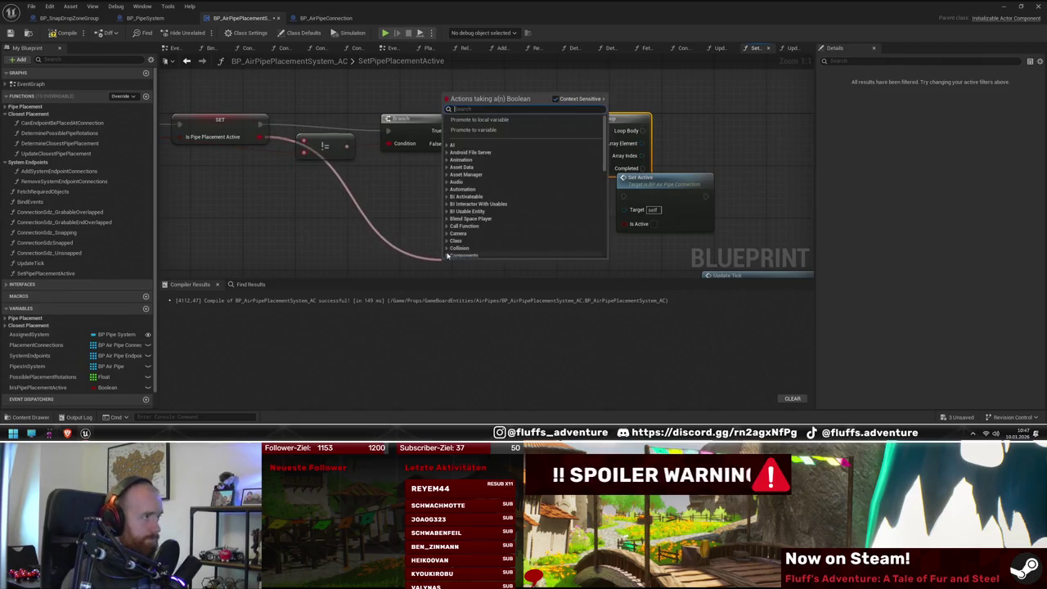
Step: Add an Is Pipe Placement Active getter driving a new Branch node
key(Escape)
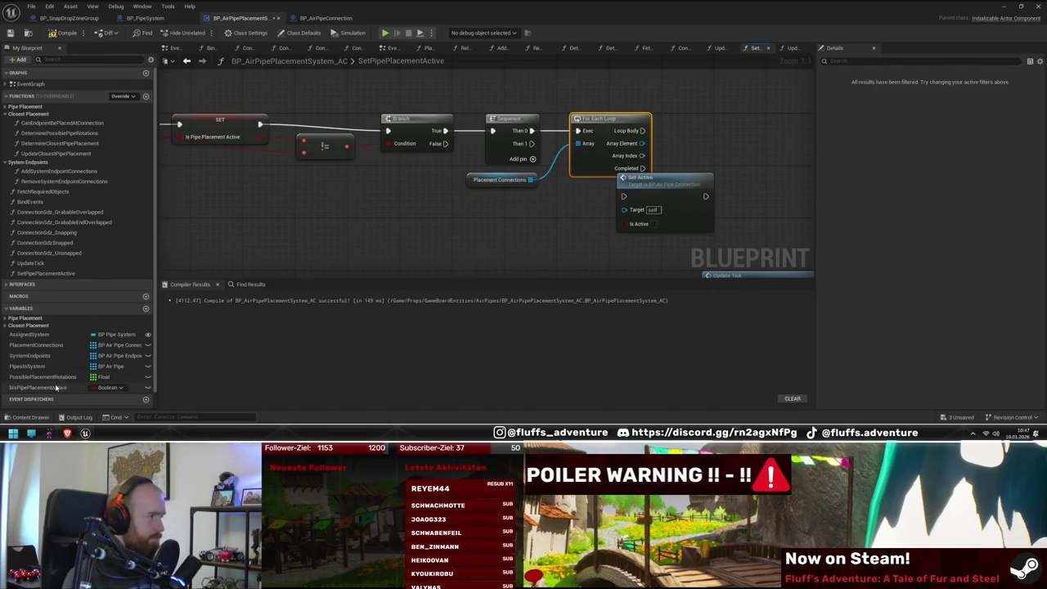
mouse_move(55, 388)
mouse_down()
mouse_move(500, 224)
mouse_move(462, 217)
mouse_up()
click(490, 230)
mouse_move(533, 218)
mouse_down()
mouse_move(547, 233)
mouse_move(556, 203)
mouse_up()
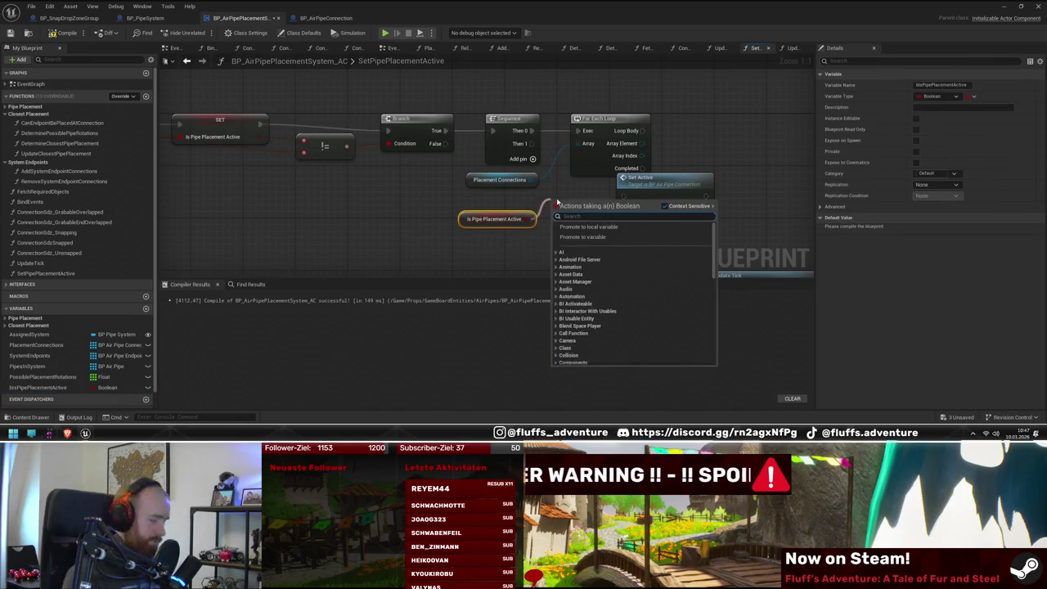
text(branch)
key(Return)
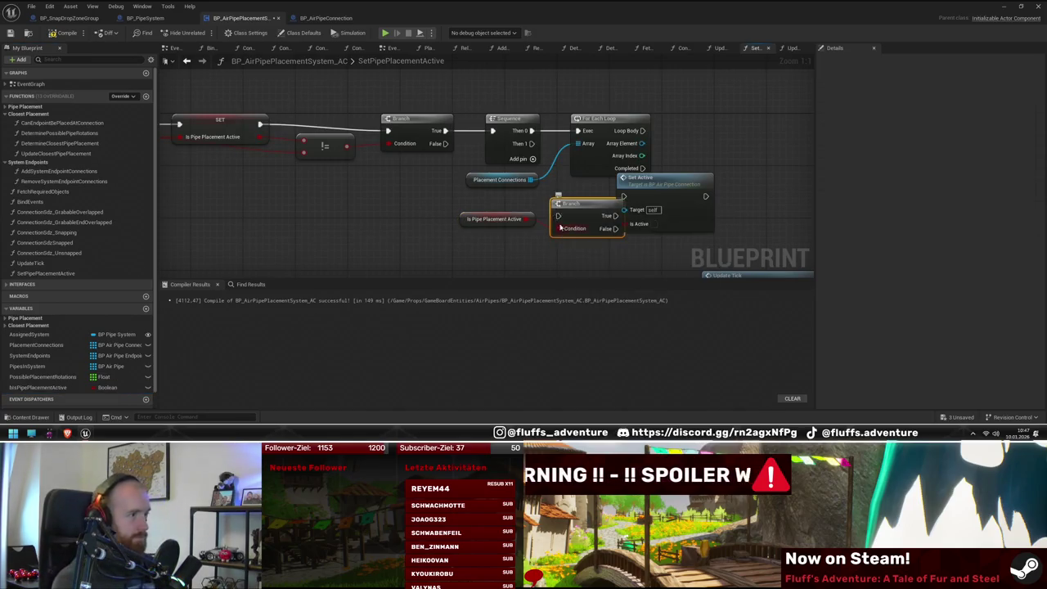
Step: Place the new Branch between Sequence and the loop, wiring Placement Connections into the loop's Array
drag(609, 121, 752, 114)
drag(575, 215, 586, 126)
drag(726, 129, 675, 138)
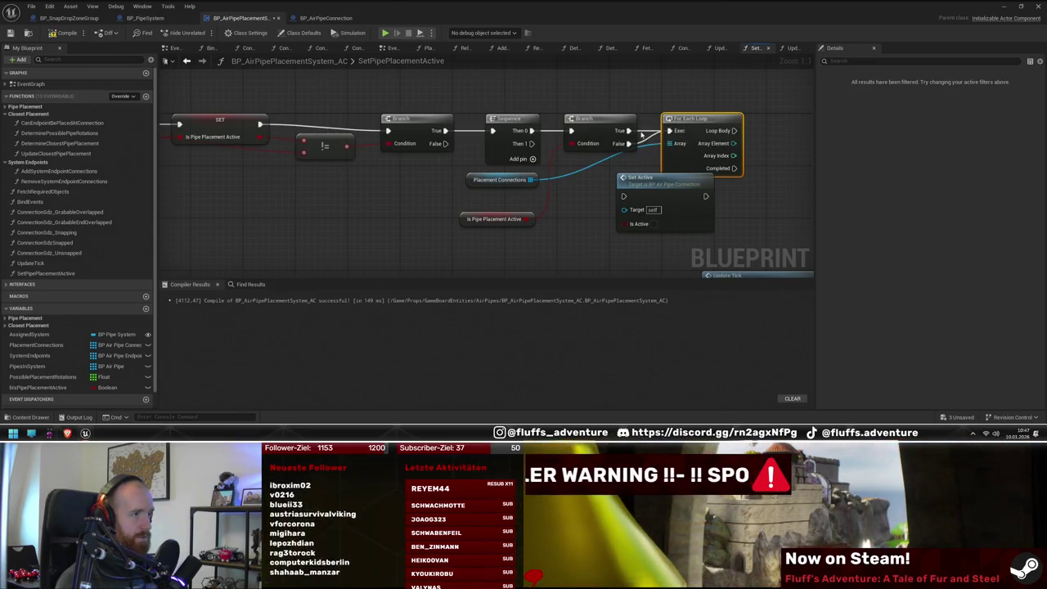
drag(531, 179, 671, 143)
right_click(734, 190)
mouse_move(499, 185)
mouse_down()
mouse_move(456, 224)
mouse_move(451, 268)
mouse_up()
drag(527, 205, 528, 166)
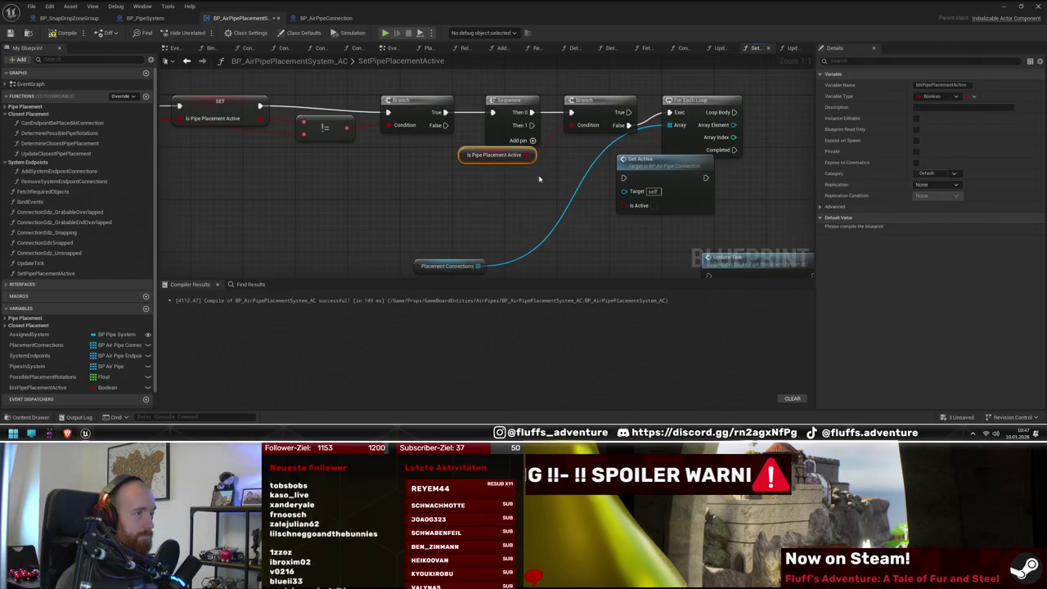
Step: Feed each loop Array Element into Set Active's Target and tidy the SetPipePlacementActive graph
drag(671, 188, 529, 184)
mouse_move(620, 275)
mouse_down()
mouse_move(534, 264)
mouse_move(555, 243)
mouse_up()
mouse_move(427, 164)
mouse_down()
mouse_move(569, 101)
mouse_move(583, 105)
mouse_move(504, 113)
mouse_up()
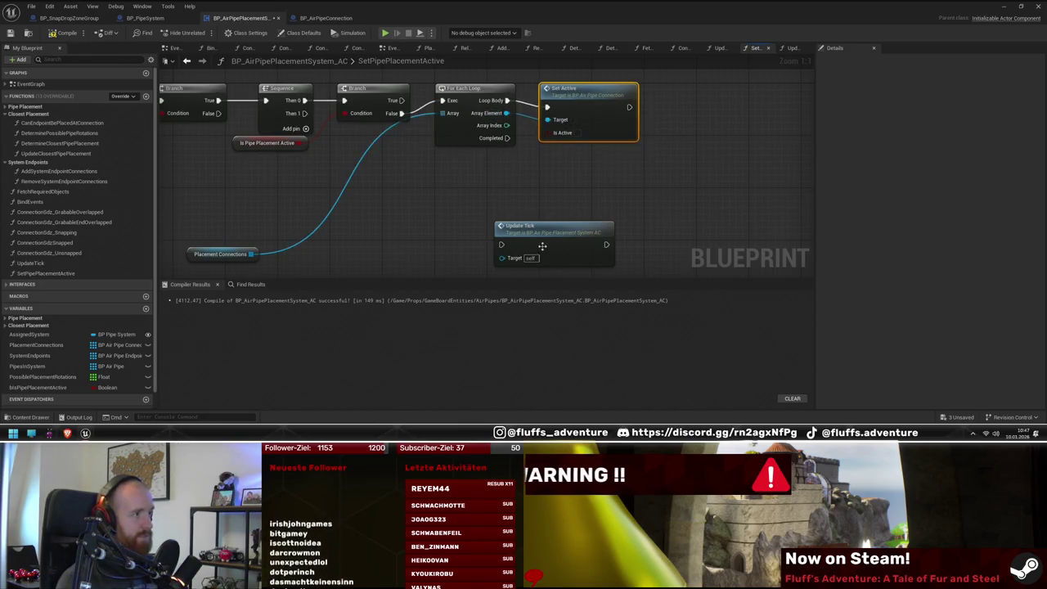
mouse_move(544, 243)
mouse_down()
mouse_move(486, 174)
mouse_move(591, 175)
mouse_move(387, 179)
mouse_move(389, 205)
mouse_up()
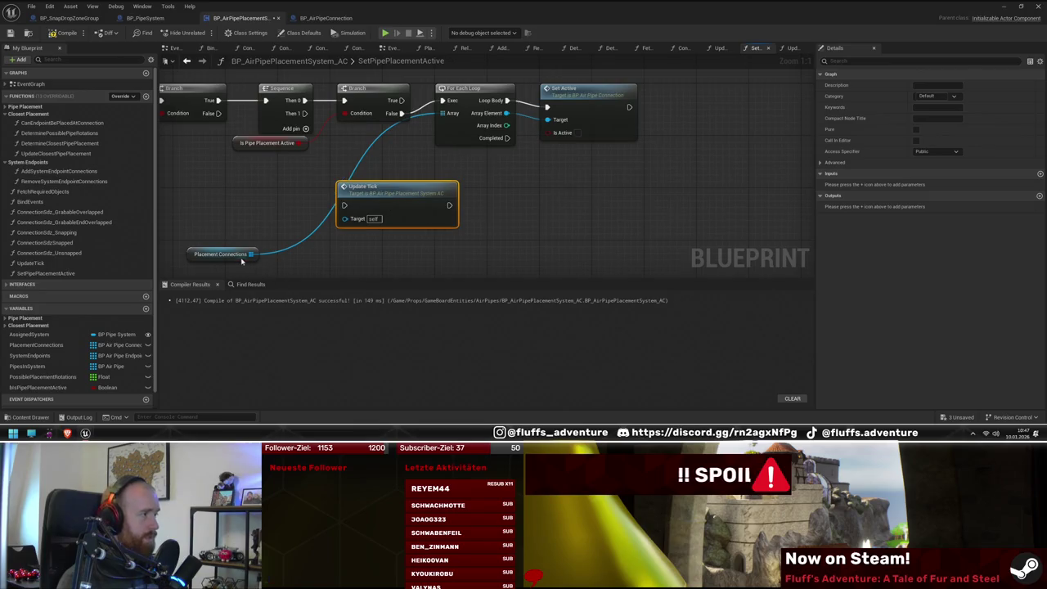
drag(243, 263, 394, 140)
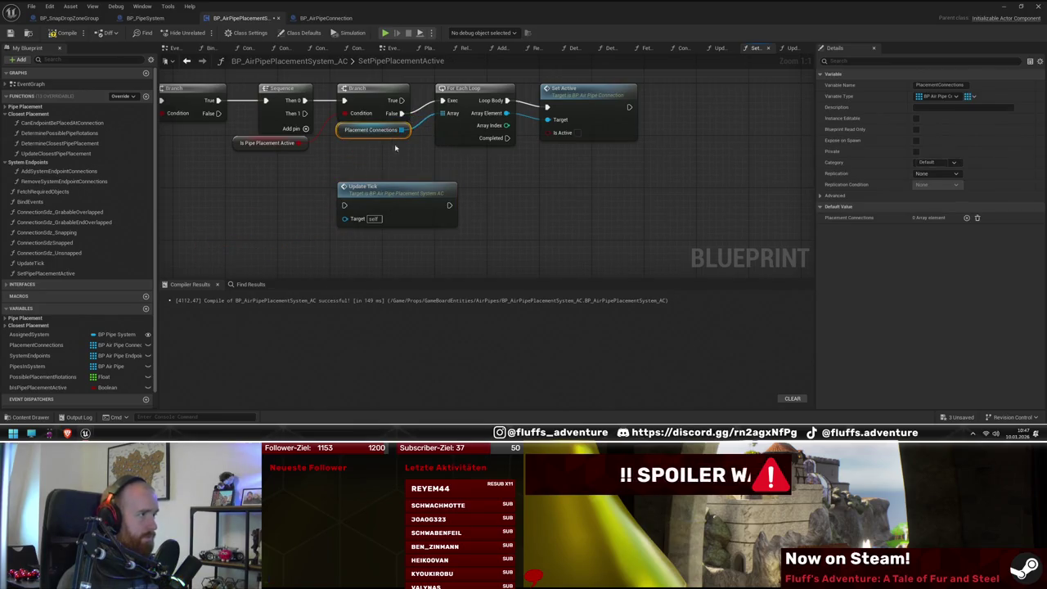
drag(393, 195, 389, 167)
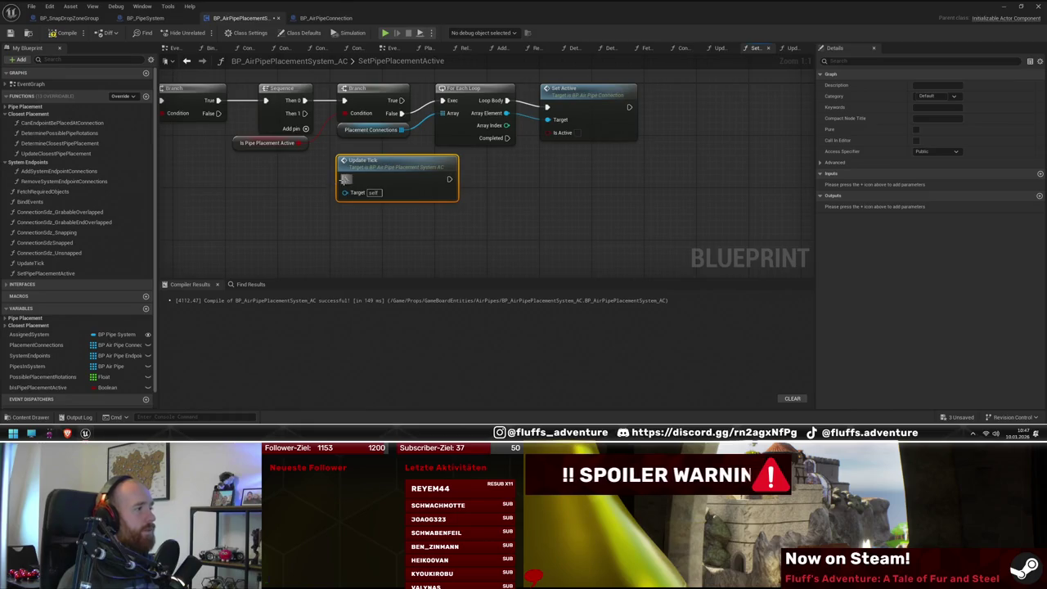
scroll(305, 118, down, 3)
mouse_move(367, 122)
mouse_down()
mouse_move(541, 243)
mouse_move(458, 249)
mouse_up()
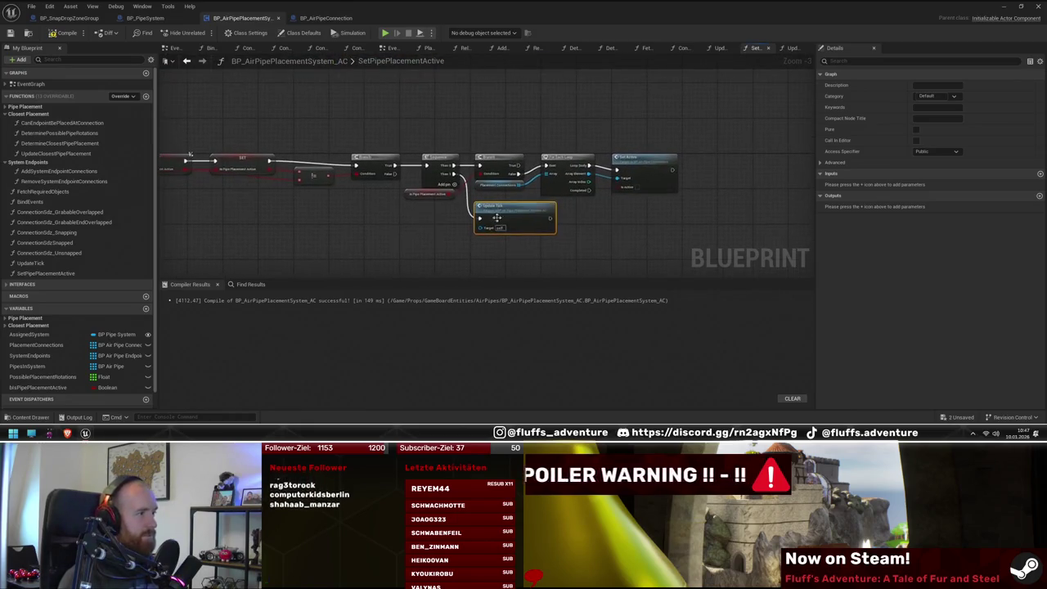
Step: Review UpdateTick and EventGraph, then return to BP_SnapDropZoneGroup and restore its window to a smaller size
double_click(57, 263)
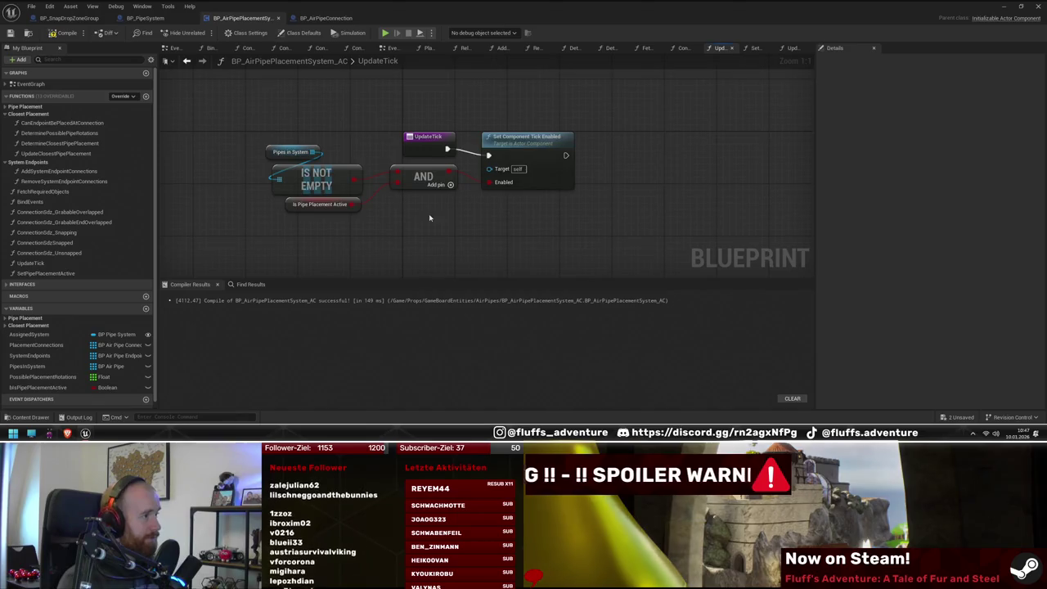
drag(428, 214, 427, 234)
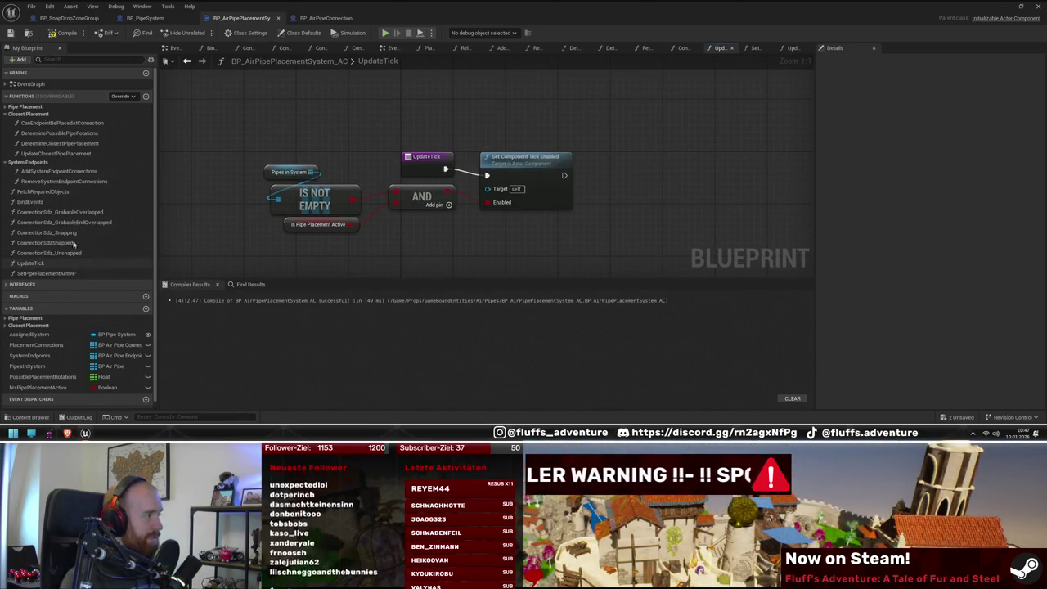
double_click(38, 85)
drag(508, 186, 421, 184)
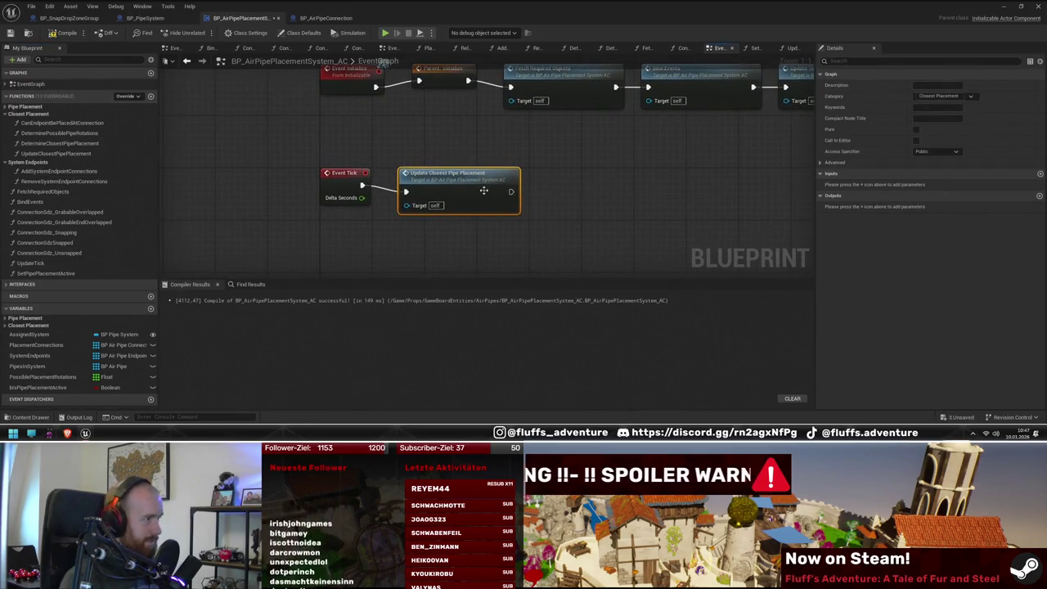
click(596, 202)
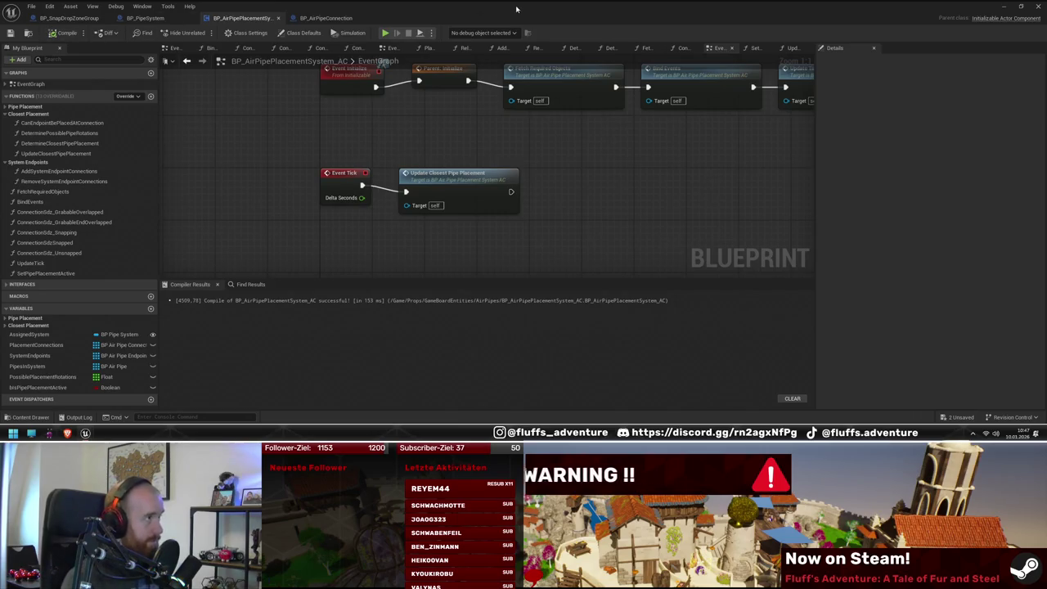
click(65, 19)
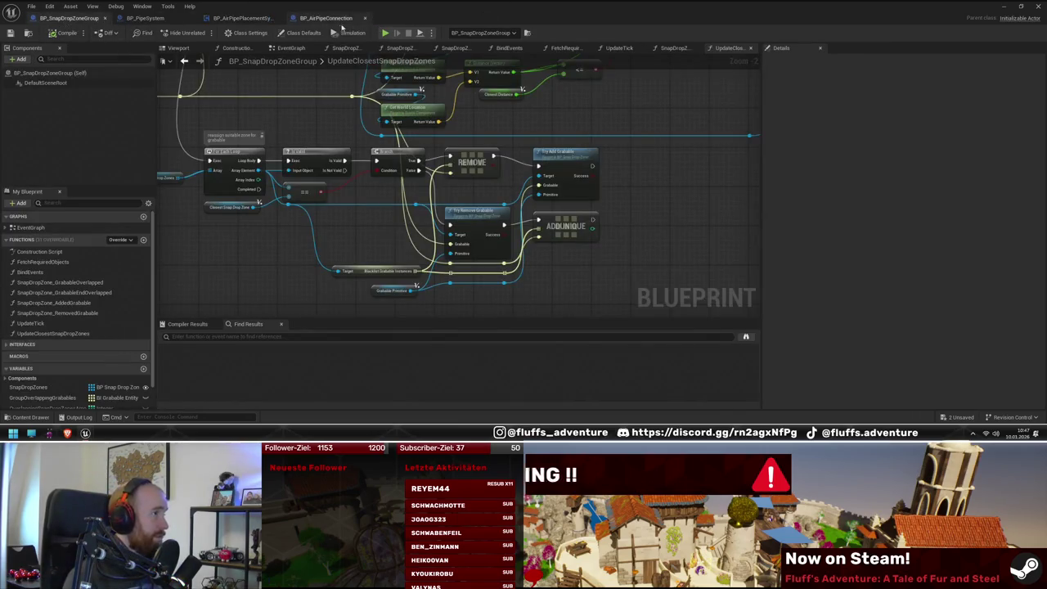
double_click(401, 6)
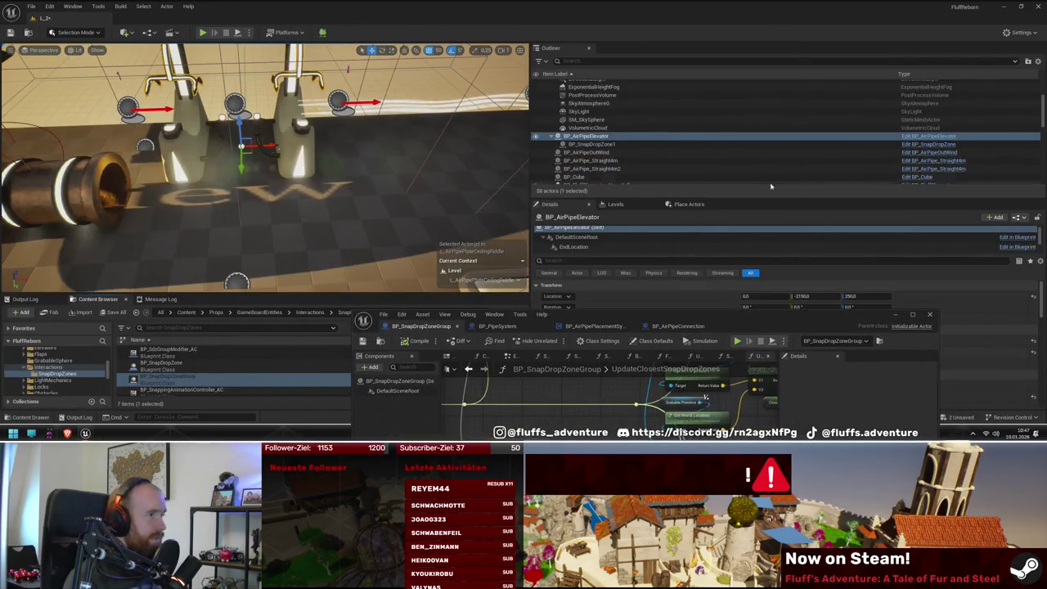
Step: Open BP_AirPipeElevator maximized at its BindEvents graph and shift all its nodes down-right
click(951, 139)
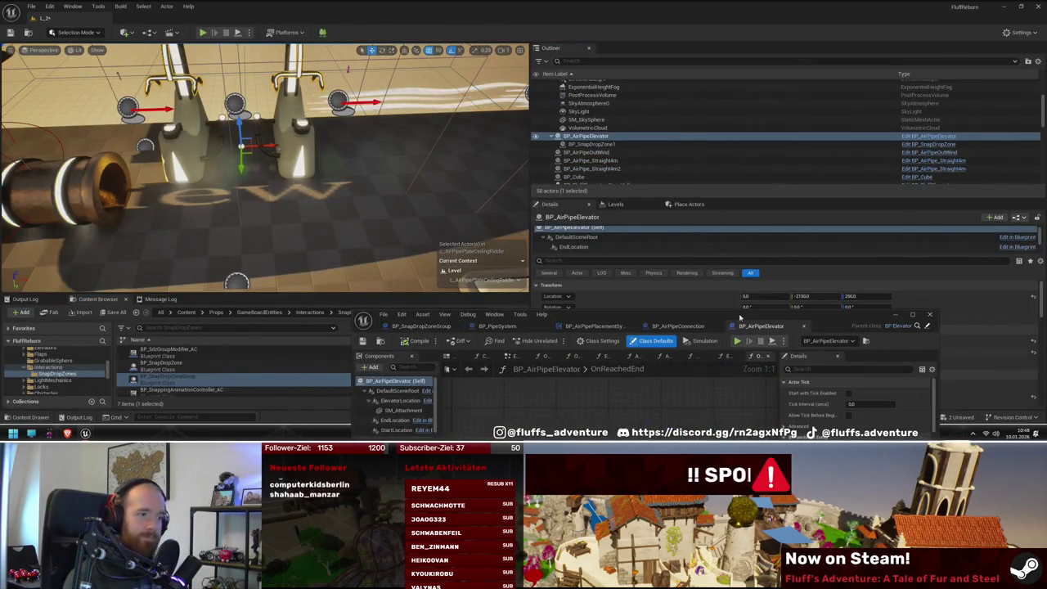
double_click(740, 317)
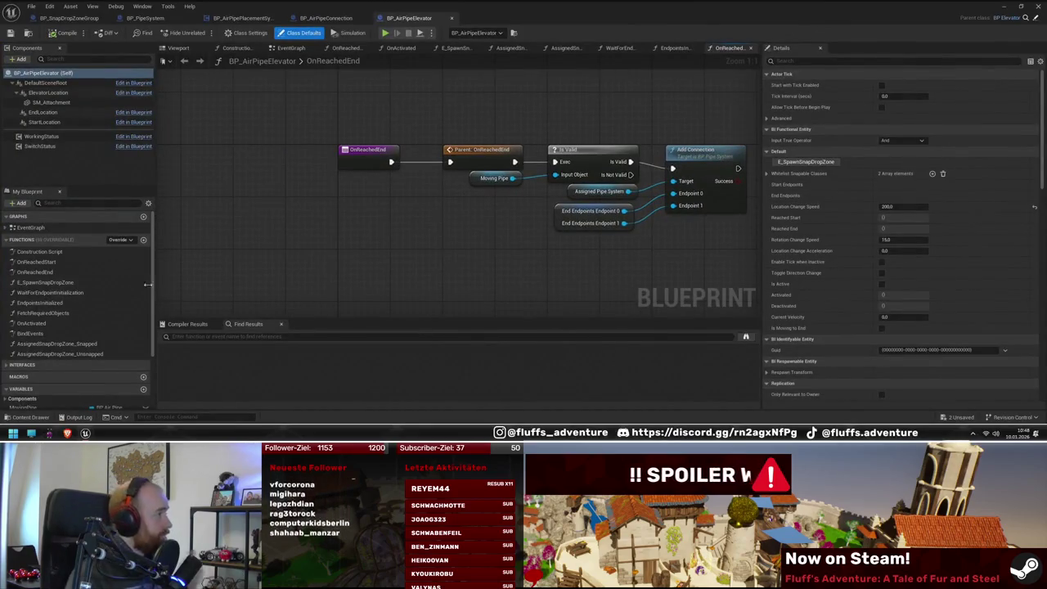
double_click(69, 332)
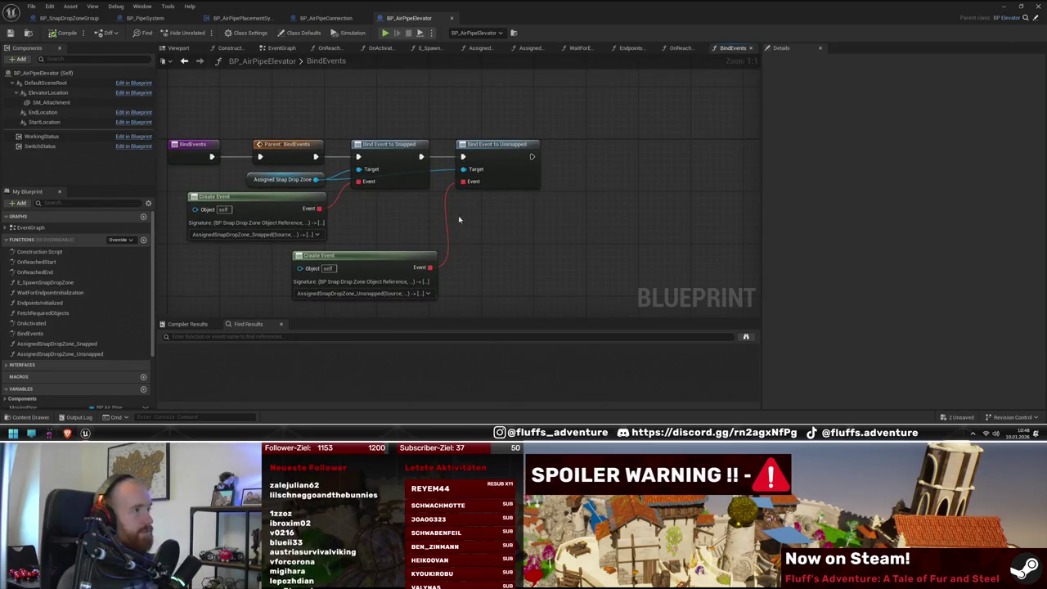
key(ctrl+a)
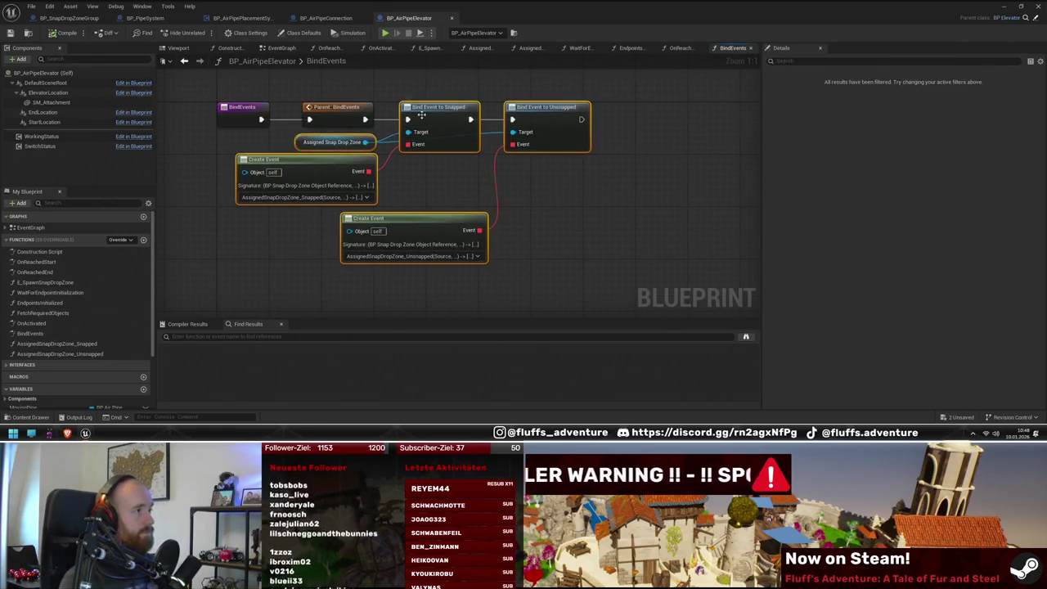
mouse_move(304, 145)
mouse_down()
mouse_move(407, 251)
mouse_move(287, 150)
mouse_move(284, 193)
mouse_move(448, 157)
mouse_up()
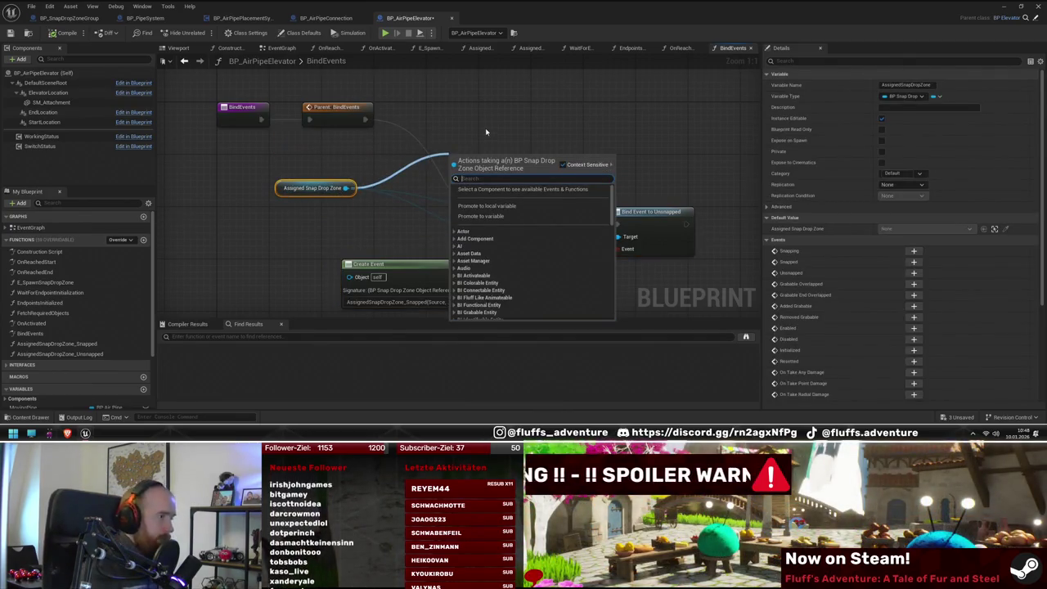
Step: Add a Bind Event to Added Grabbable node beside Parent: BindEvents, fed by the drop zone getter
text(bind event ov)
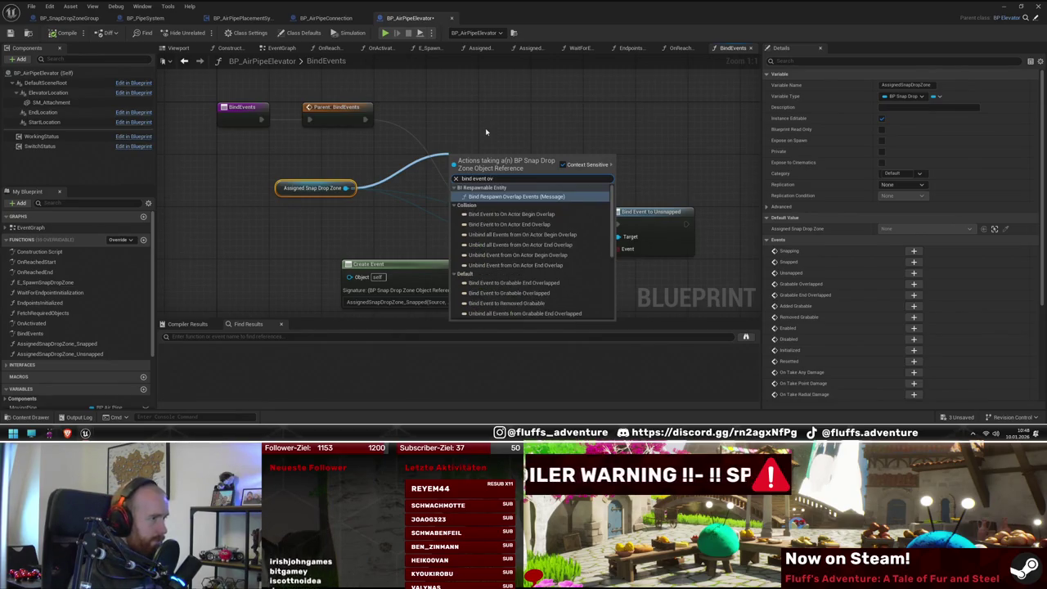
text(er)
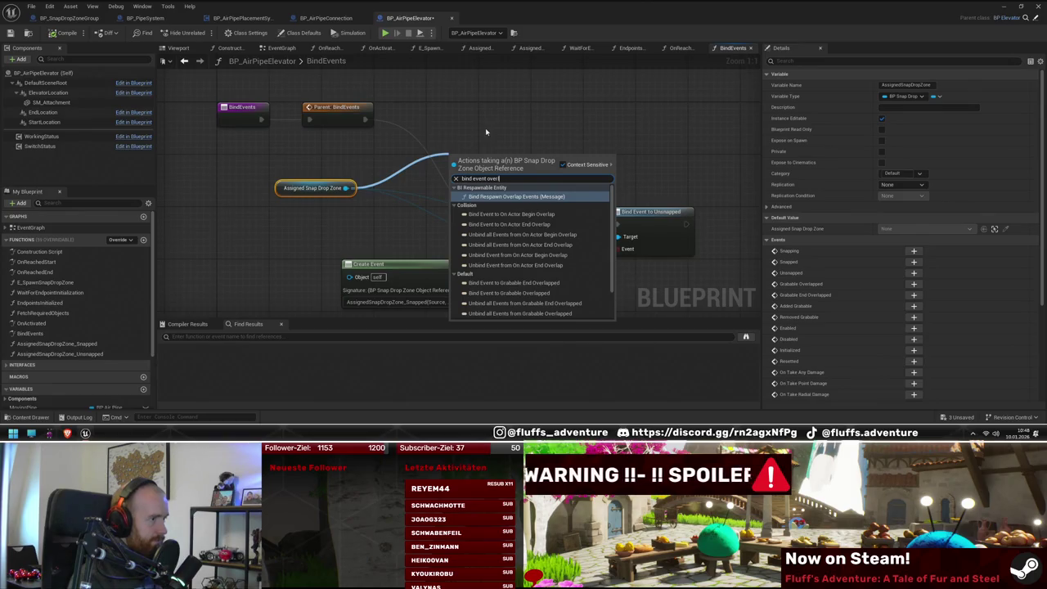
text(lap)
scroll(517, 259, down, 2)
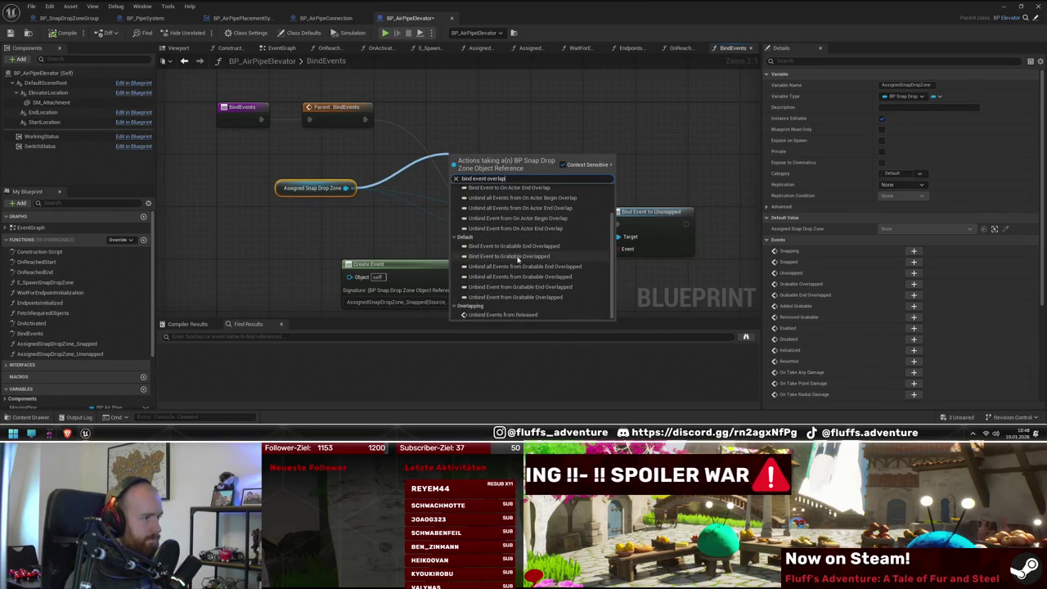
scroll(528, 268, up, 3)
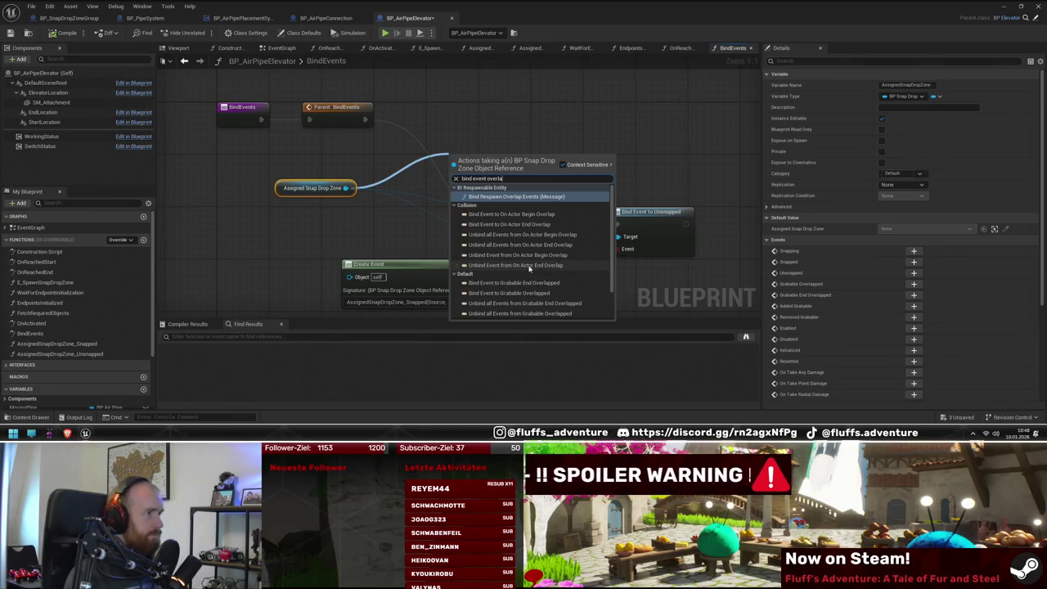
key(BackSpace)
key(BackSpace)
key(BackSpace)
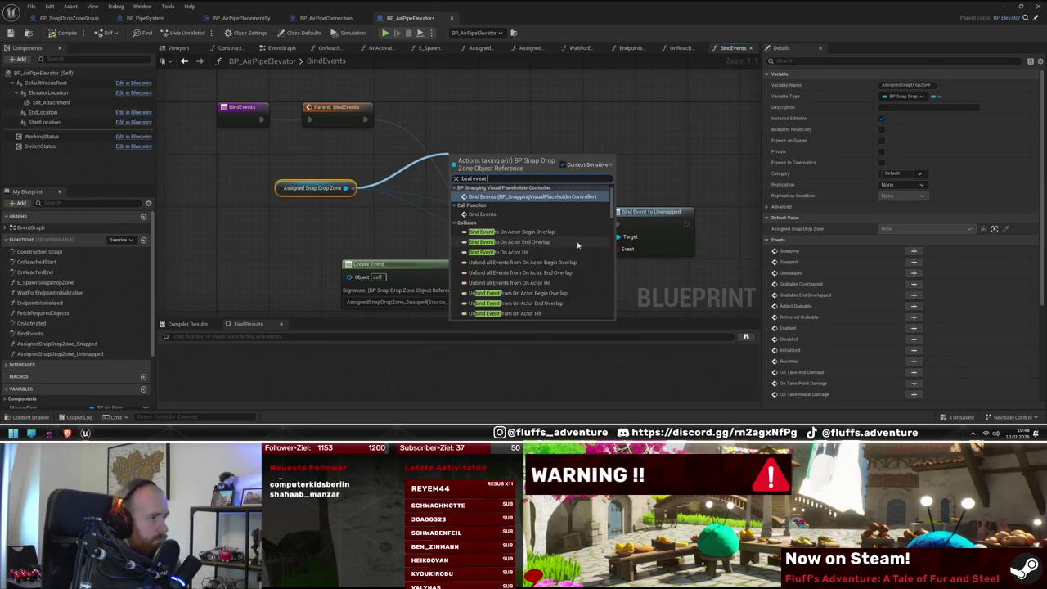
scroll(565, 229, down, 3)
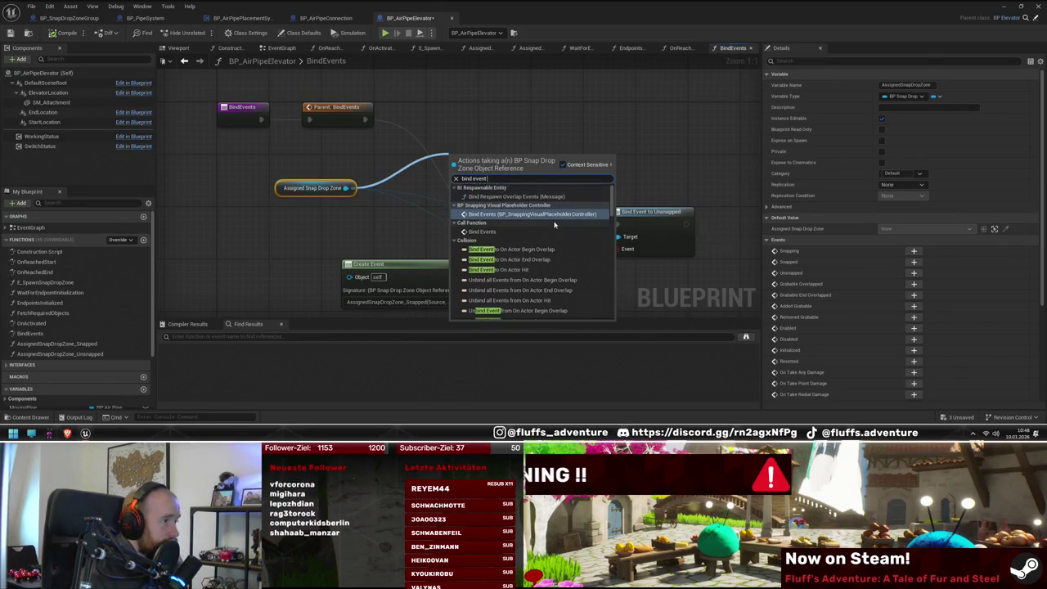
scroll(561, 260, down, 1)
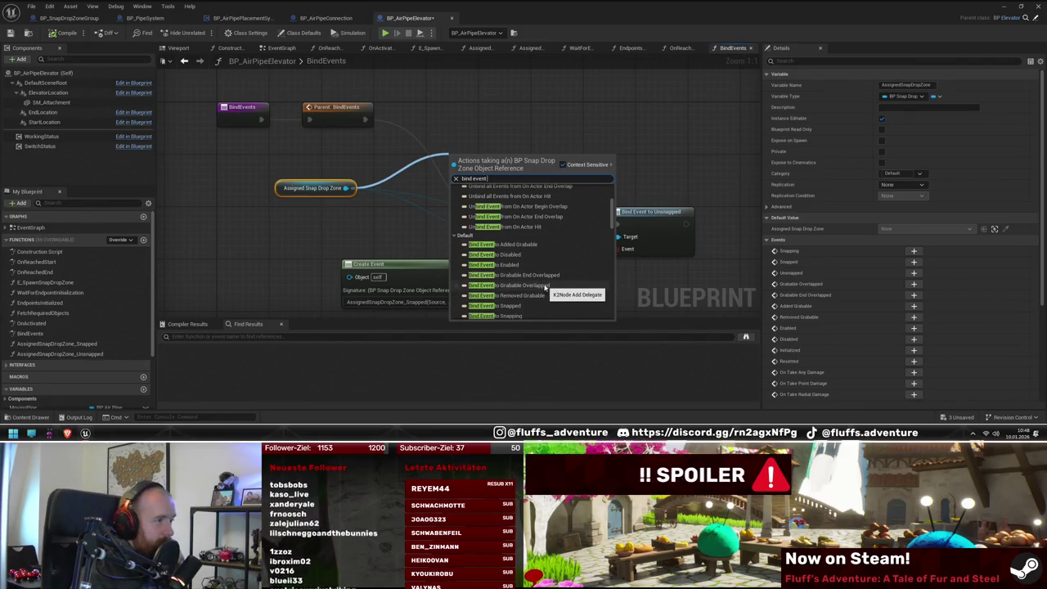
click(530, 247)
drag(490, 157, 440, 106)
drag(353, 199, 365, 154)
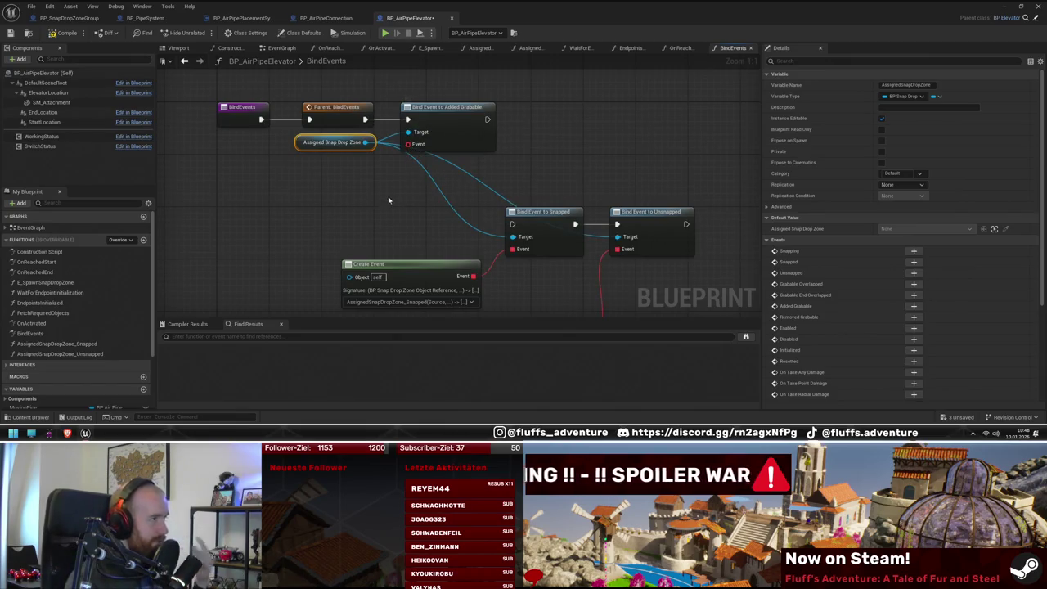
Step: Attach a Create Event node to the binding's Event pin
drag(389, 200, 468, 194)
mouse_move(488, 140)
mouse_down()
mouse_move(463, 171)
mouse_move(401, 204)
mouse_move(384, 141)
mouse_move(378, 160)
mouse_up()
text(create event)
key(Return)
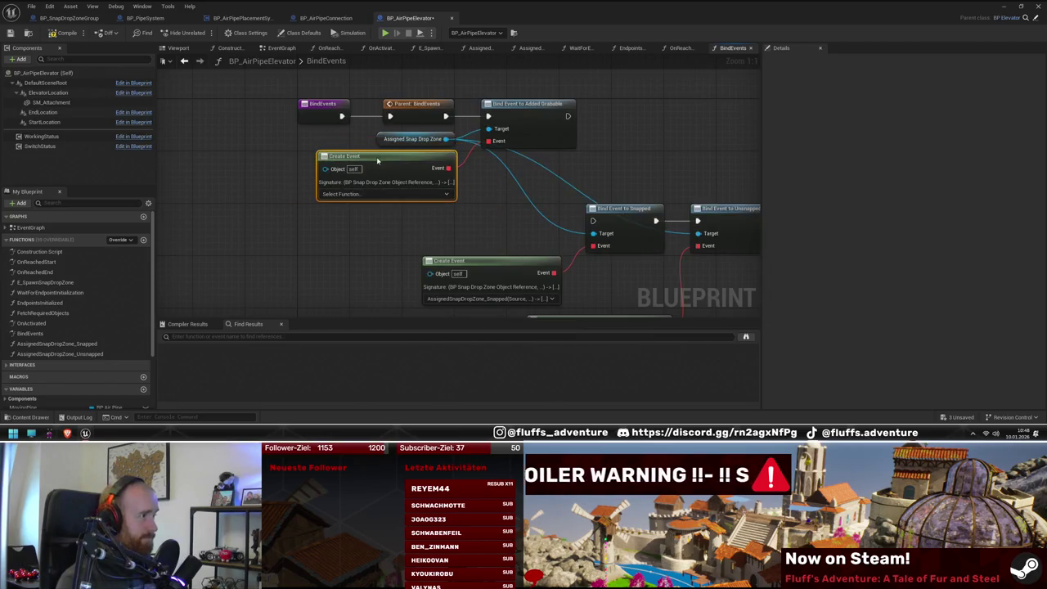
Step: Generate a matching function for the Create Event and name it AssignedSnapDropZone_AddedGrabable
click(382, 194)
click(372, 223)
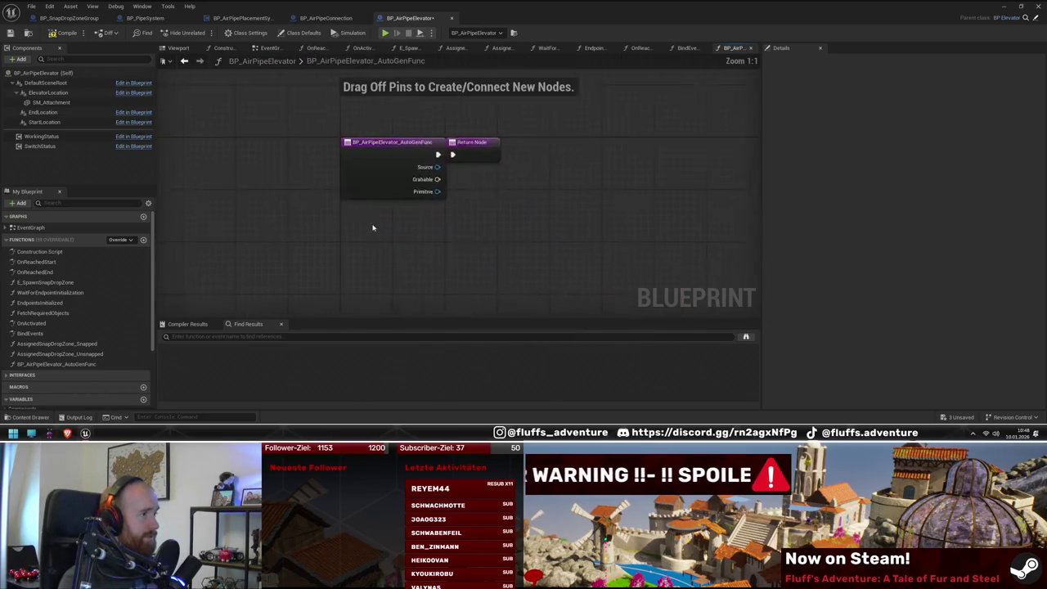
click(70, 345)
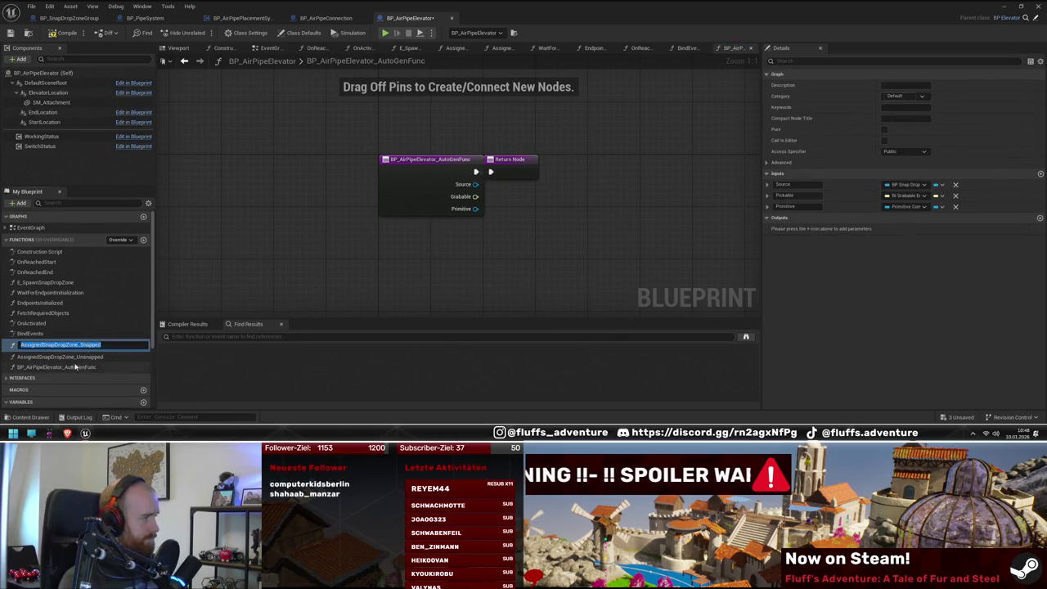
click(76, 366)
text(AssignedSnapDropZone_AddedGra)
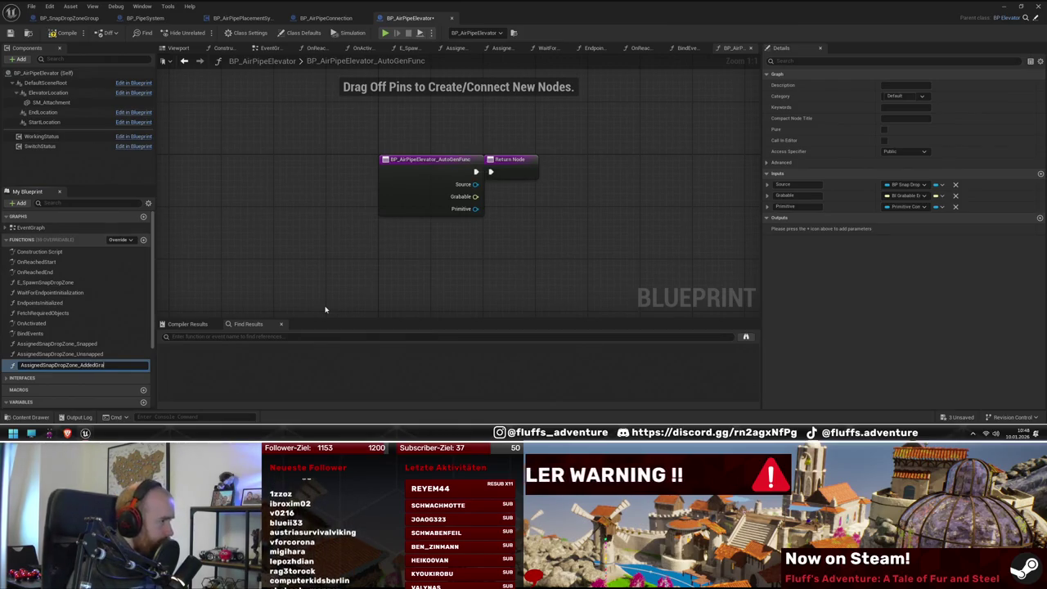
text(bab)
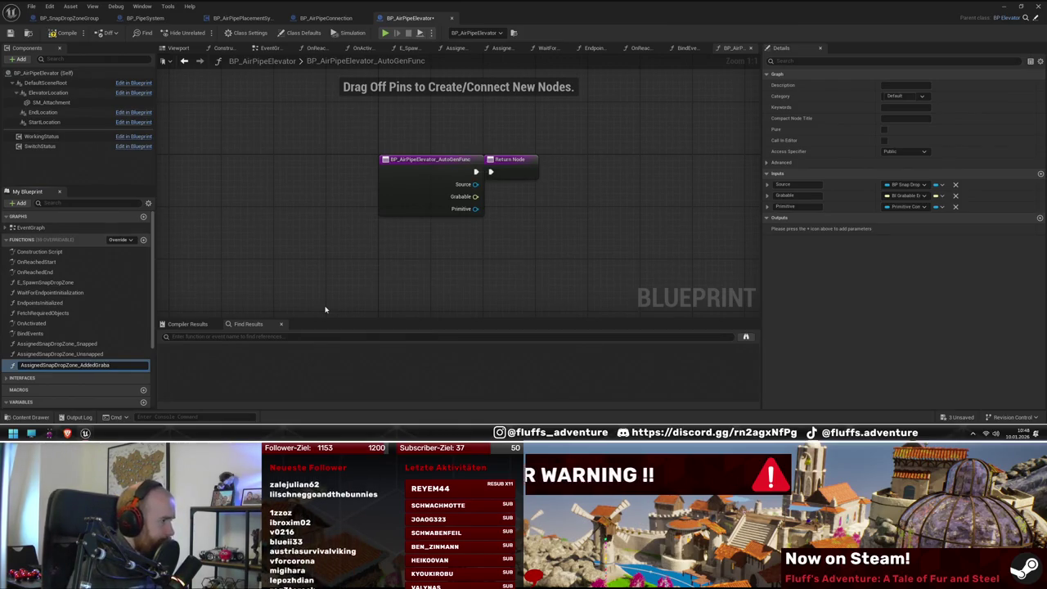
text(le)
key(Return)
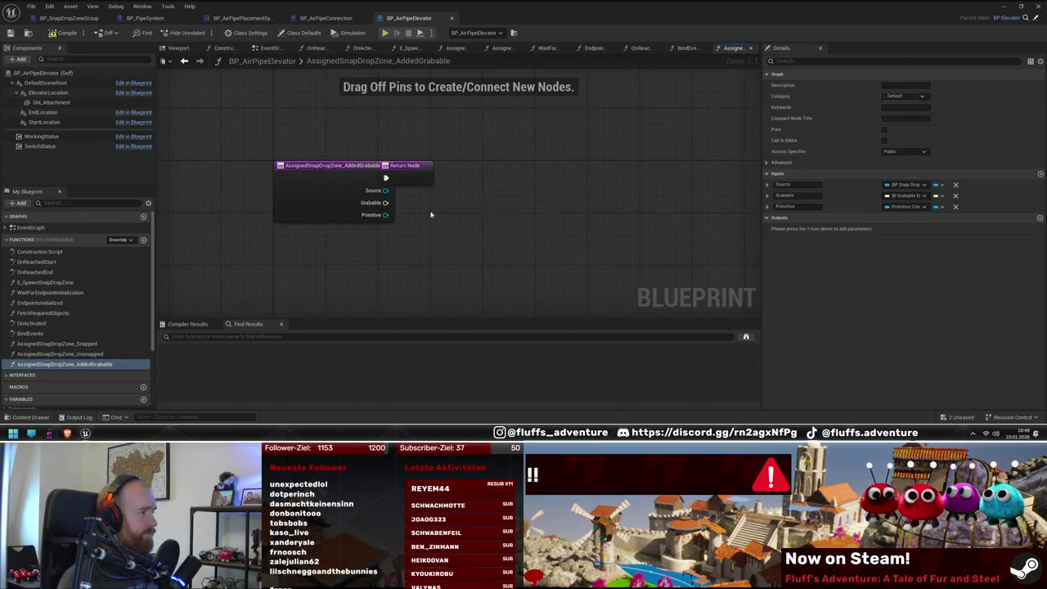
Step: Delete the handler's Return Node and start naming a new function
drag(409, 165, 638, 172)
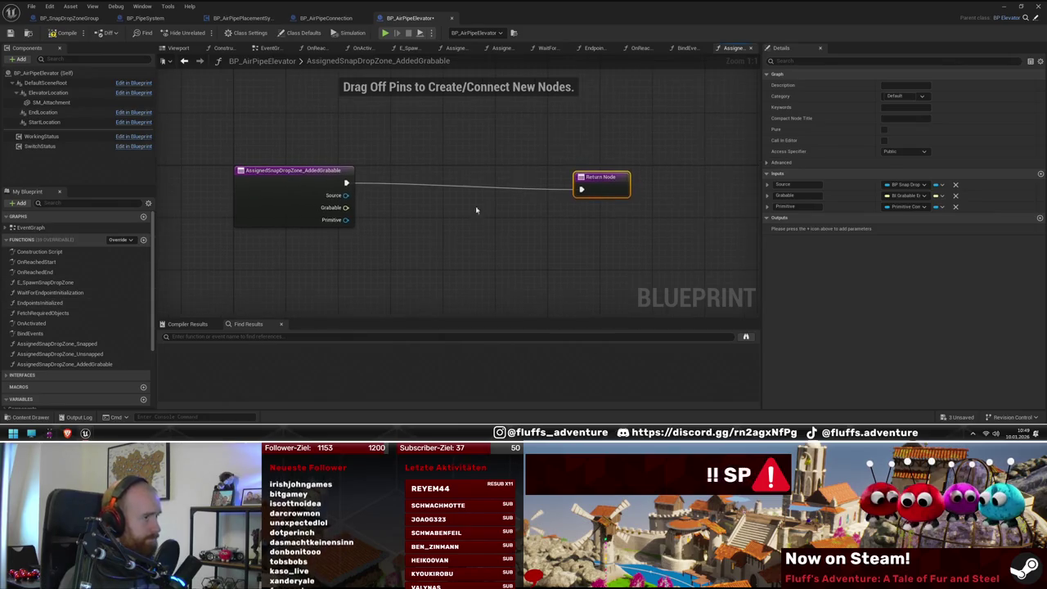
key(Delete)
drag(524, 229, 531, 224)
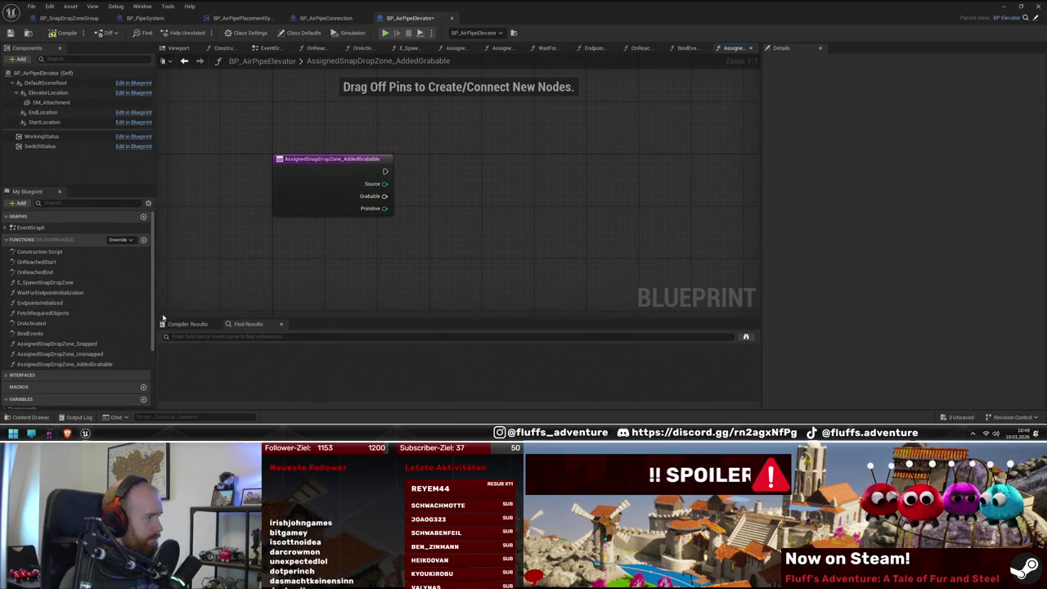
click(143, 239)
text(UpdateSystemPlacement)
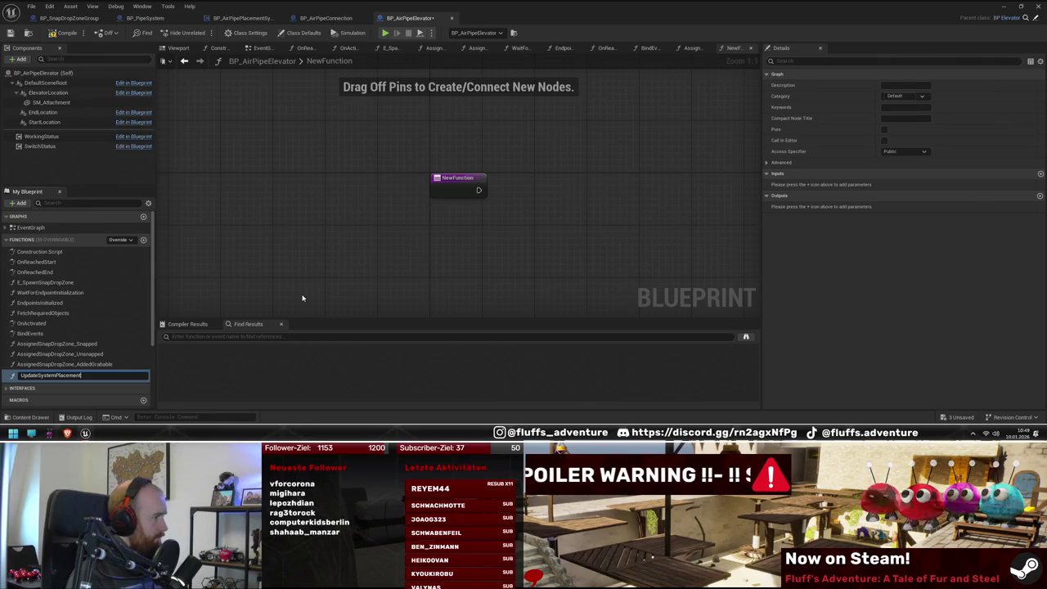
Step: Name the new function UpdateSystemPlacementActive
key(Return)
text(e)
key(Return)
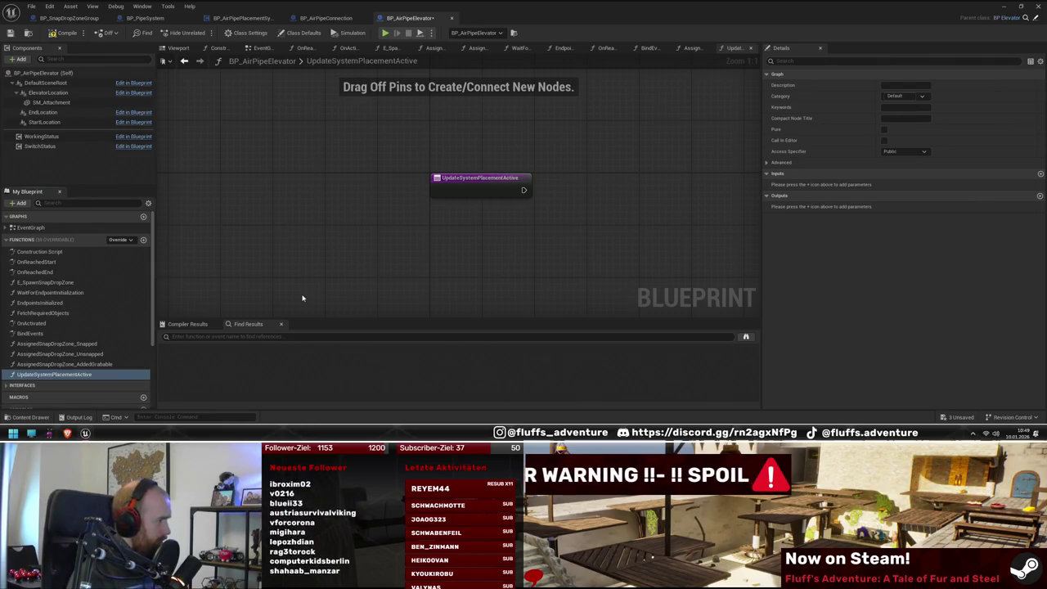
scroll(53, 348, down, 5)
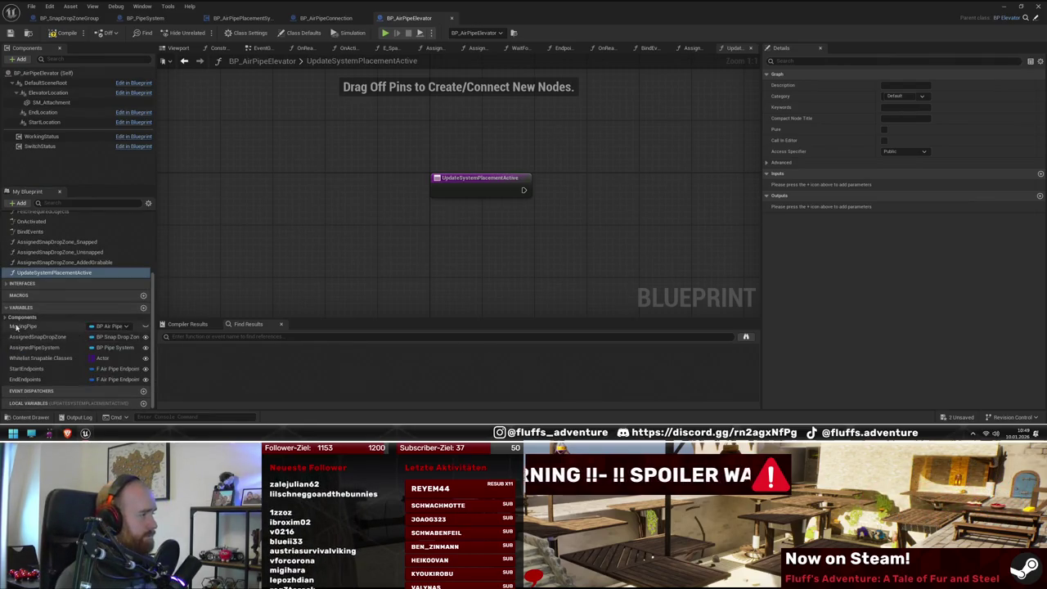
Step: Get the Assigned Snap Drop Zone's Overlapping Grabbables and test them with Is Not Empty
drag(37, 336, 409, 208)
drag(480, 207, 473, 243)
text(get)
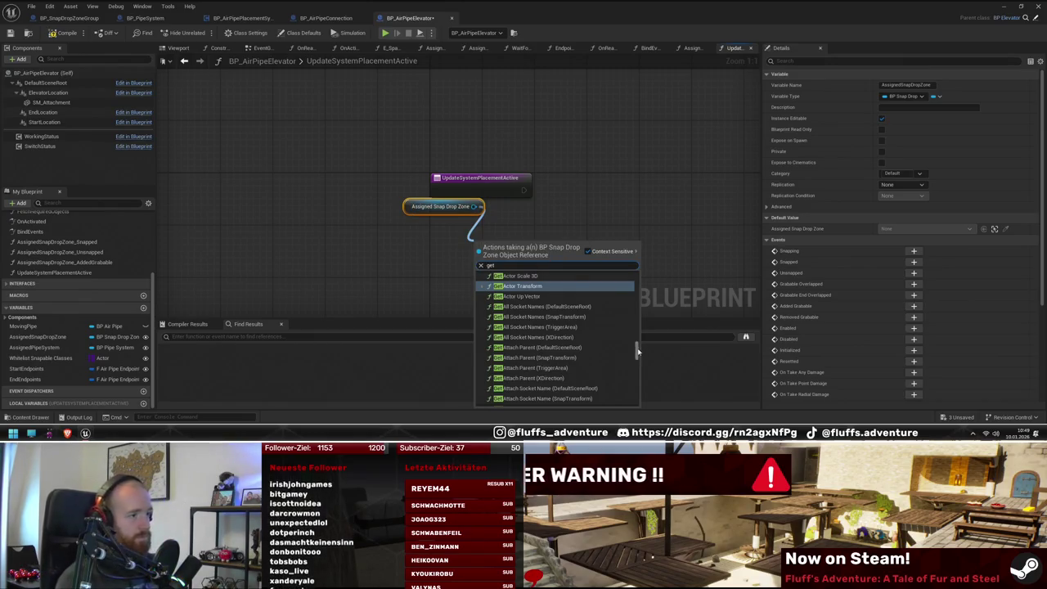
drag(637, 350, 637, 400)
scroll(580, 363, up, 5)
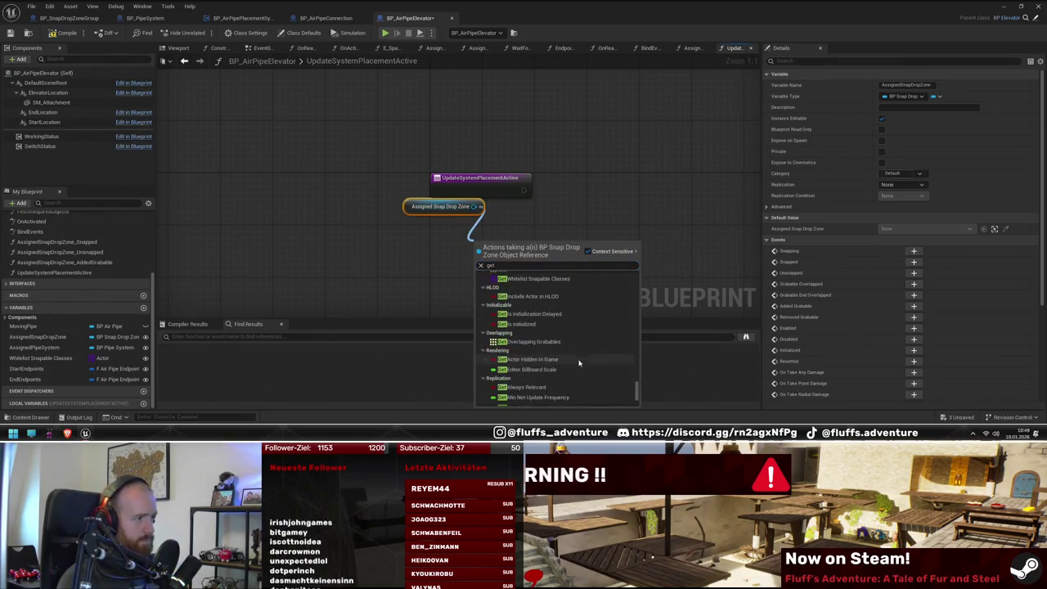
click(532, 394)
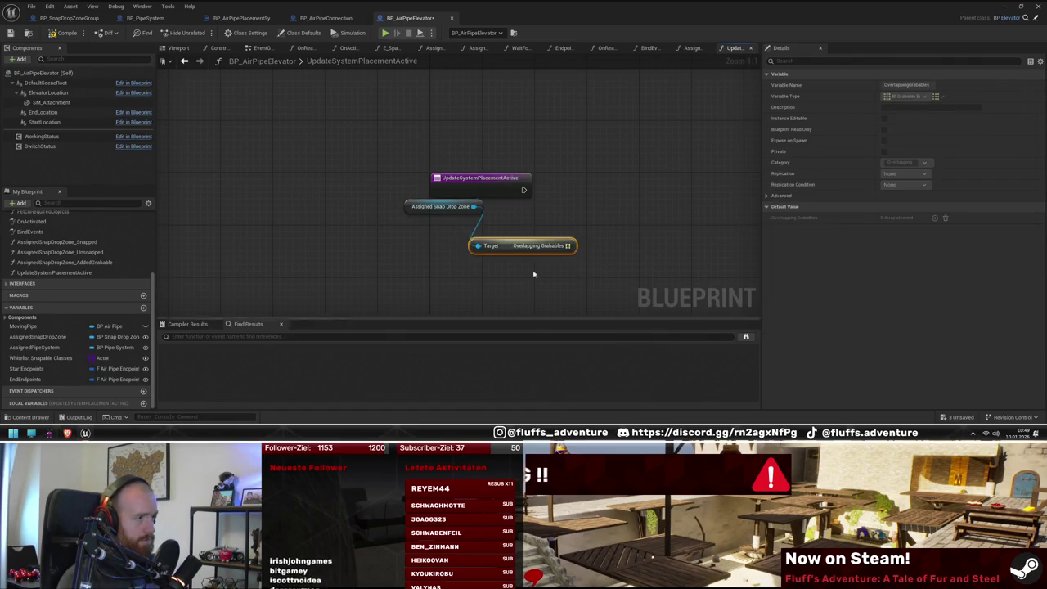
drag(504, 231, 527, 295)
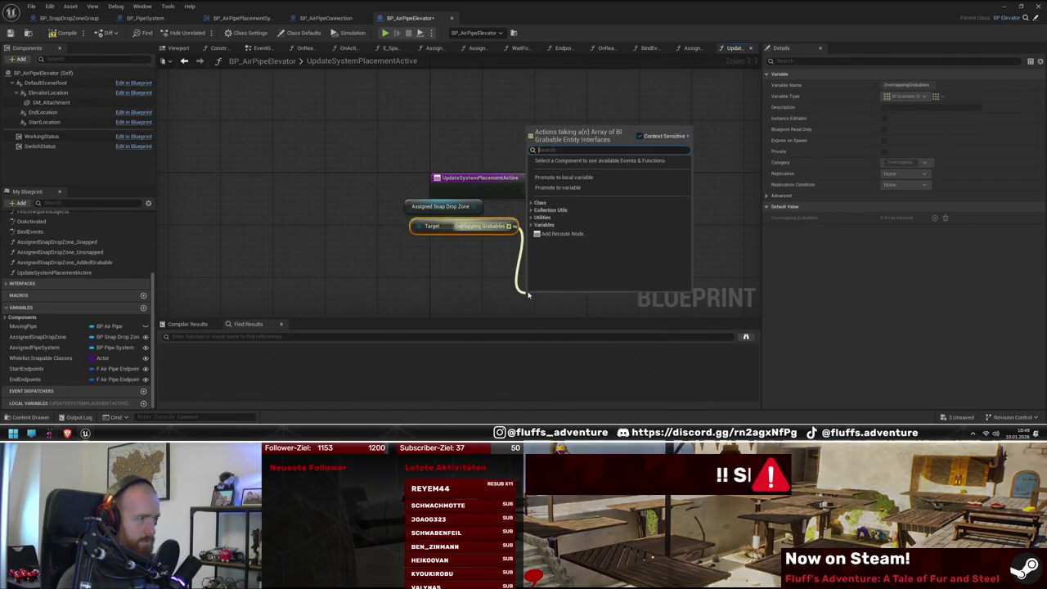
text(is no)
key(Return)
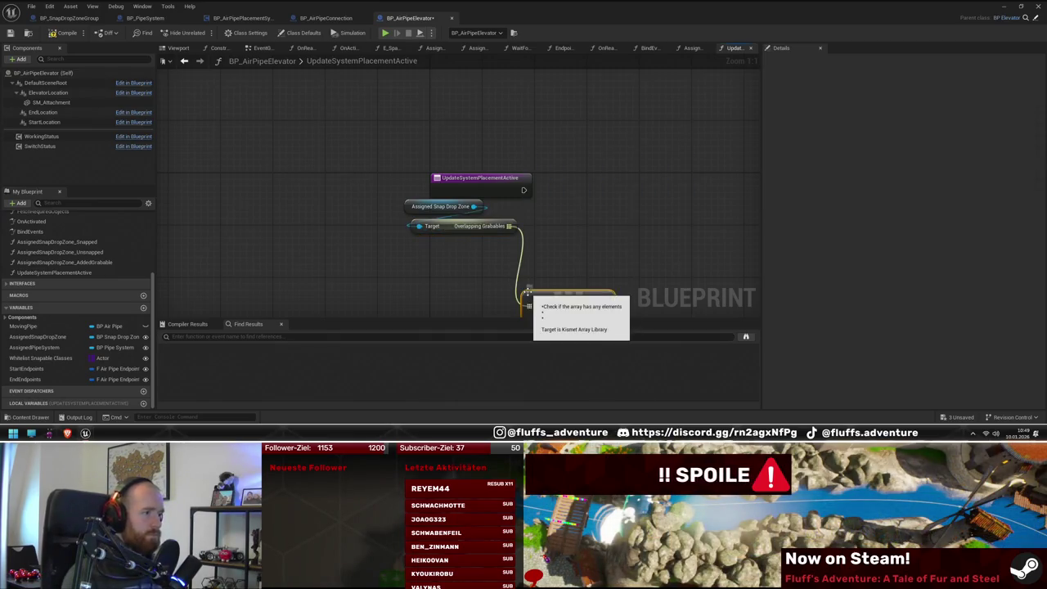
drag(552, 300, 443, 254)
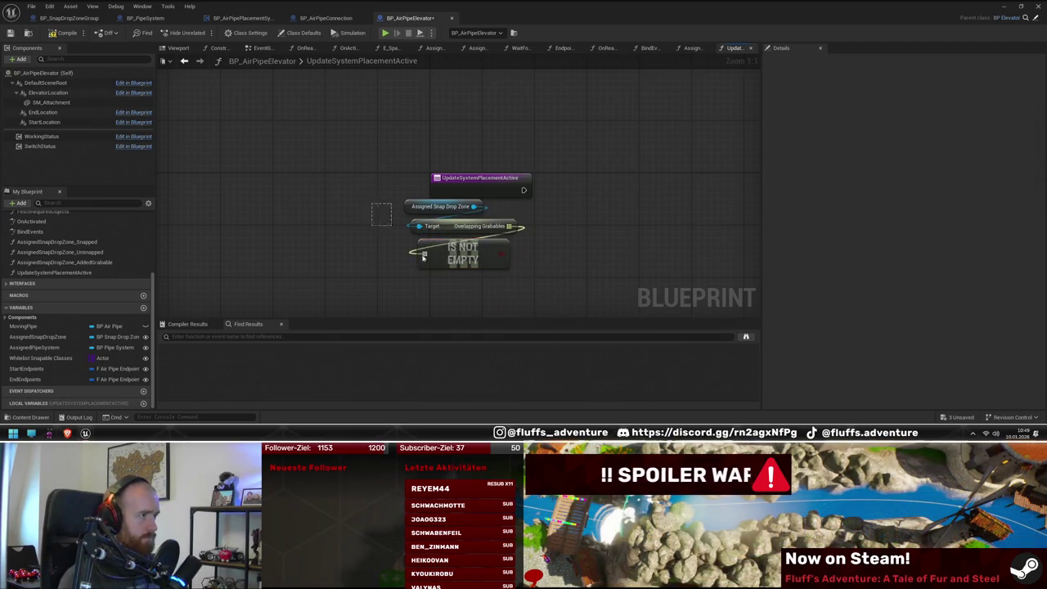
drag(371, 202, 423, 256)
mouse_move(423, 256)
mouse_down()
mouse_move(468, 253)
mouse_move(423, 209)
mouse_up()
Step: Drive Set Pipe Placement Active on Assigned Pipe System's placement system, and call the function from AddedGrabable
click(34, 347)
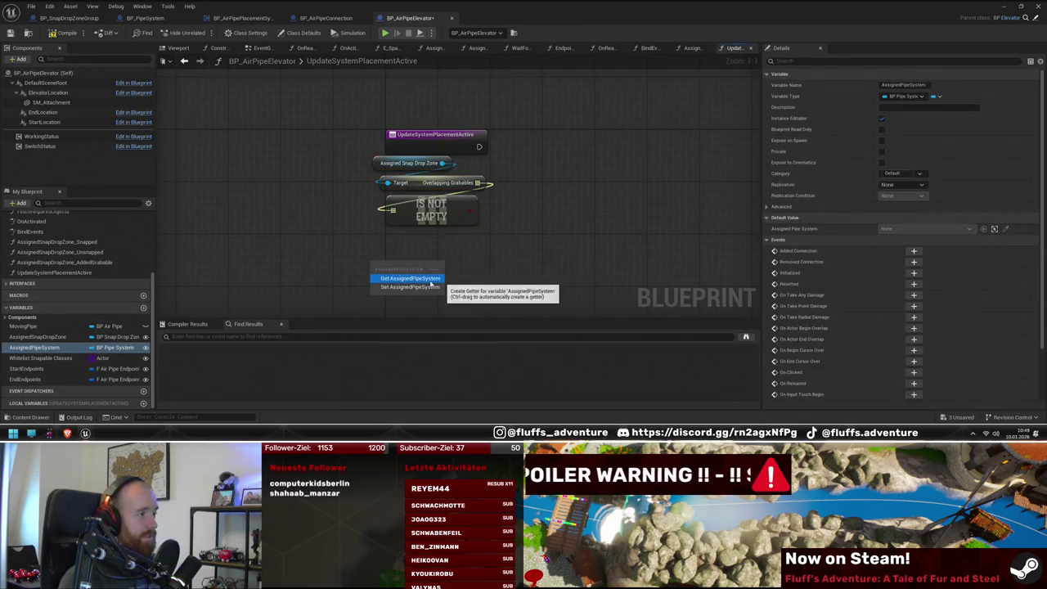
click(430, 280)
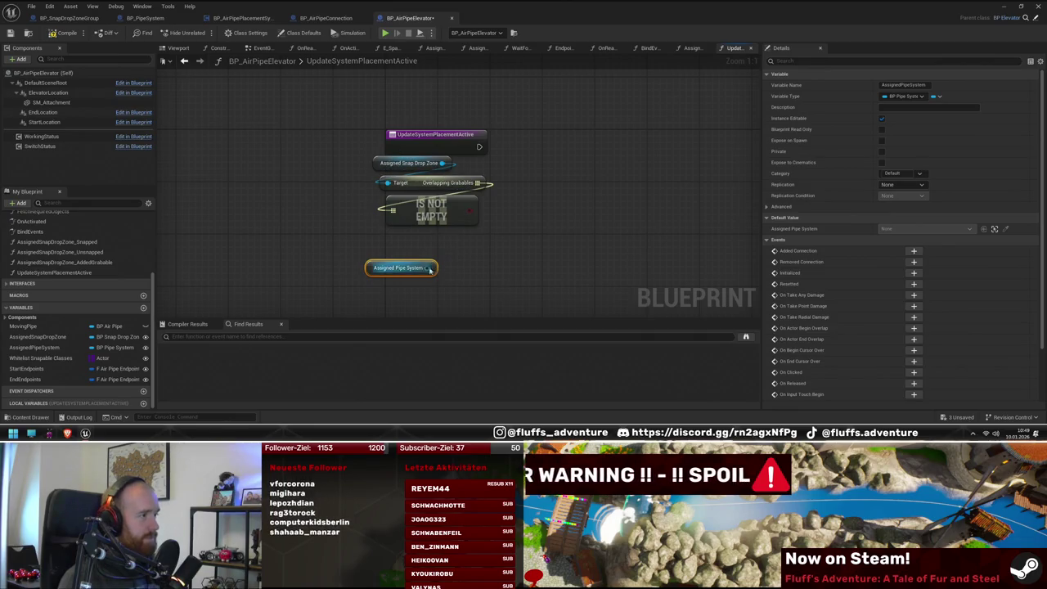
drag(426, 267, 589, 165)
text(set v)
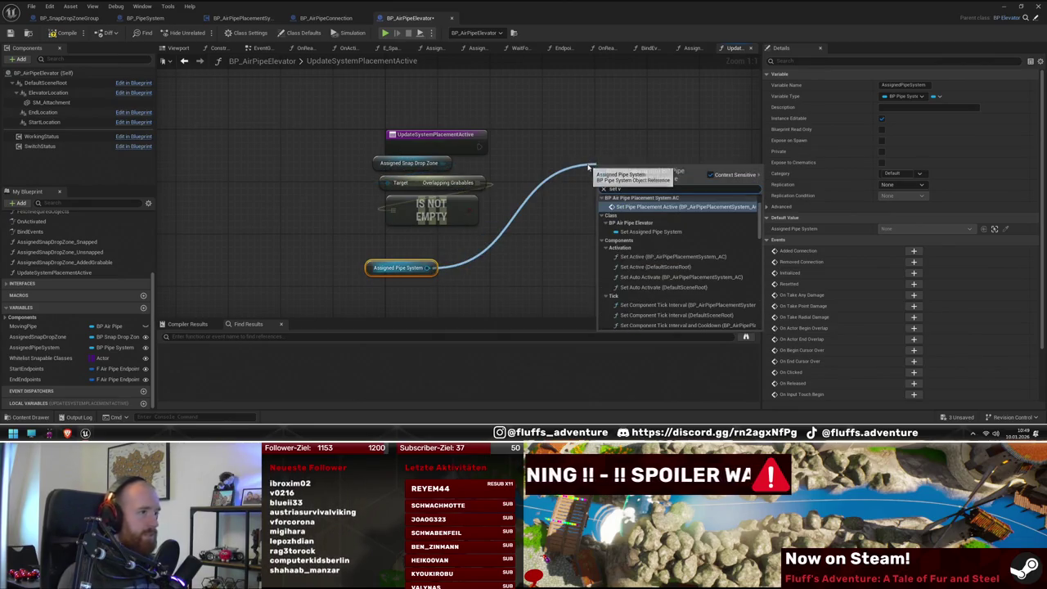
key(BackSpace)
text(activ)
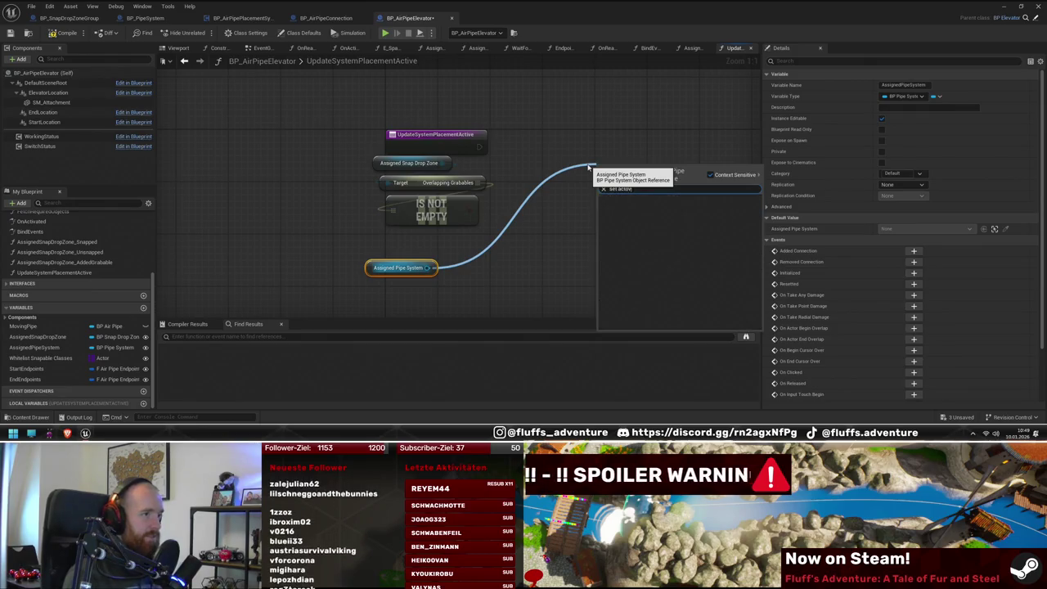
text(ive)
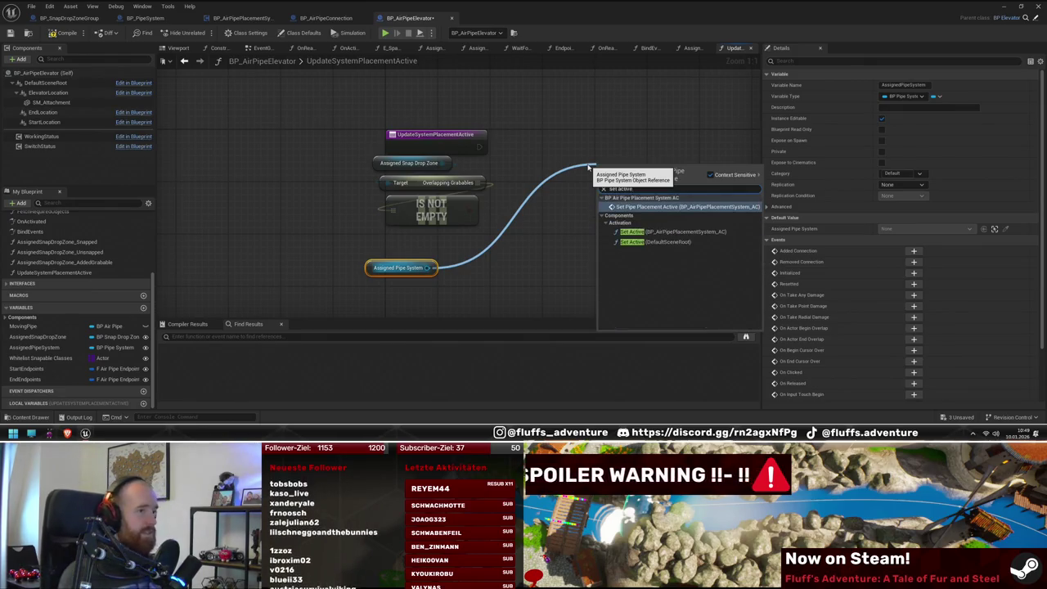
click(661, 207)
drag(639, 180, 647, 208)
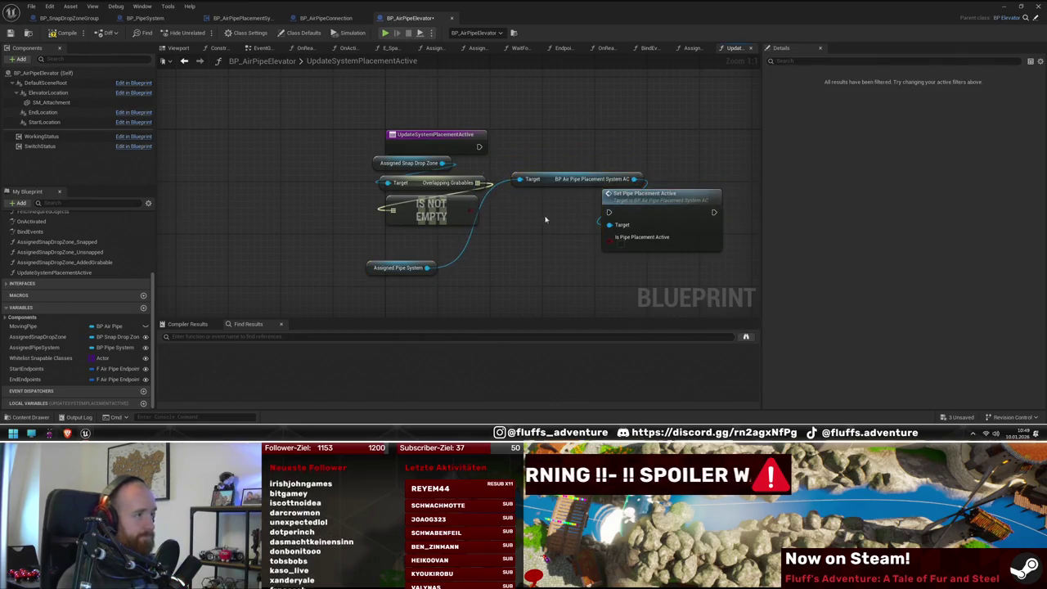
drag(555, 188, 414, 292)
mouse_move(384, 246)
mouse_down()
mouse_move(428, 291)
mouse_move(396, 249)
mouse_up()
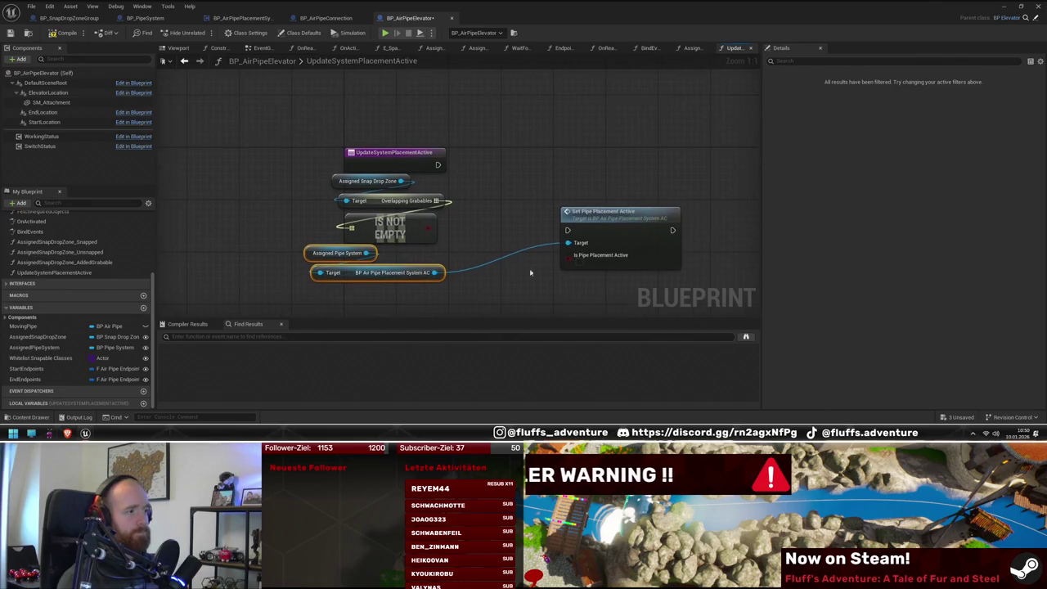
mouse_move(630, 226)
mouse_down()
mouse_move(564, 173)
mouse_move(536, 166)
mouse_up()
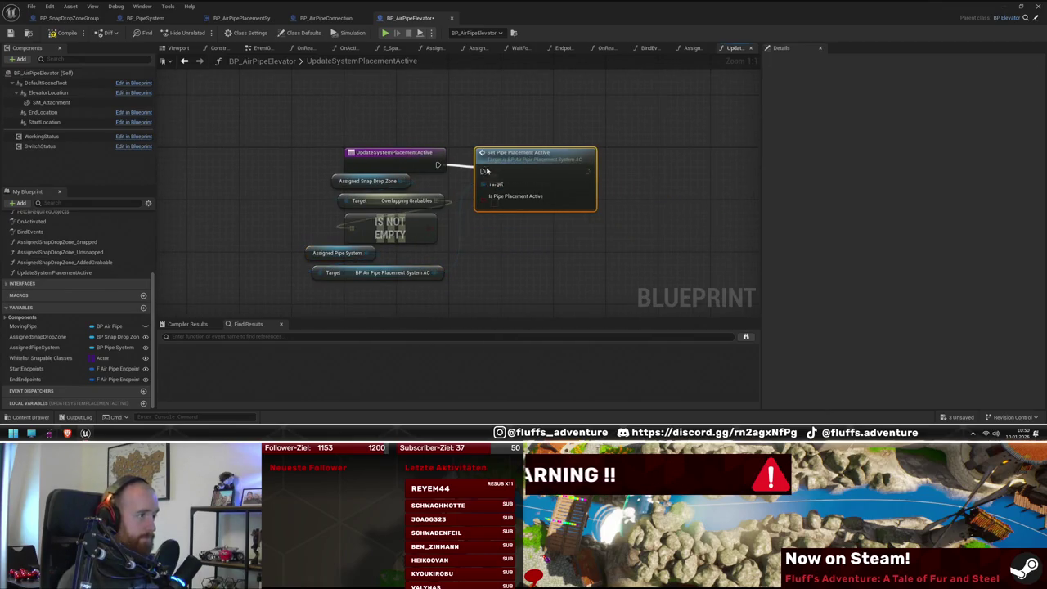
click(524, 264)
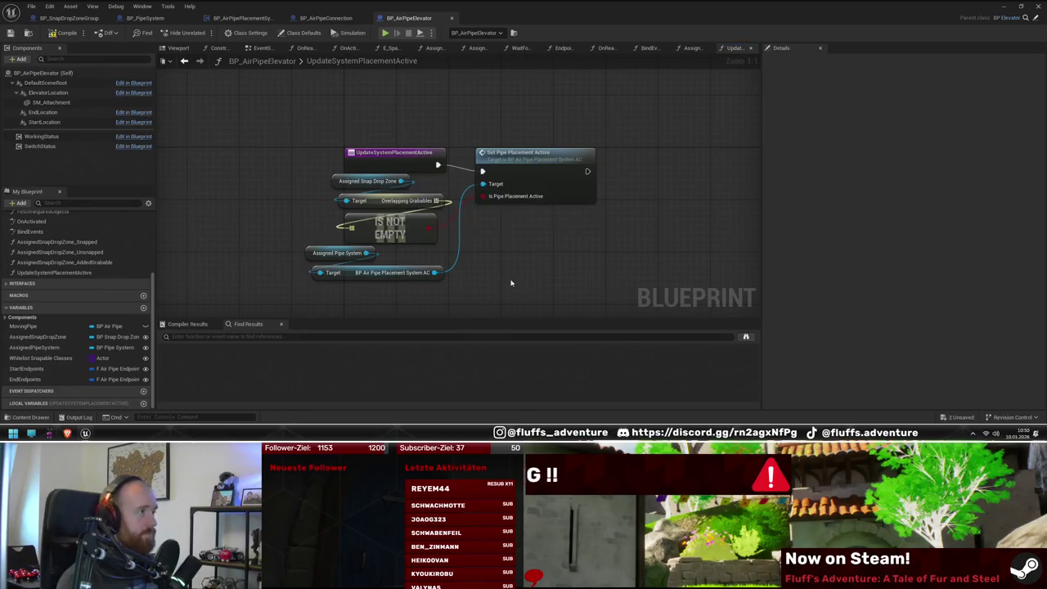
double_click(113, 262)
mouse_move(68, 273)
mouse_down()
mouse_move(453, 194)
mouse_move(368, 163)
mouse_move(467, 171)
mouse_up()
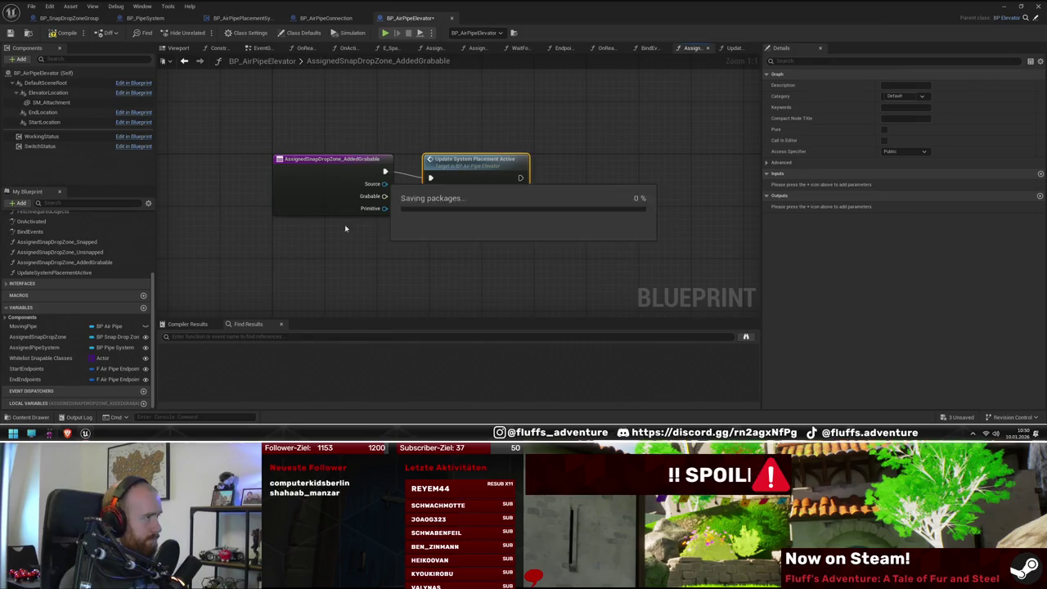
Step: Insert a Sequence node after Parent: BindEvents and rearrange the Added Grabable binding and drop zone getter
scroll(52, 273, up, 3)
double_click(33, 297)
drag(536, 164, 518, 149)
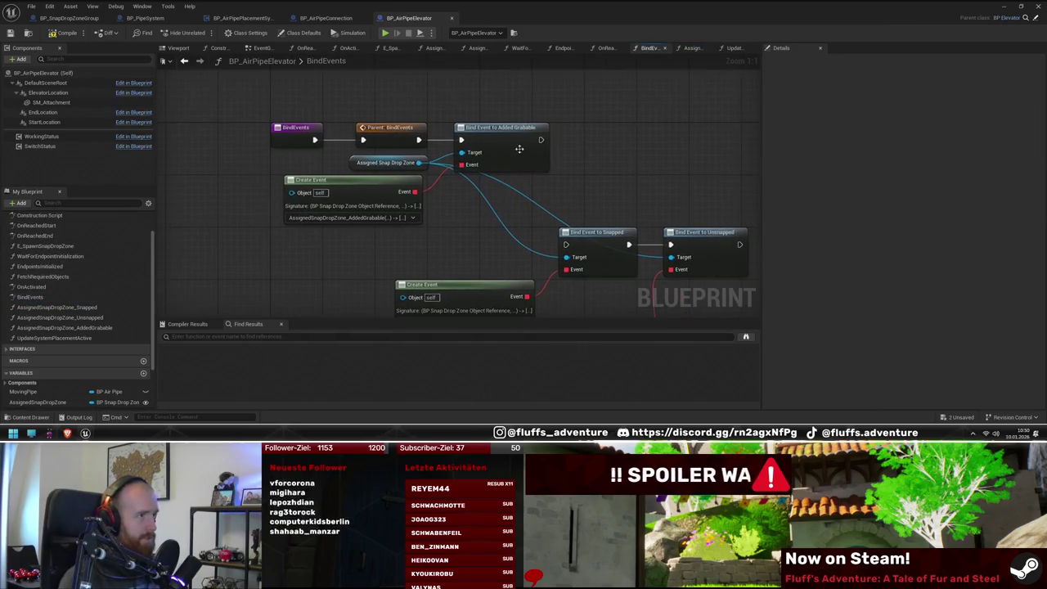
drag(463, 82, 389, 129)
text(sequence)
key(Return)
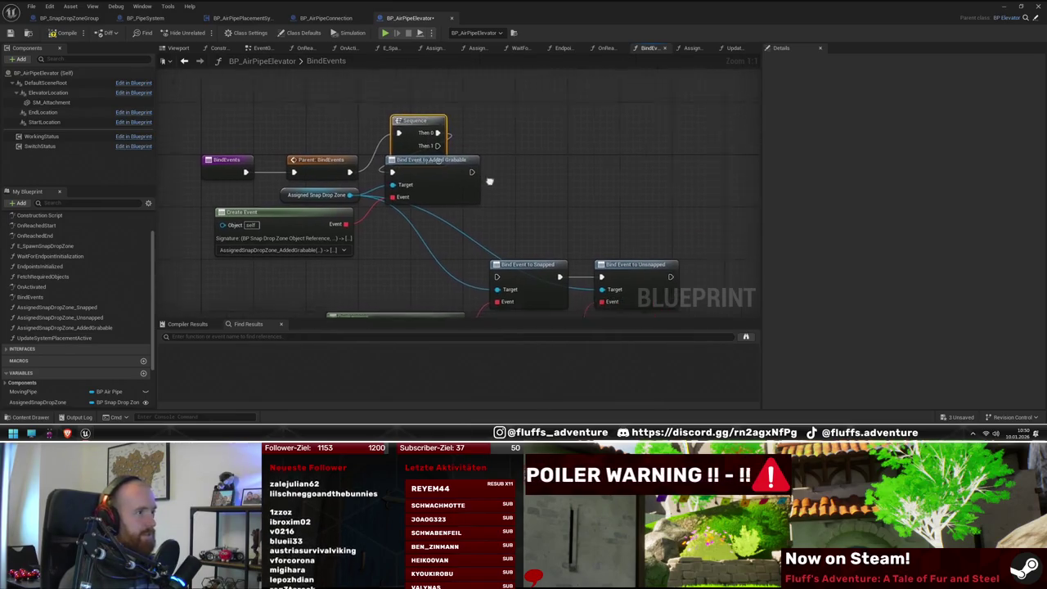
drag(425, 164, 636, 144)
drag(401, 126, 389, 166)
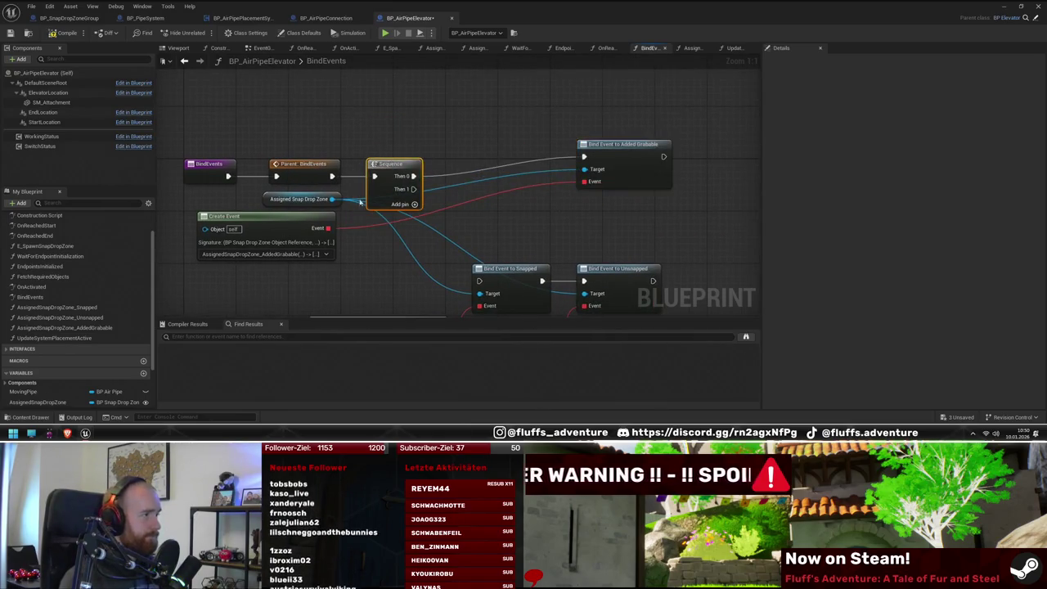
mouse_move(331, 202)
mouse_down()
mouse_move(451, 236)
mouse_move(662, 205)
mouse_up()
Step: Bind the drop zone's Removed Grabable event after the Added binding and attach a Create Event
text(bind)
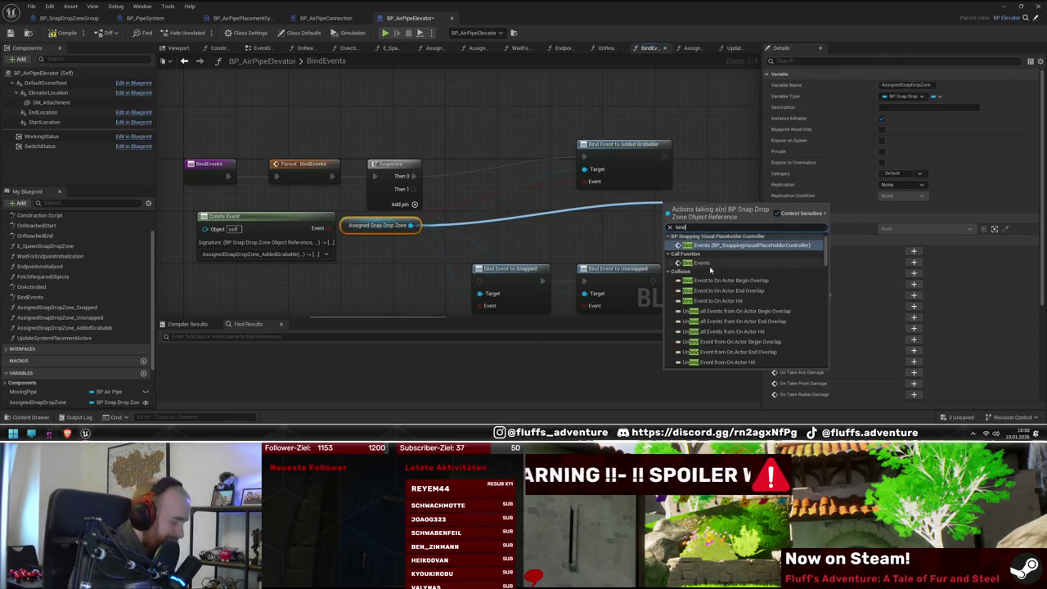
text(remov)
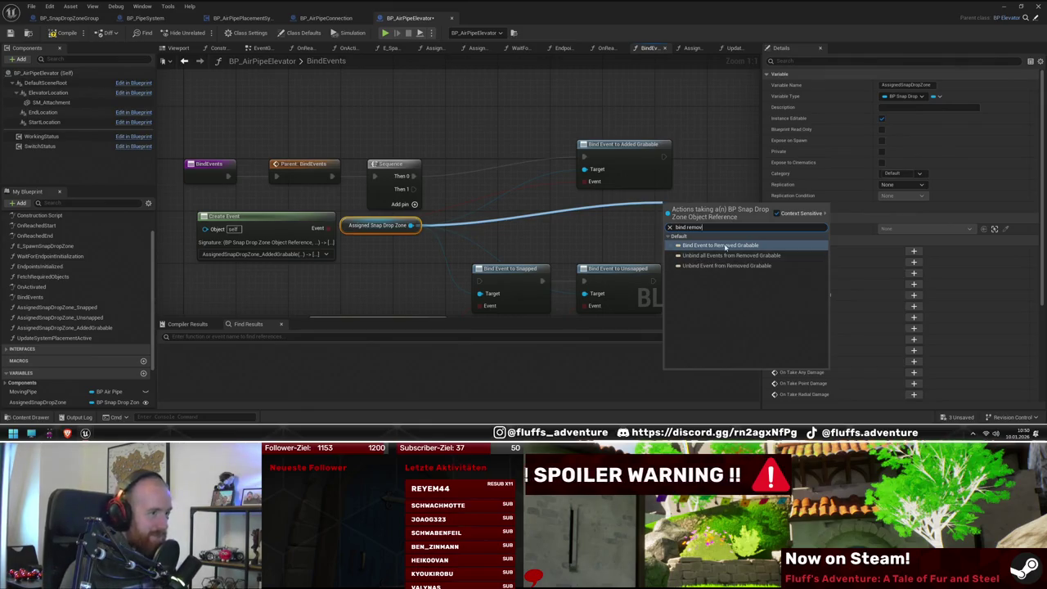
click(724, 245)
mouse_move(630, 162)
mouse_down()
mouse_move(496, 181)
mouse_move(507, 179)
mouse_up()
drag(727, 212, 639, 180)
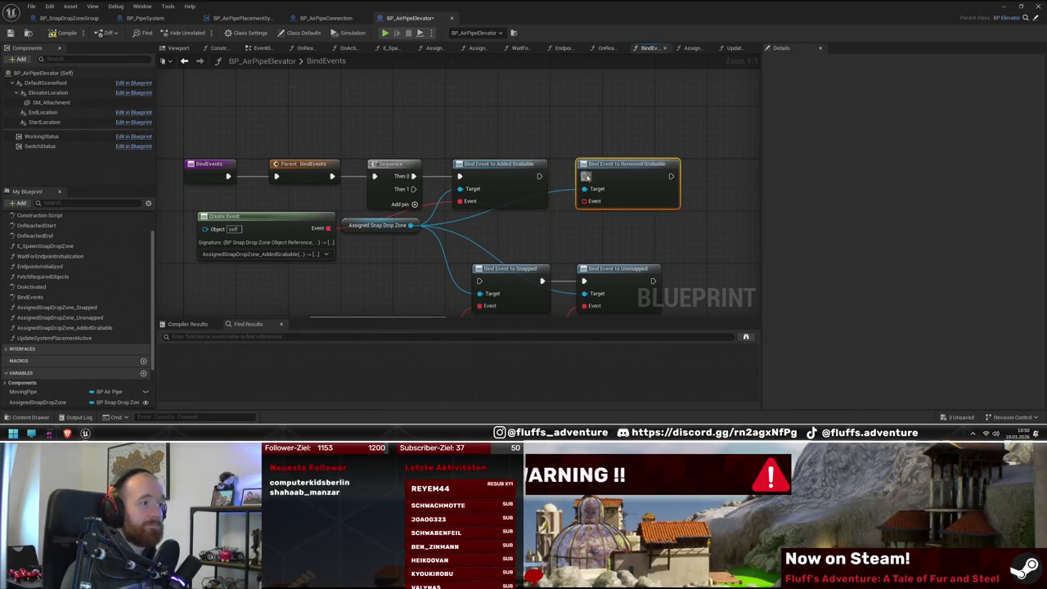
drag(542, 185, 539, 177)
mouse_move(628, 163)
mouse_down()
mouse_move(567, 206)
mouse_move(501, 185)
mouse_up()
text(crea)
click(589, 246)
Step: Generate a matching function for the new Create Event, named AssignedSnapDropZone_RemovedGrabable
click(490, 222)
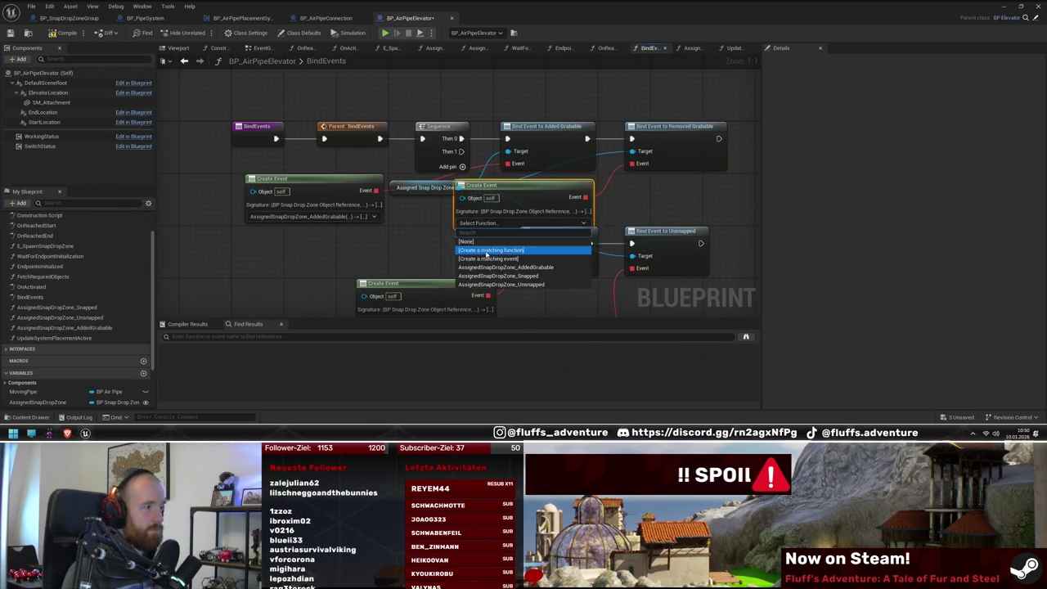
click(499, 244)
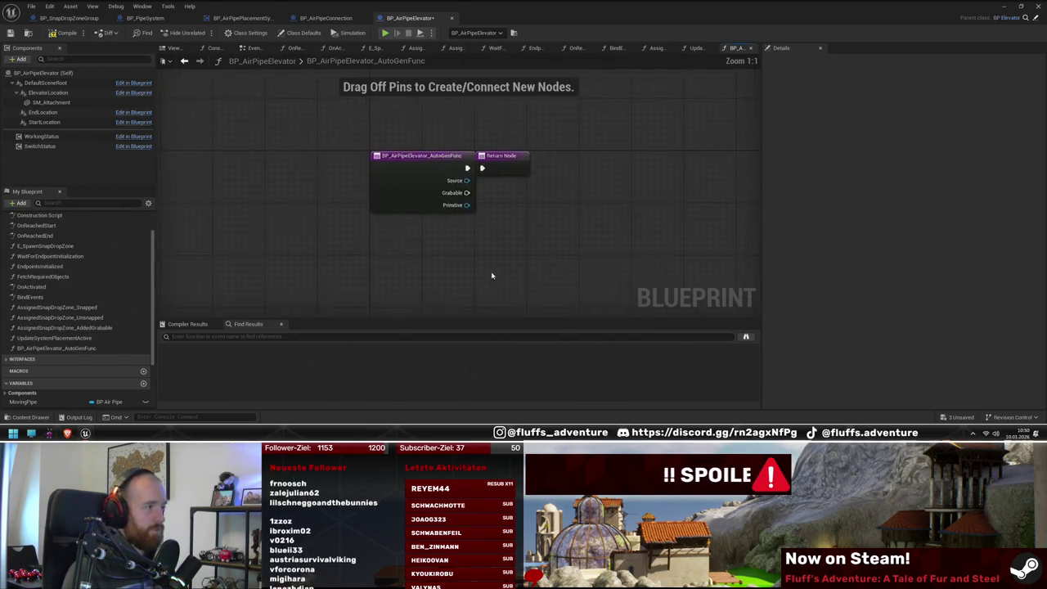
click(82, 328)
key(F2)
key(ctrl+c)
click(81, 350)
key(F2)
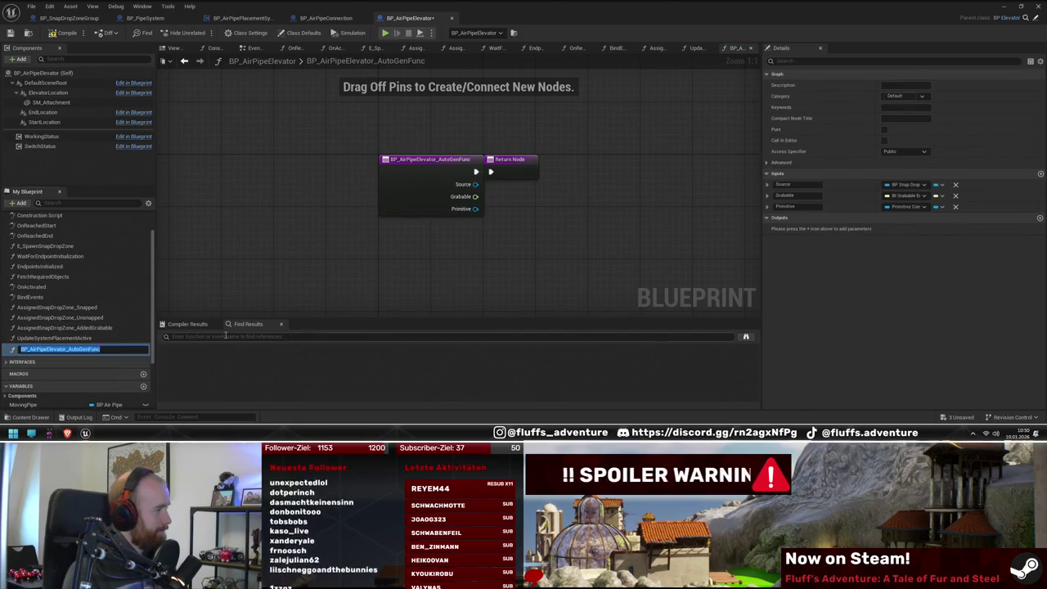
key(ctrl+v)
key(Left)
key(Left)
key(Left)
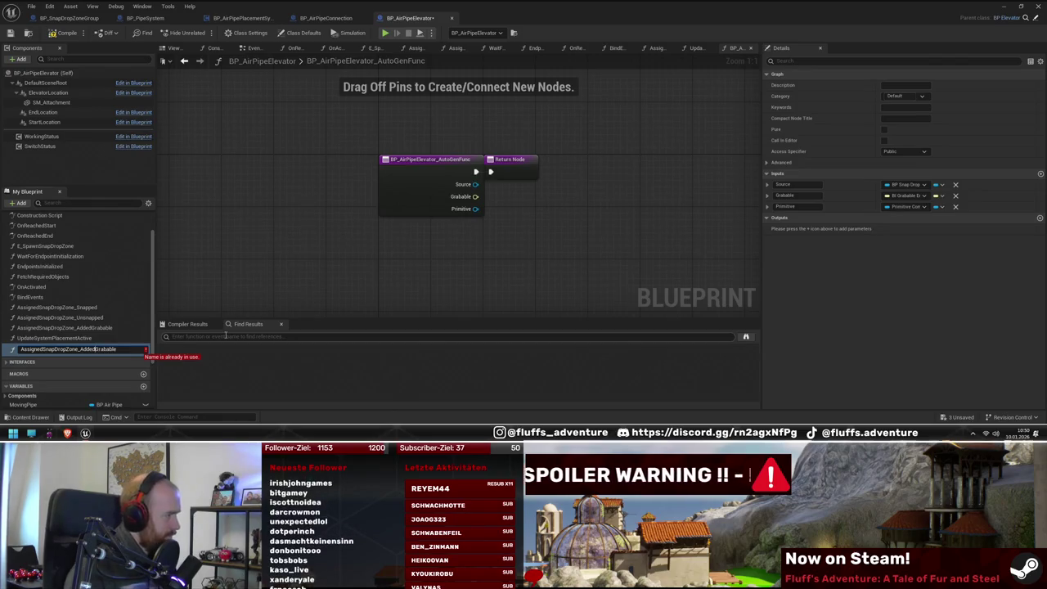
key(BackSpace)
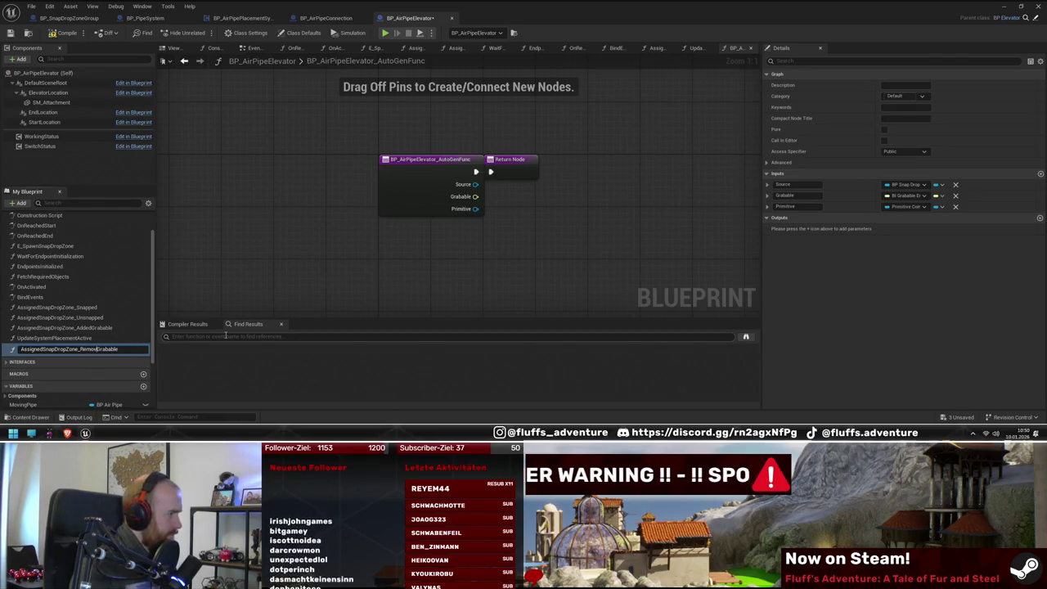
text(ed)
key(Return)
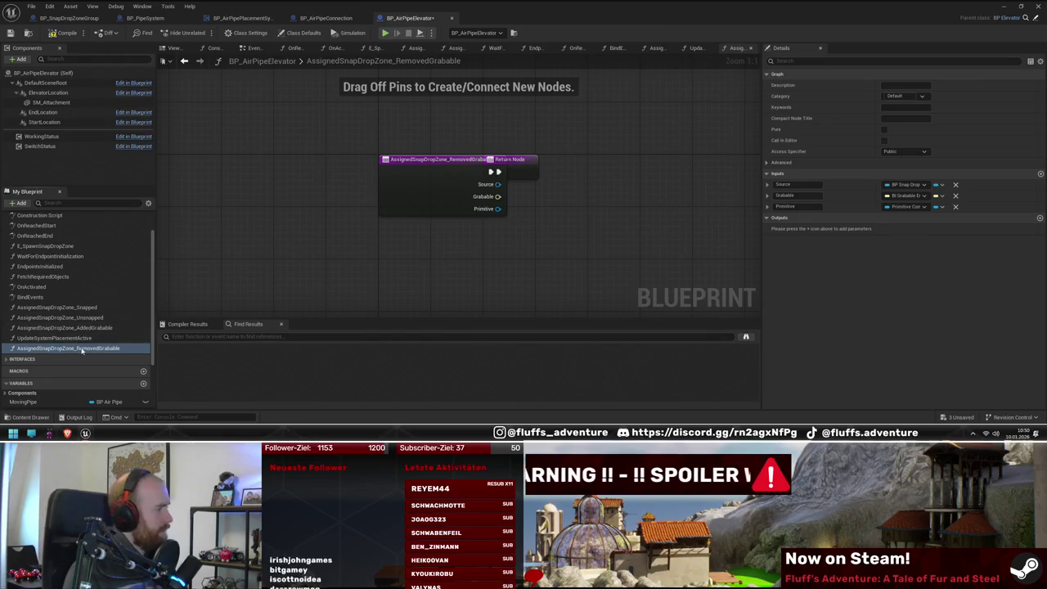
Step: Make the RemovedGrabable handler call Update System Placement Active, then save the blueprint
mouse_move(82, 349)
mouse_down()
mouse_move(505, 188)
mouse_move(409, 164)
mouse_move(297, 187)
mouse_up()
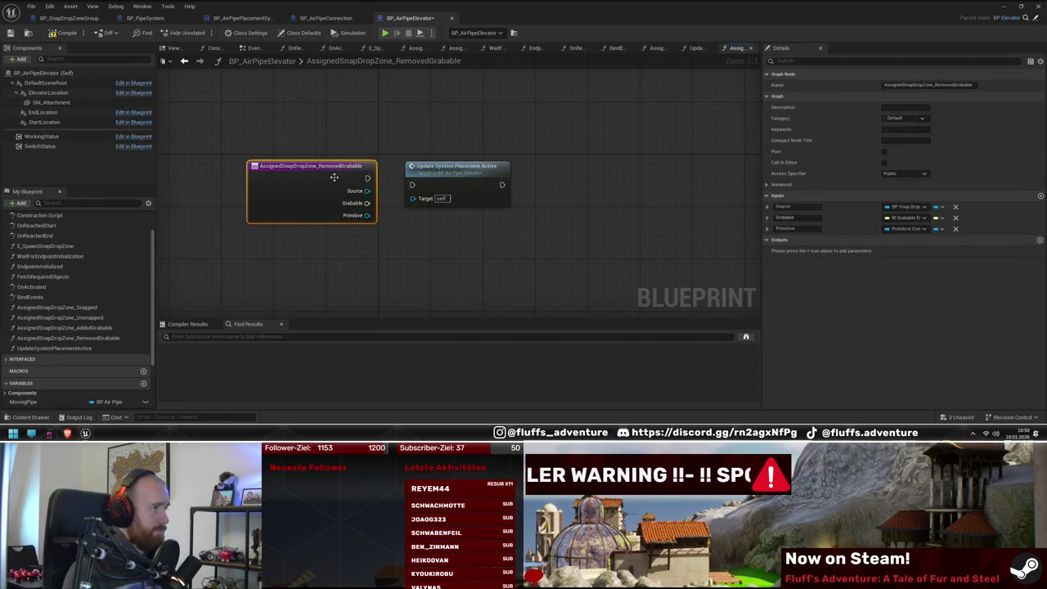
drag(367, 177, 385, 180)
mouse_move(302, 178)
mouse_down()
mouse_move(394, 177)
mouse_move(318, 176)
mouse_up()
click(486, 243)
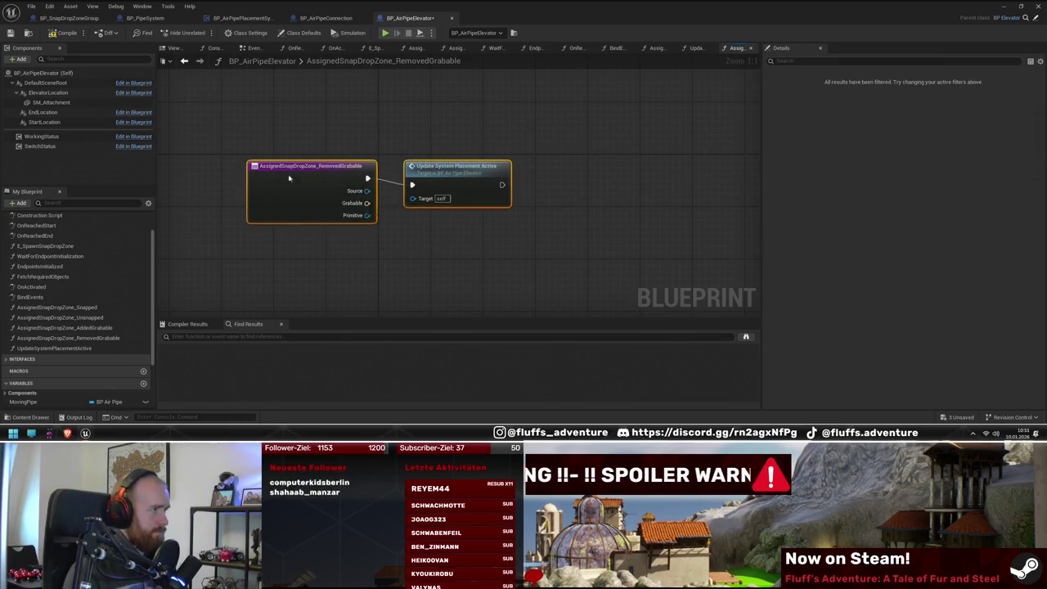
key(ctrl+s)
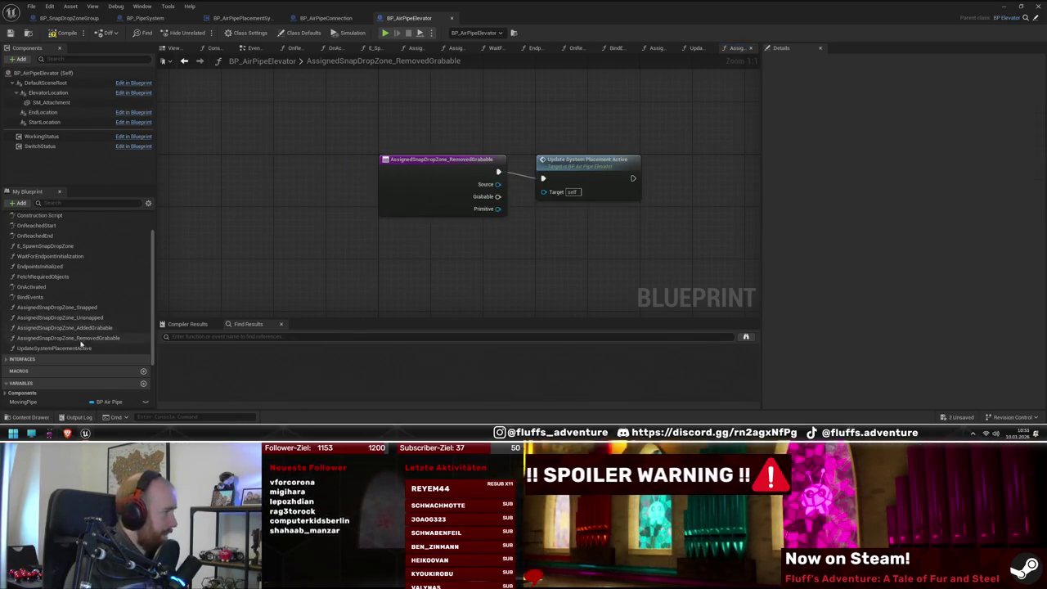
double_click(31, 297)
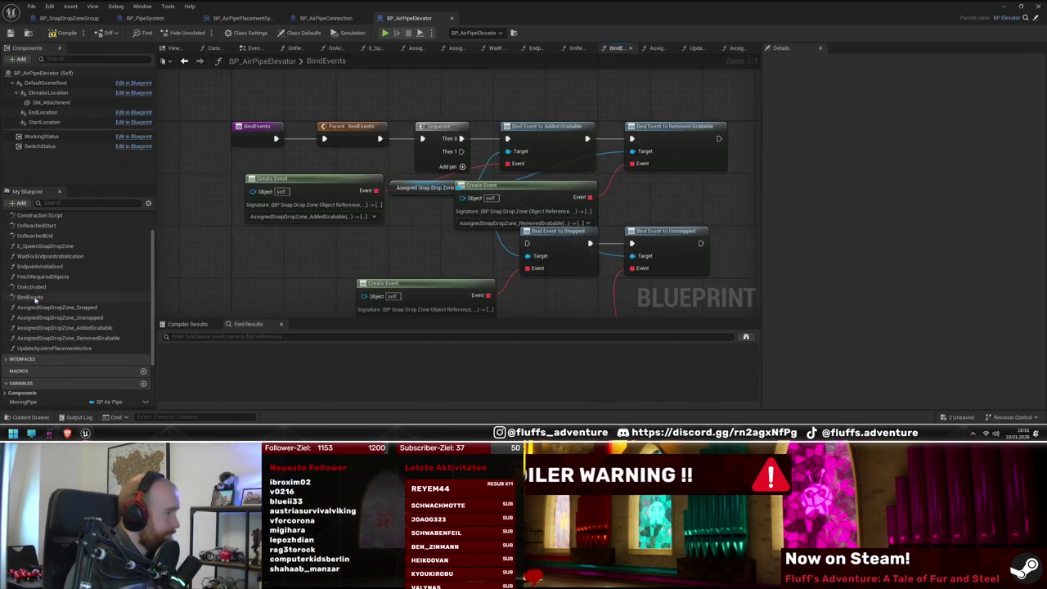
Step: Rearrange the BindEvents getter, bindings and Create Event nodes so the Create Events stack neatly
mouse_move(591, 231)
mouse_down()
mouse_move(467, 183)
mouse_move(452, 164)
mouse_move(386, 194)
mouse_move(222, 223)
mouse_up()
mouse_move(562, 157)
mouse_down()
mouse_move(334, 202)
mouse_move(413, 200)
mouse_move(403, 223)
mouse_up()
ctrl+click(344, 149)
ctrl+click(217, 218)
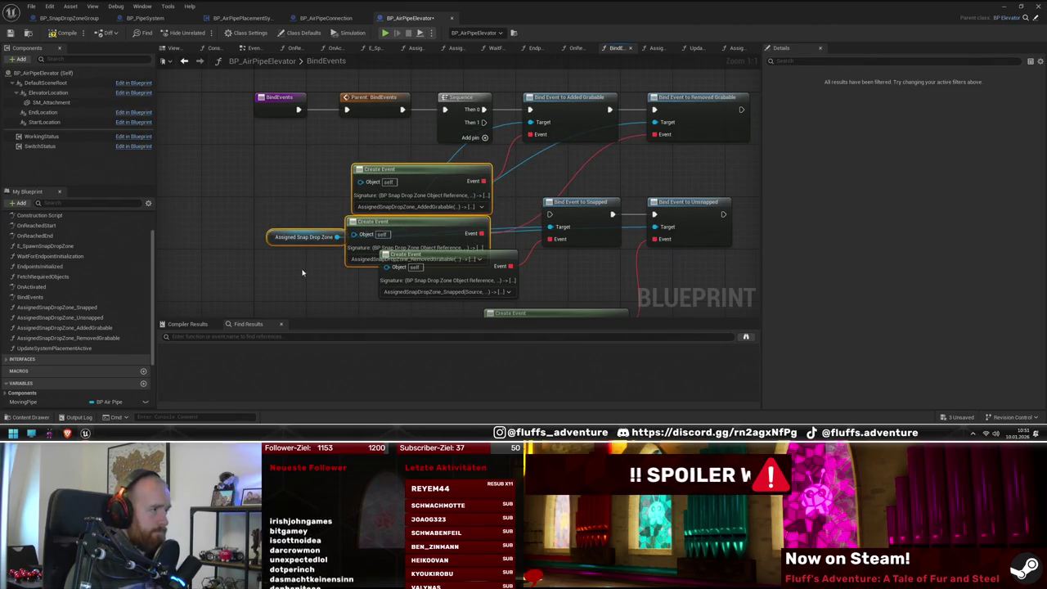
click(302, 272)
mouse_move(299, 237)
mouse_down()
mouse_move(276, 163)
mouse_move(456, 161)
mouse_up()
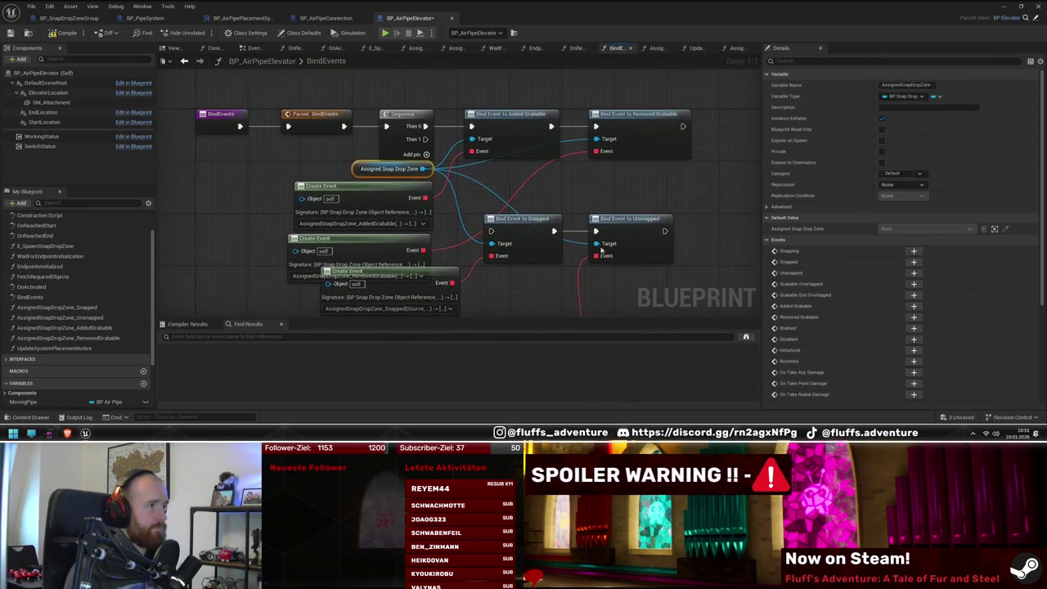
mouse_move(720, 262)
mouse_down()
mouse_move(530, 212)
mouse_move(504, 186)
mouse_up()
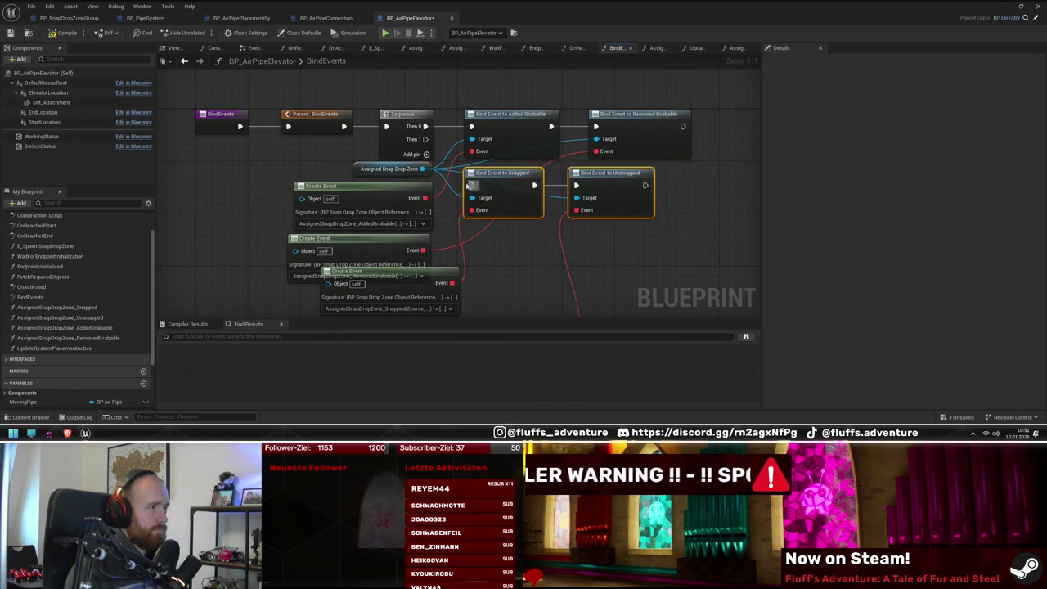
drag(426, 141, 492, 103)
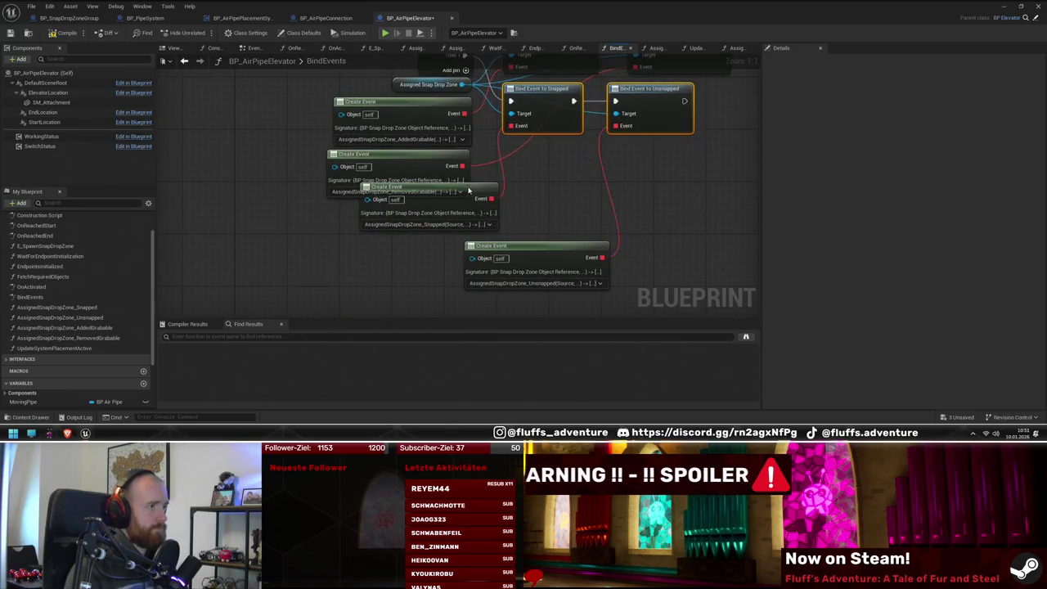
mouse_move(469, 191)
mouse_down()
mouse_move(409, 204)
mouse_move(474, 190)
mouse_move(434, 228)
mouse_move(453, 209)
mouse_up()
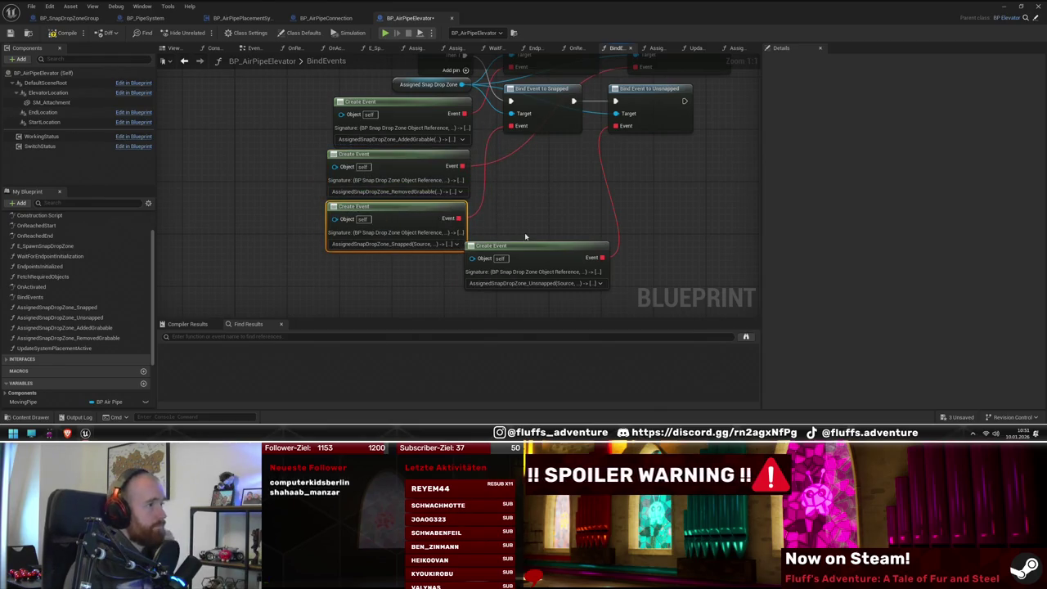
mouse_move(529, 250)
mouse_down()
mouse_move(513, 261)
mouse_move(372, 263)
mouse_up()
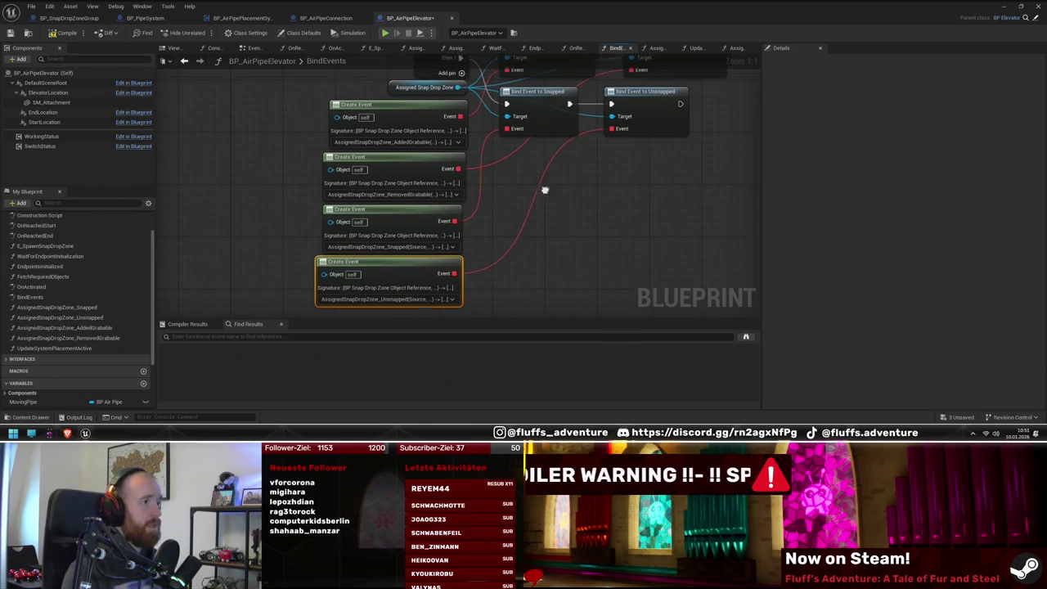
mouse_move(545, 187)
mouse_down()
mouse_move(498, 224)
mouse_move(553, 236)
mouse_up()
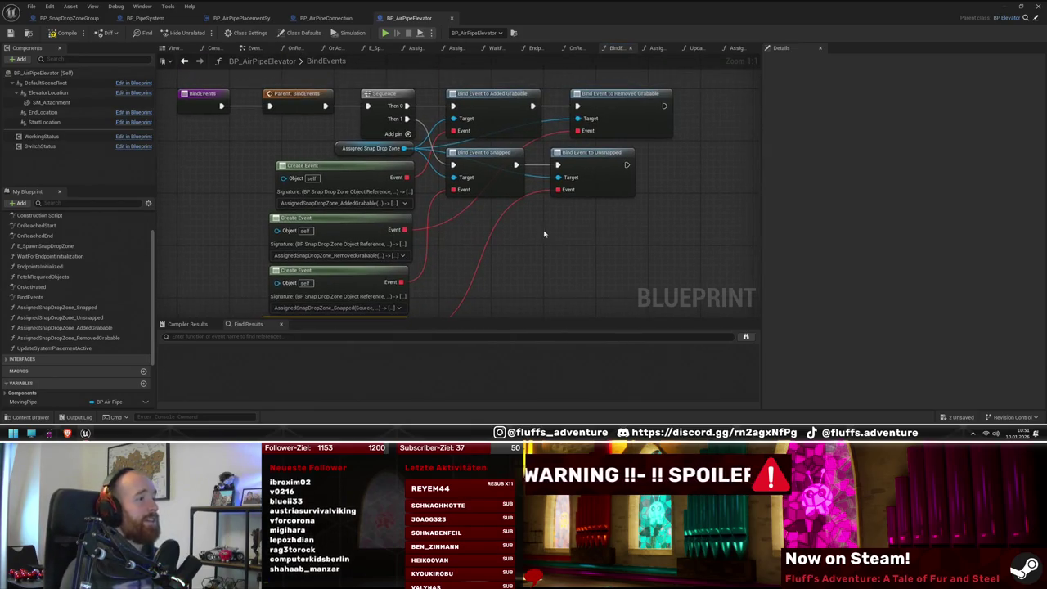
Step: Compile BP_AirPipeElevator and shrink its editor to reveal the level
click(67, 33)
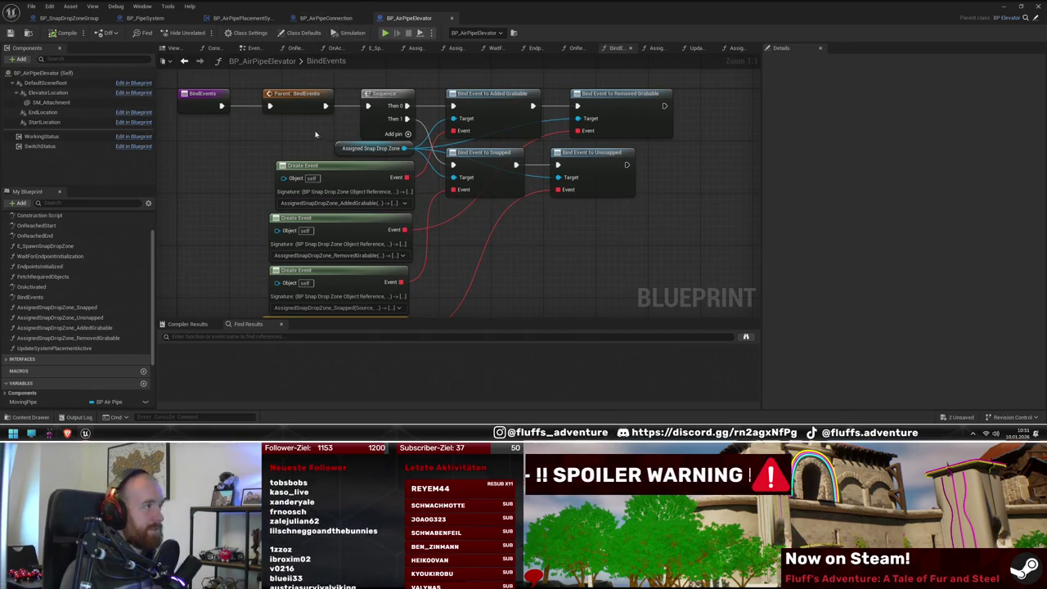
drag(243, 133, 314, 135)
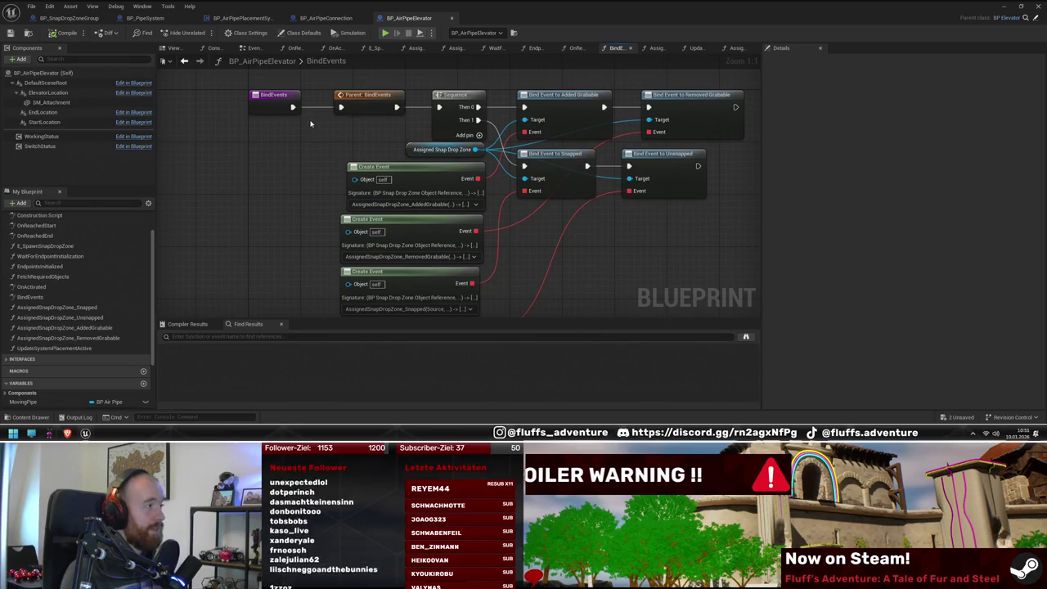
scroll(117, 327, down, 3)
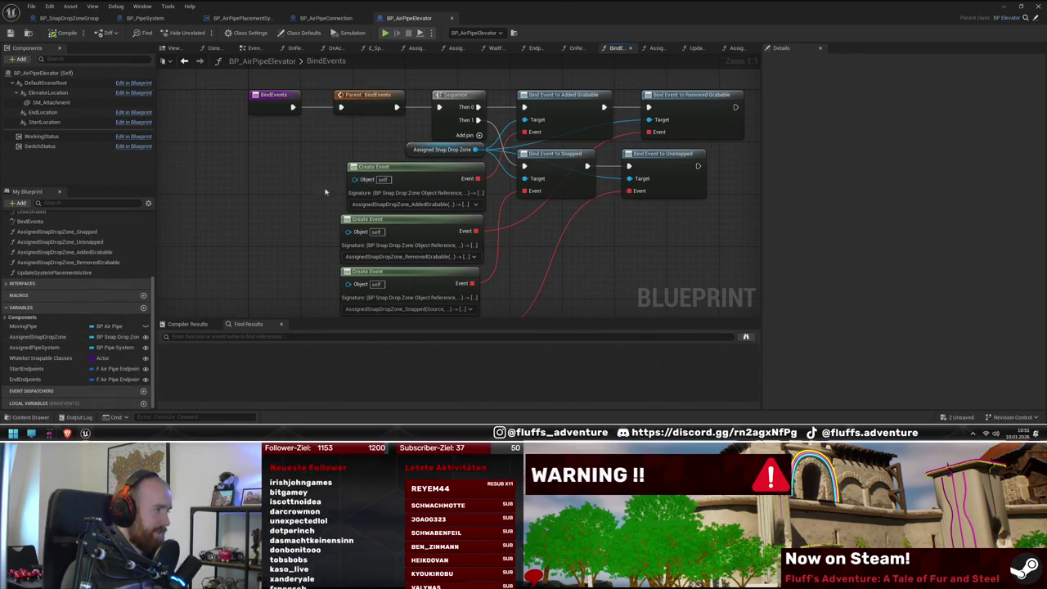
double_click(666, 5)
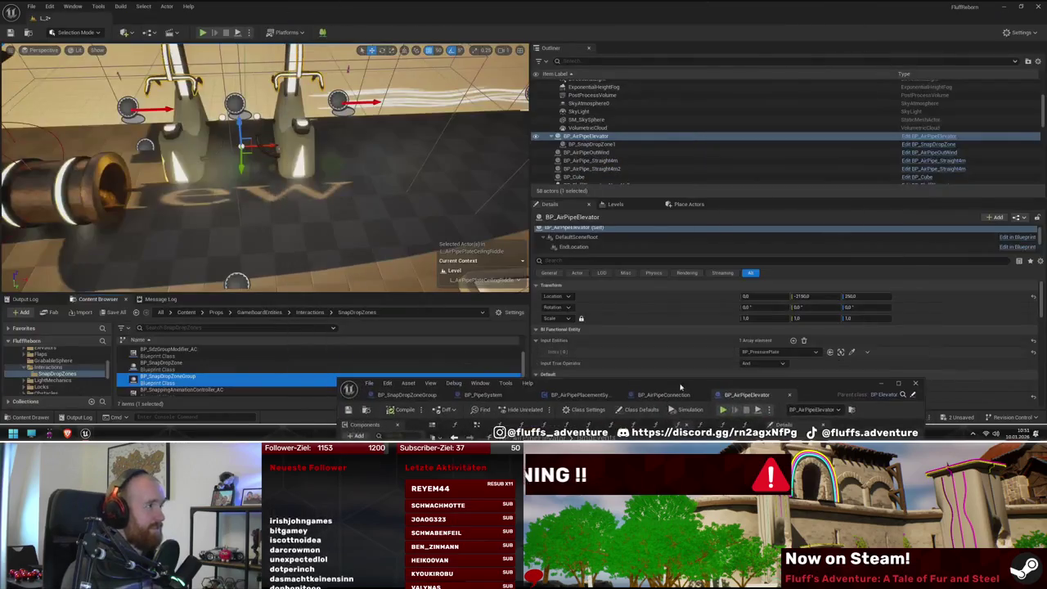
Step: Start play-testing and open UpdateSystemPlacementActive from the AddedGrabable graph in a maximized editor
click(203, 32)
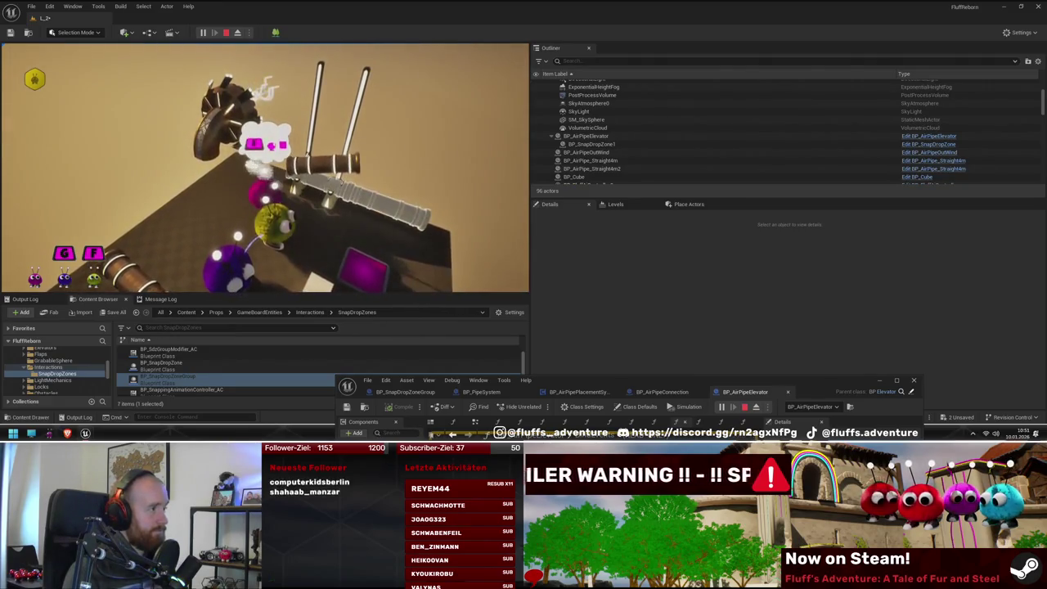
key(super)
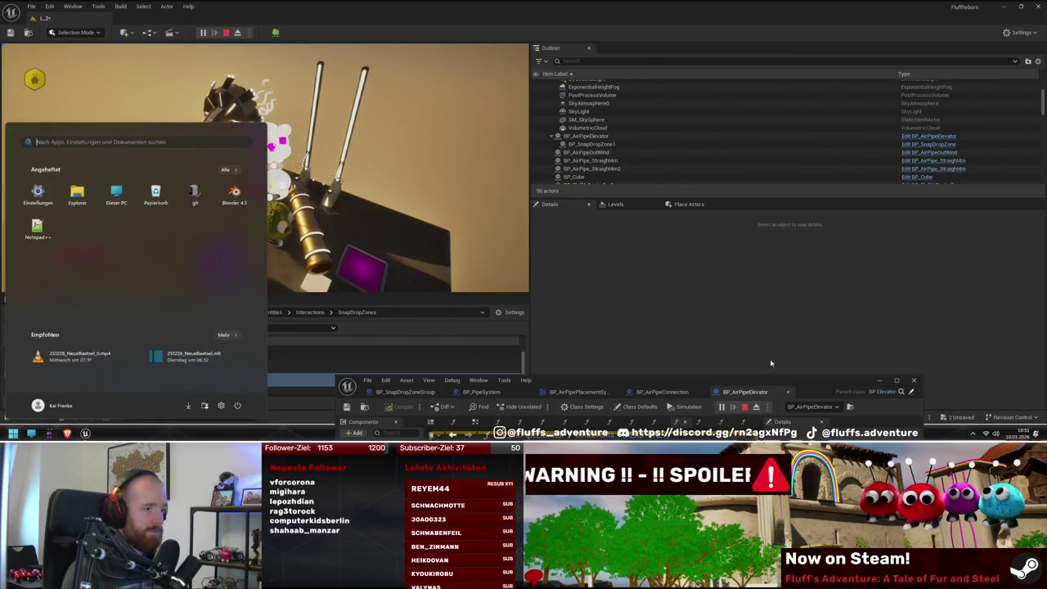
key(super+Up)
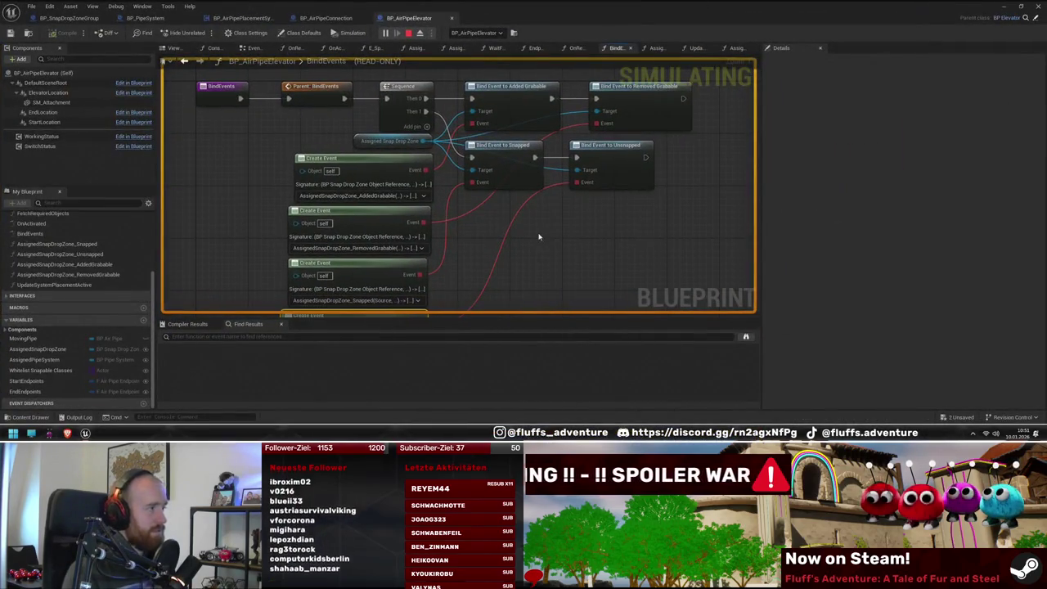
double_click(64, 265)
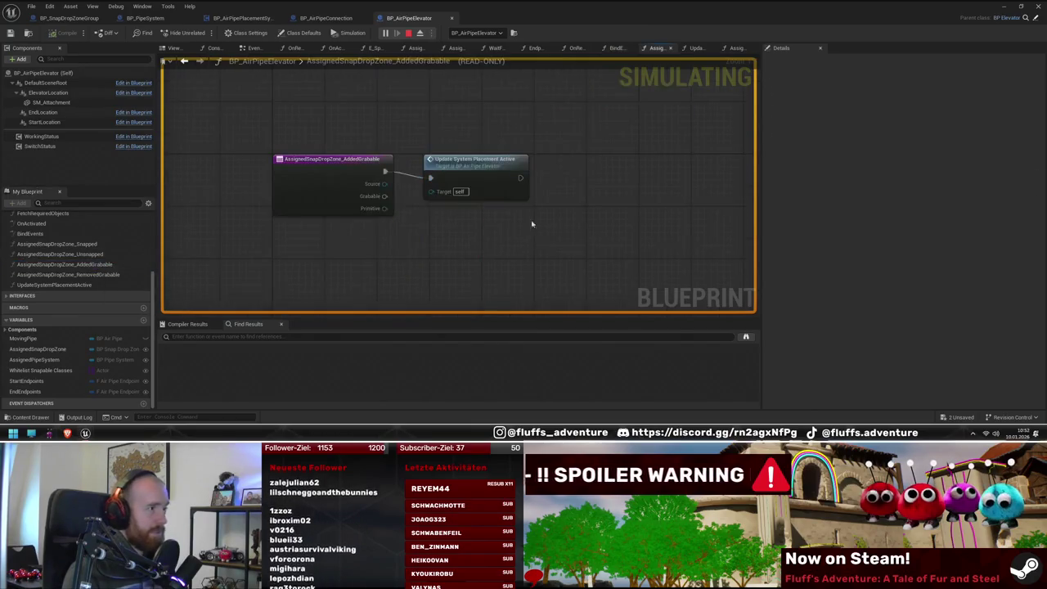
double_click(505, 172)
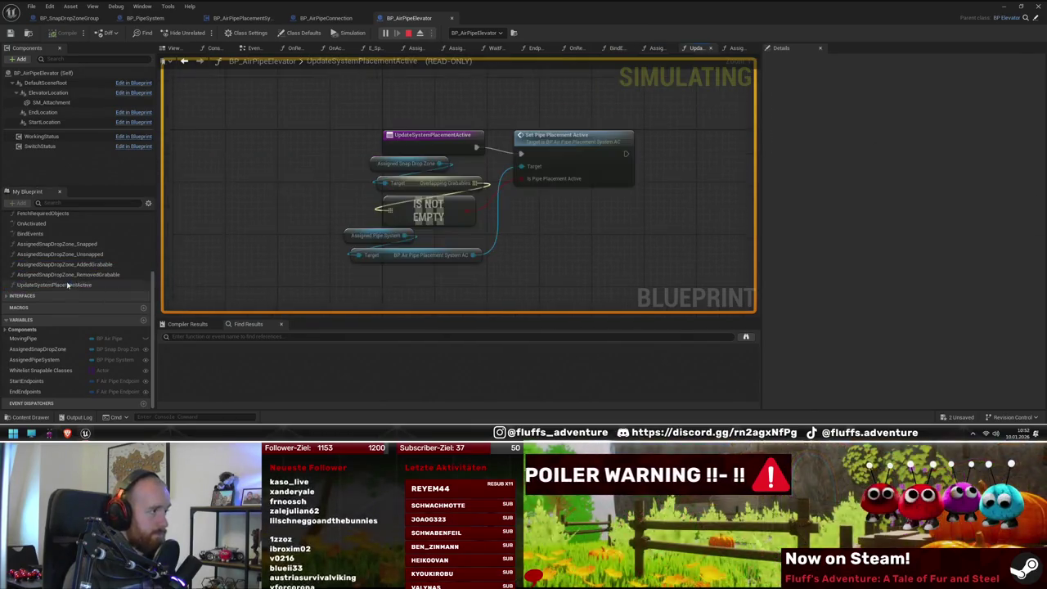
Step: Inspect Set Pipe Placement Active and the live Overlapping Grabbables value, then stop the simulation
right_click(547, 141)
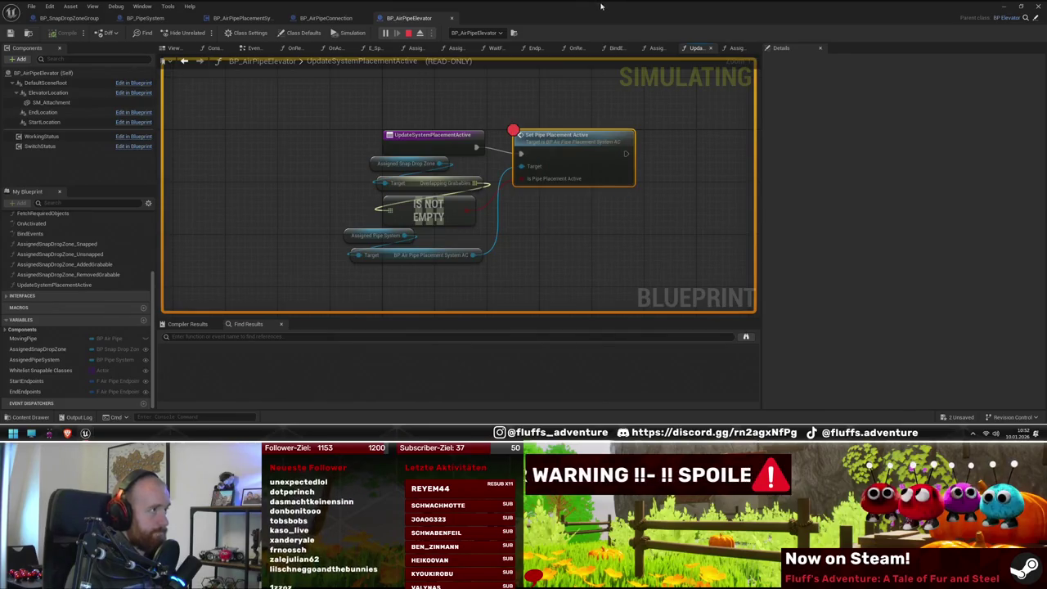
key(super+Down)
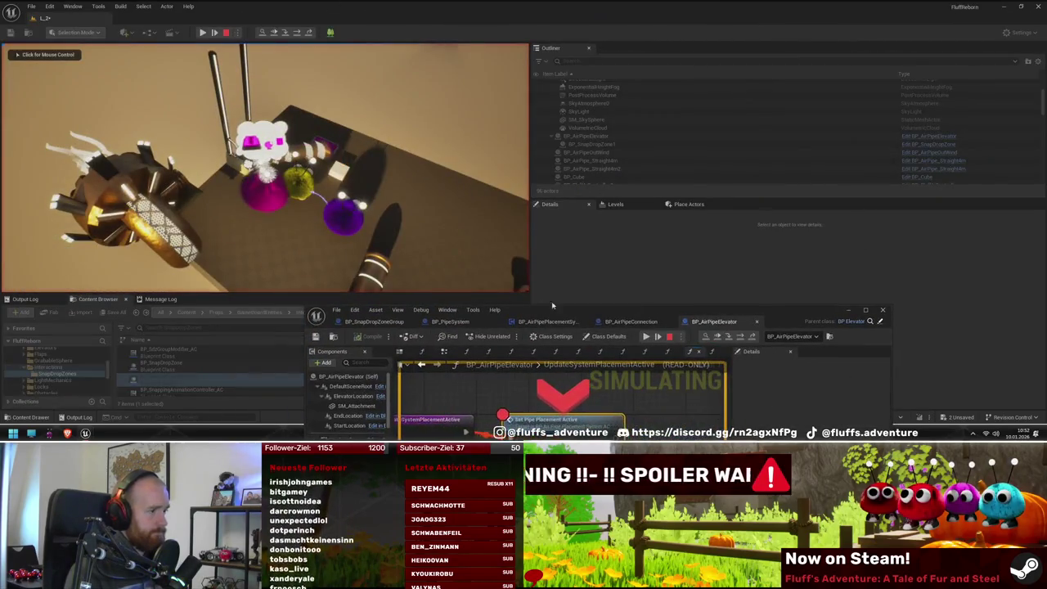
key(super+Up)
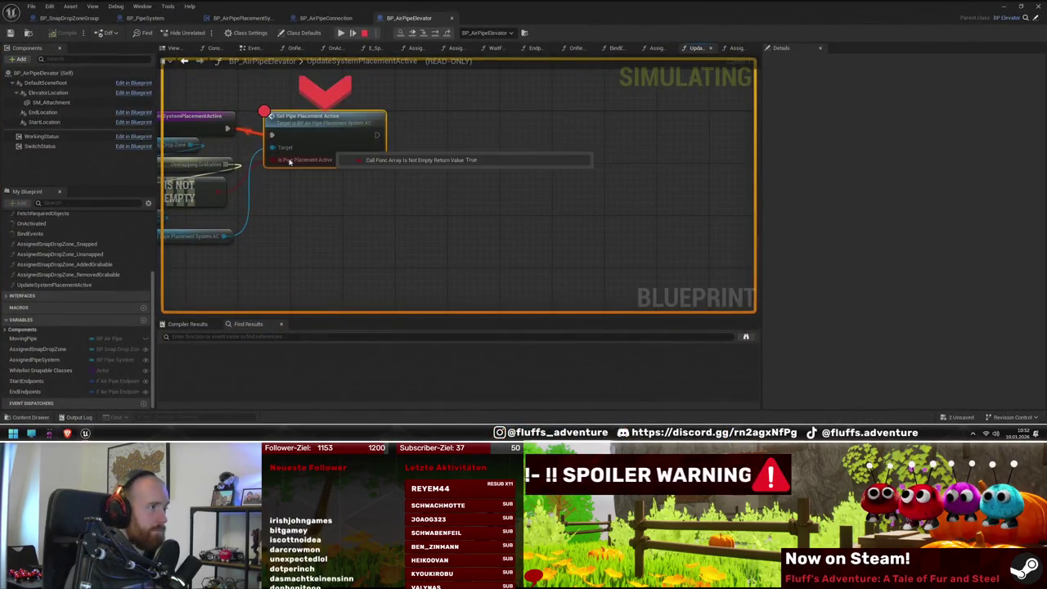
drag(213, 165, 379, 187)
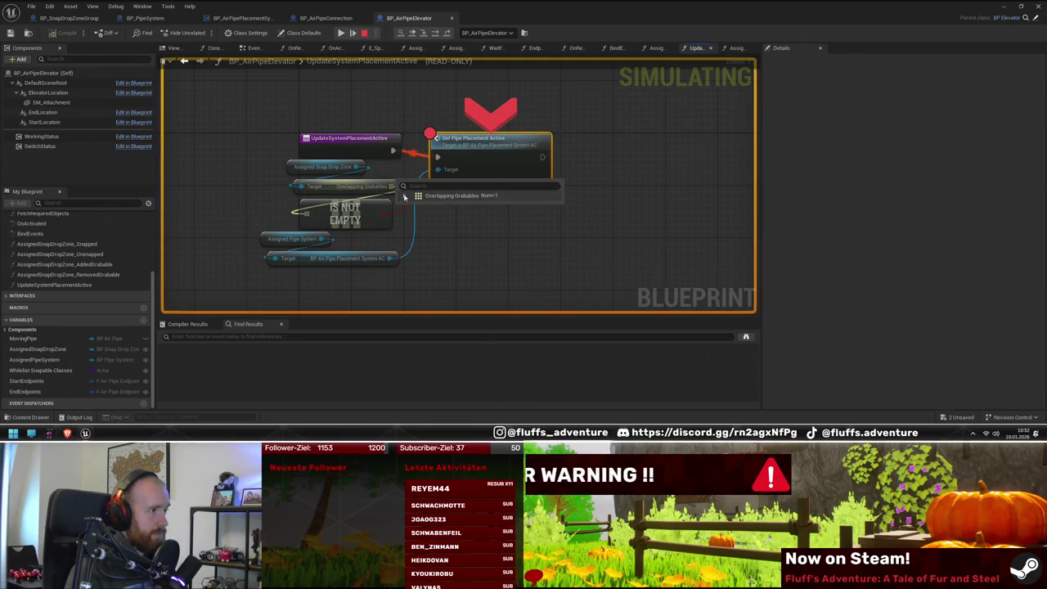
click(365, 34)
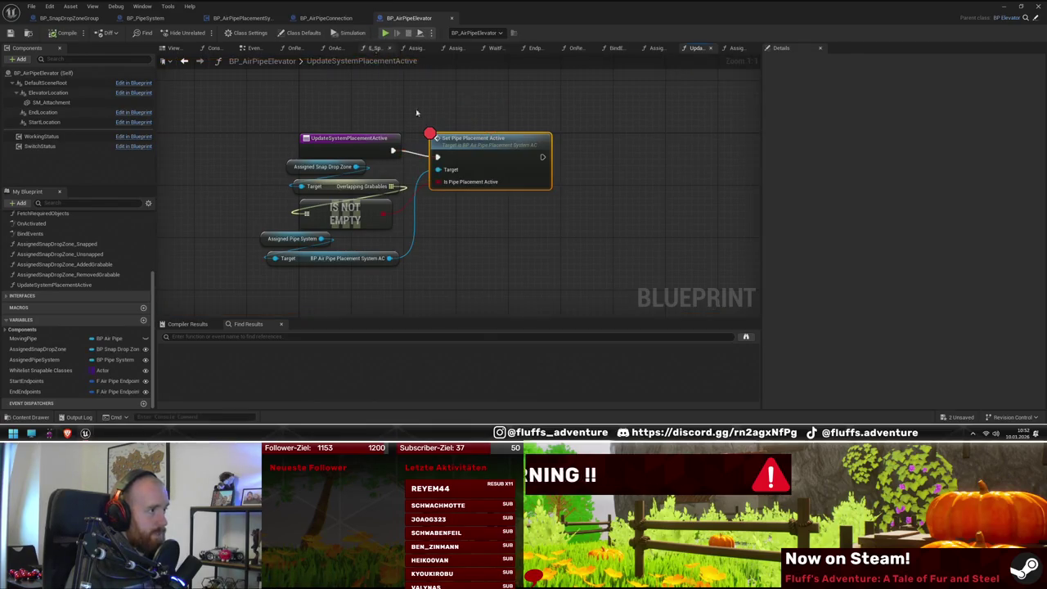
Step: Replace the Is Not Empty check on Overlapping Grabbables with Is Empty
drag(353, 174, 438, 230)
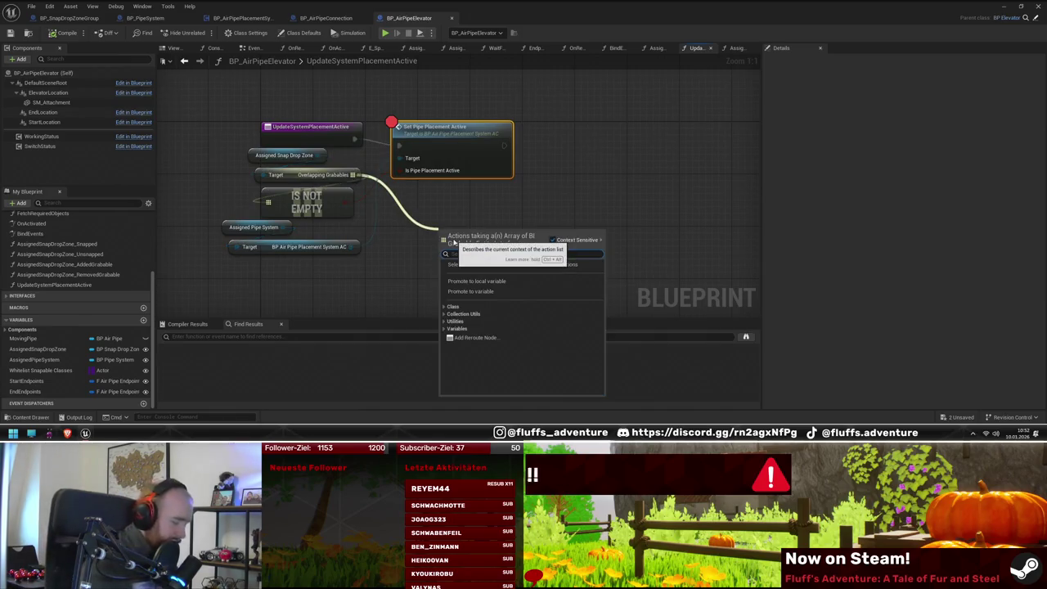
text(is)
key(Return)
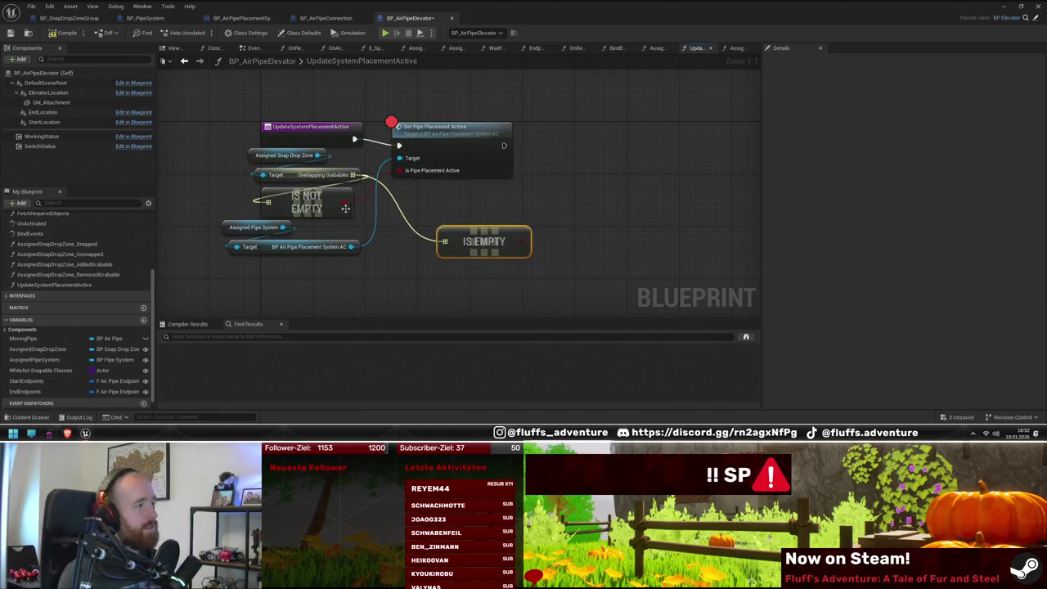
drag(489, 244, 310, 207)
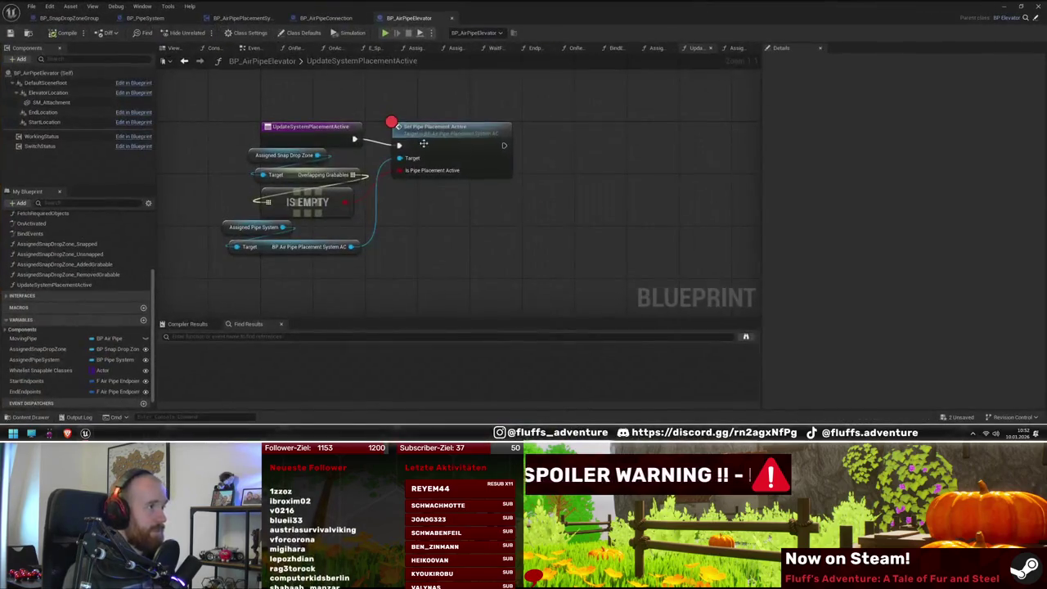
Step: Remove the breakpoint from Set Pipe Placement Active and shrink the Blueprint editor
right_click(427, 147)
mouse_move(482, 231)
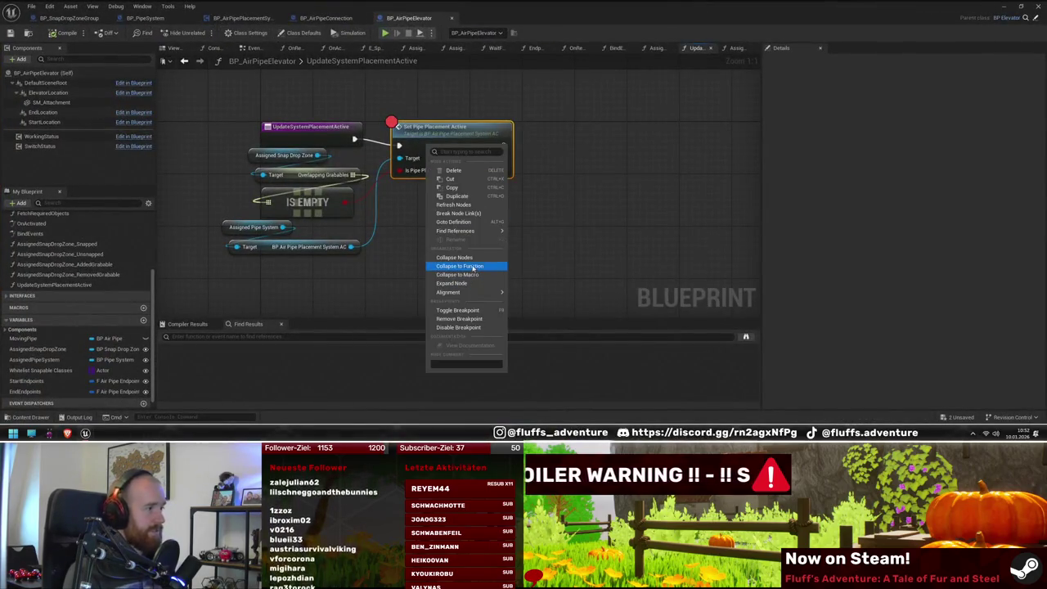
click(456, 310)
key(super+Down)
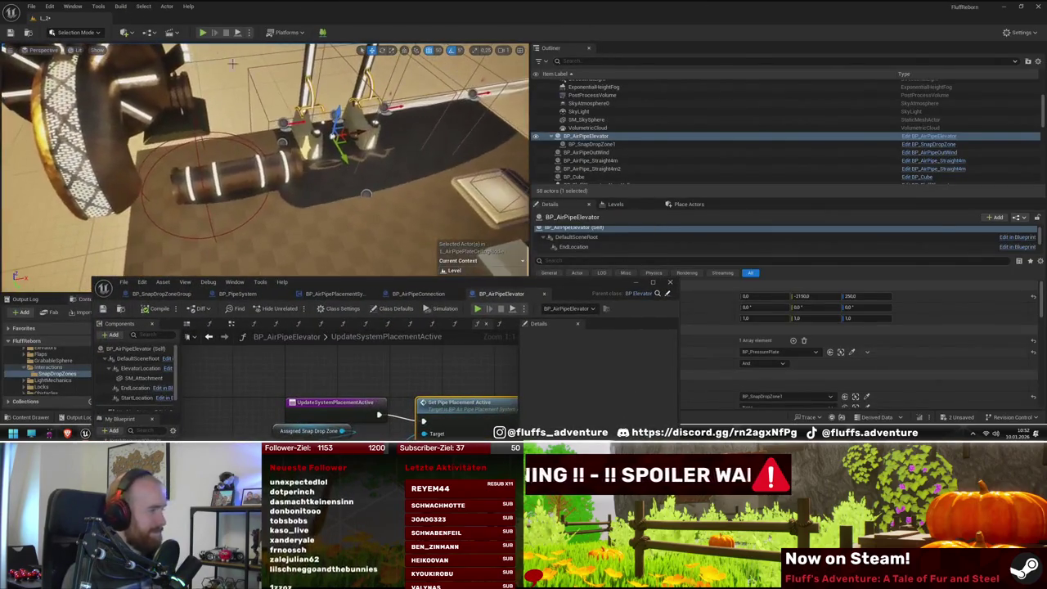
Step: Play-test the level, then set BP_SnapDropZone1's TriggerArea Box Extent X to 200
key(alt+p)
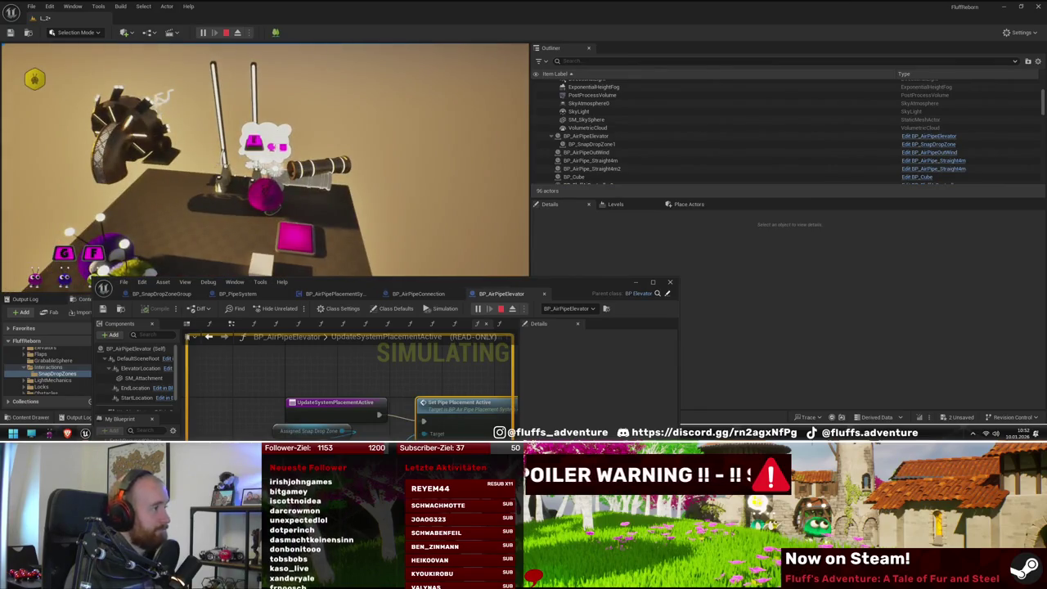
key(Escape)
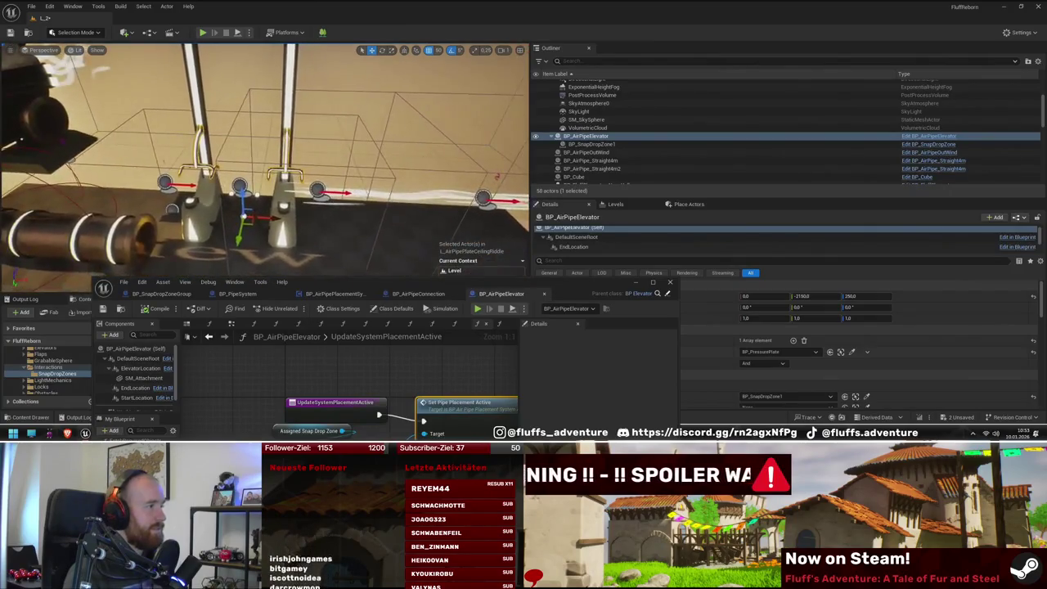
click(120, 163)
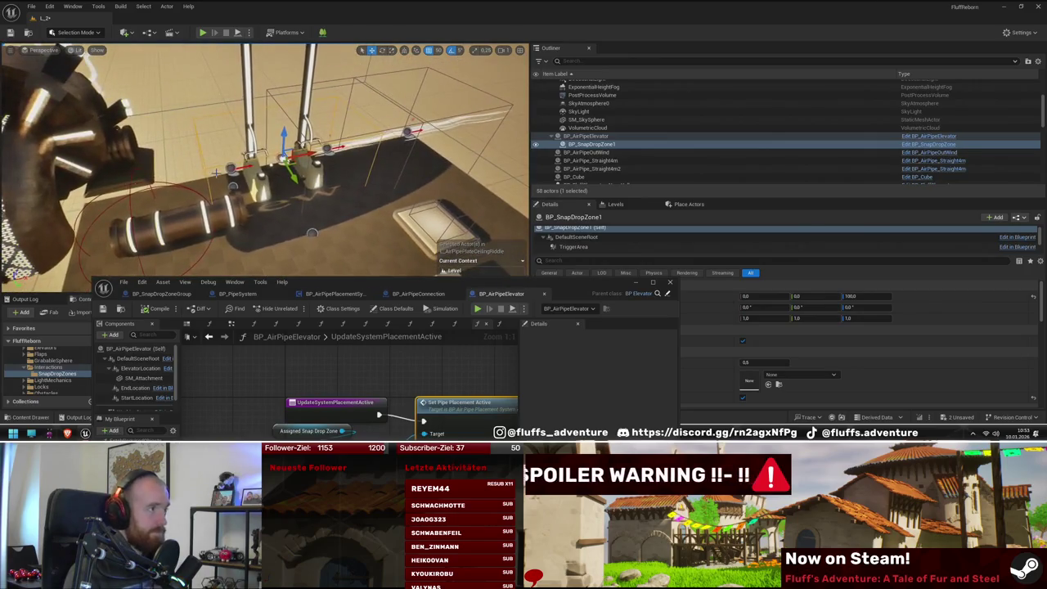
mouse_move(540, 286)
mouse_down()
mouse_move(387, 303)
mouse_move(481, 209)
mouse_move(328, 154)
mouse_move(332, 259)
mouse_up()
click(574, 246)
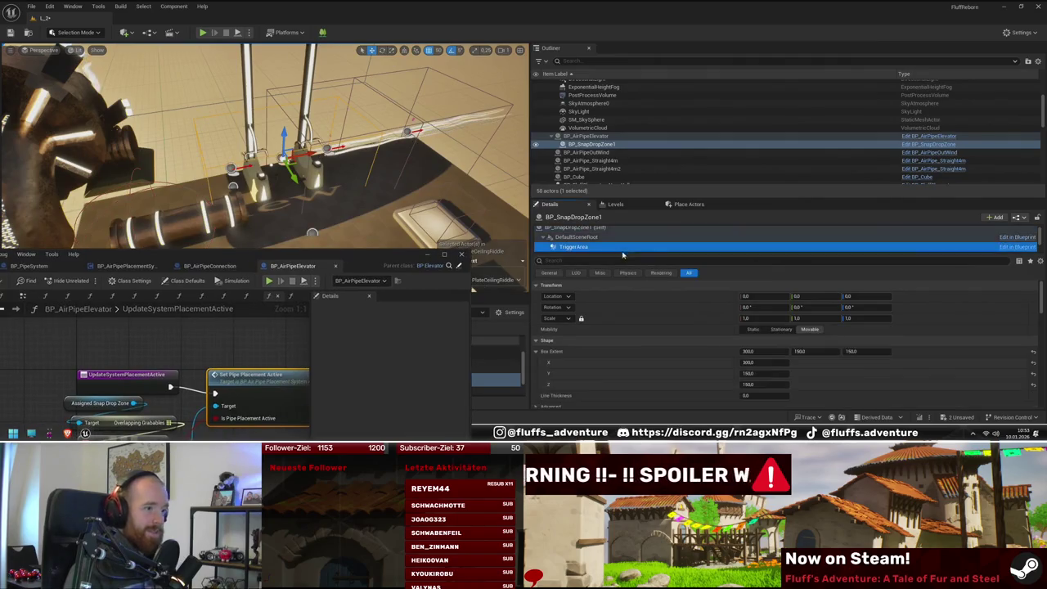
click(771, 350)
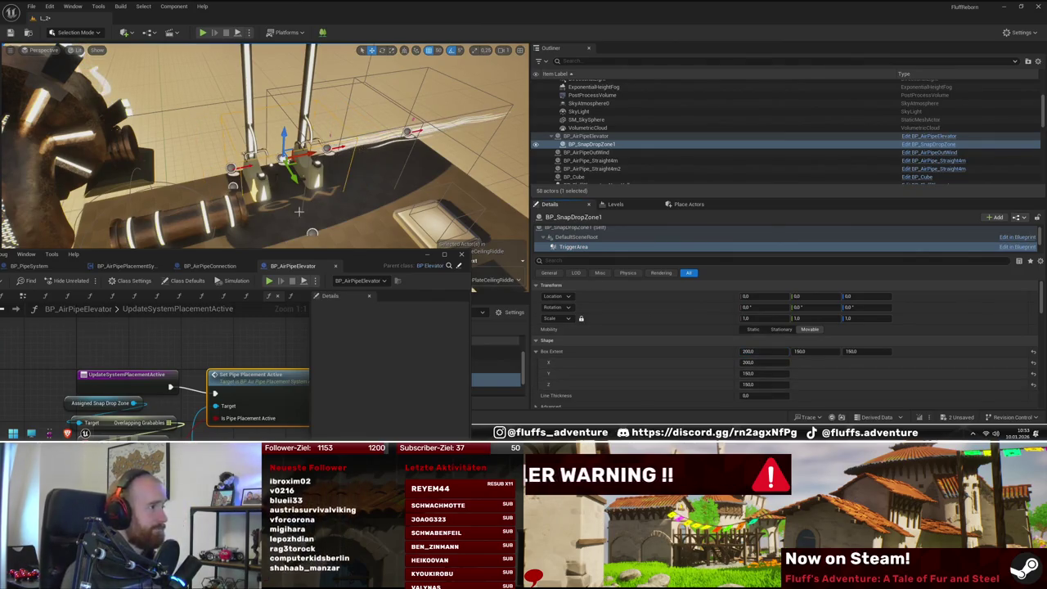
Step: Maximize the Blueprint editor and open the E_SpawnSnapDropZone graph before returning to the level
double_click(373, 254)
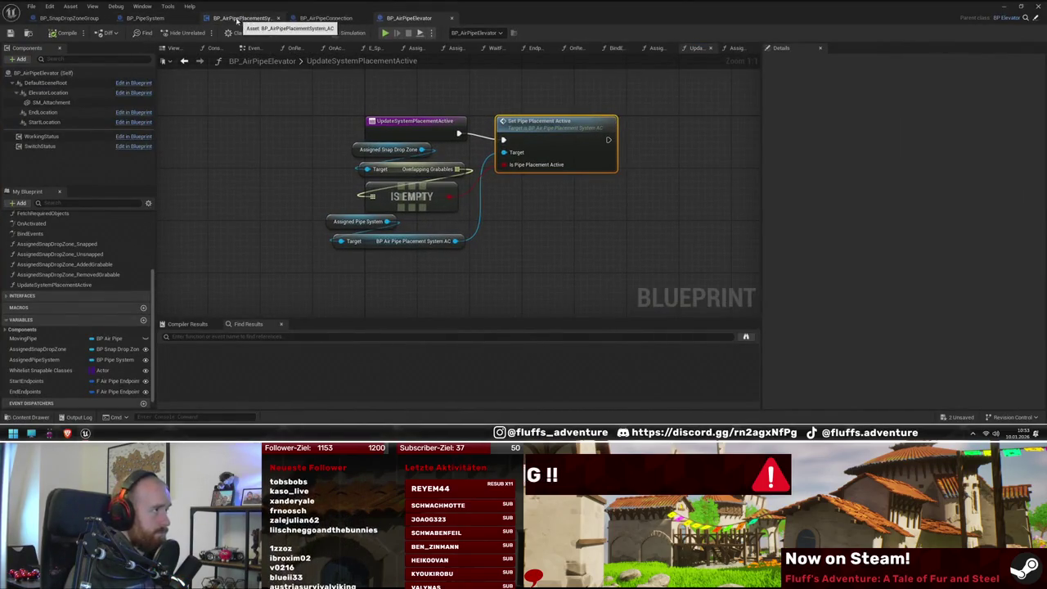
scroll(74, 279, up, 3)
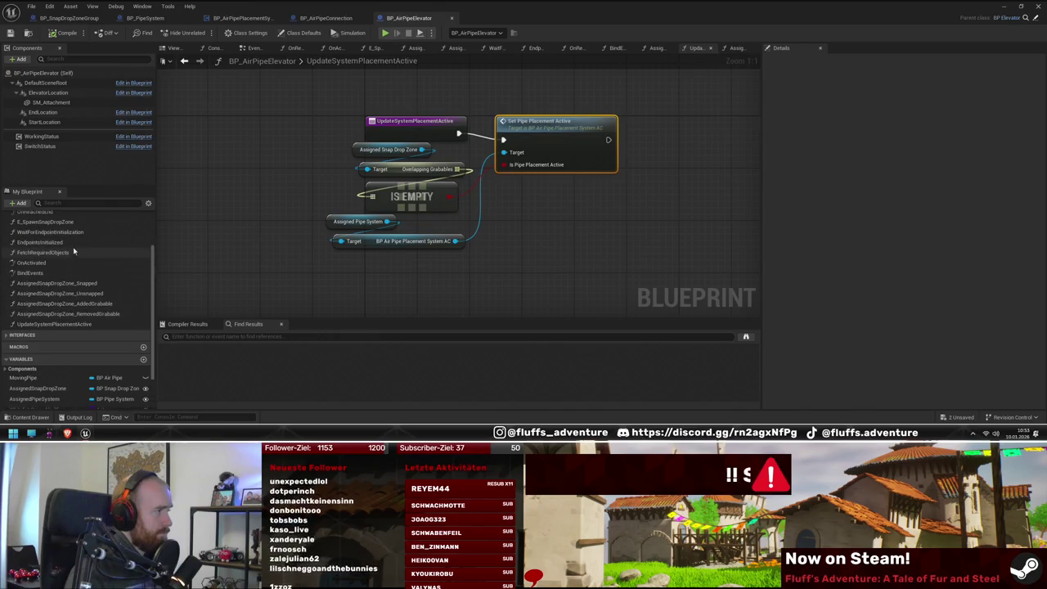
double_click(70, 248)
key(alt+Tab)
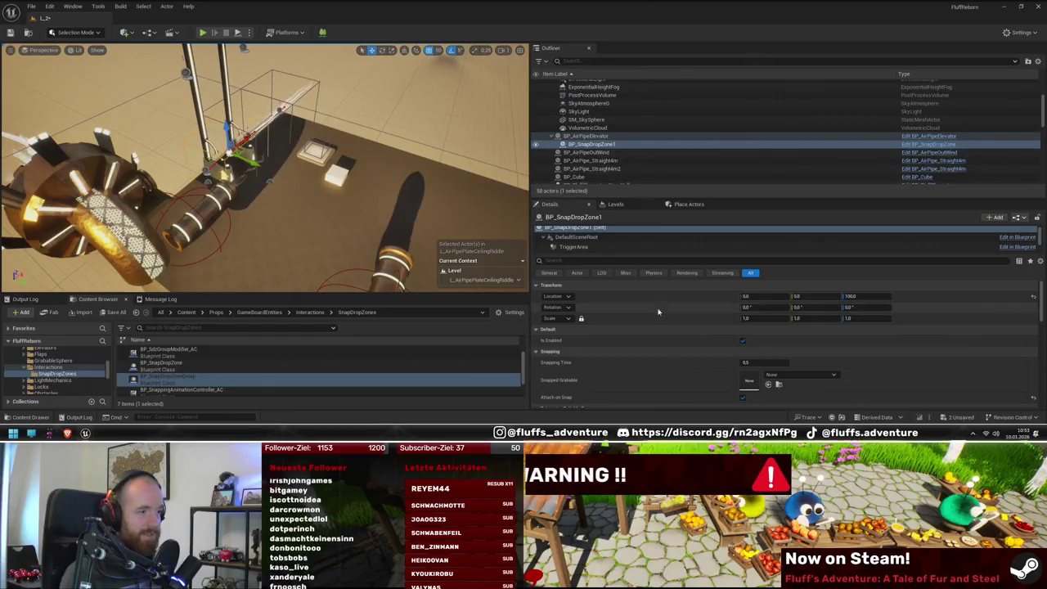
Step: Set BP_AirPipeElevator's Location Change Speed to 100 and start a play session
scroll(775, 361, down, 5)
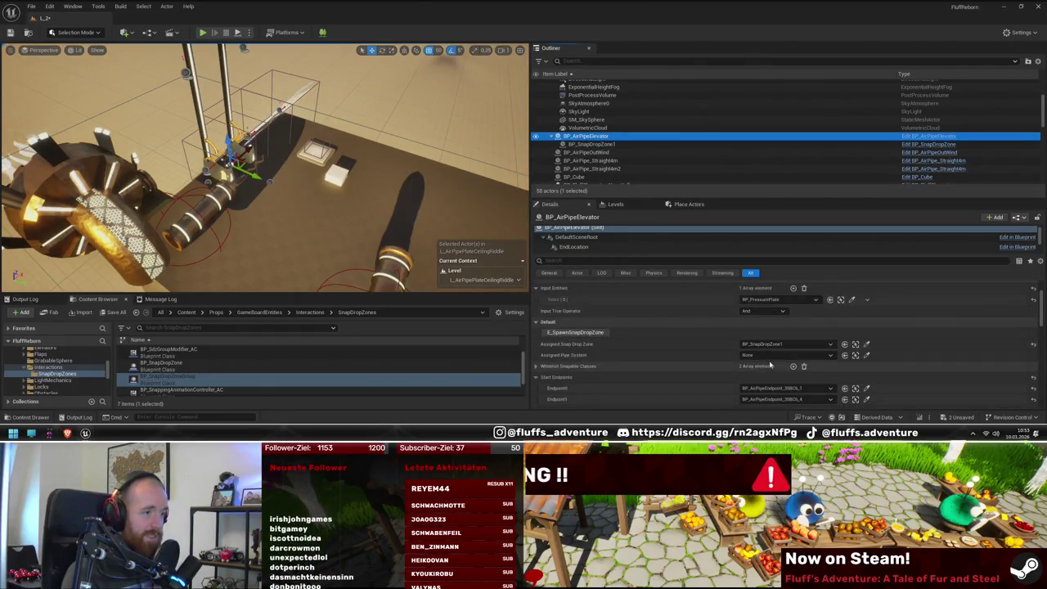
click(760, 351)
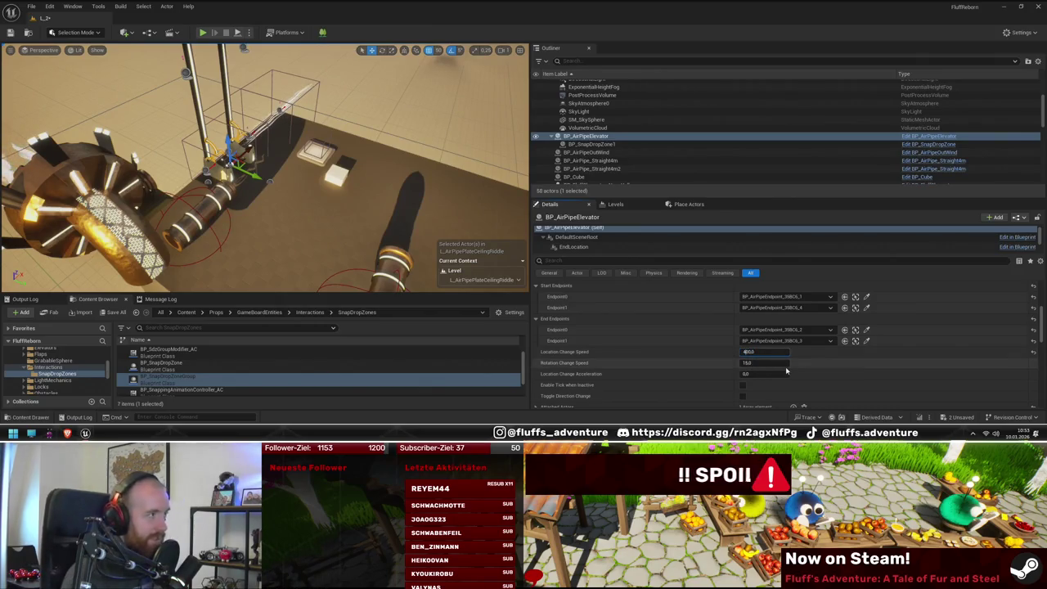
text(100)
key(Return)
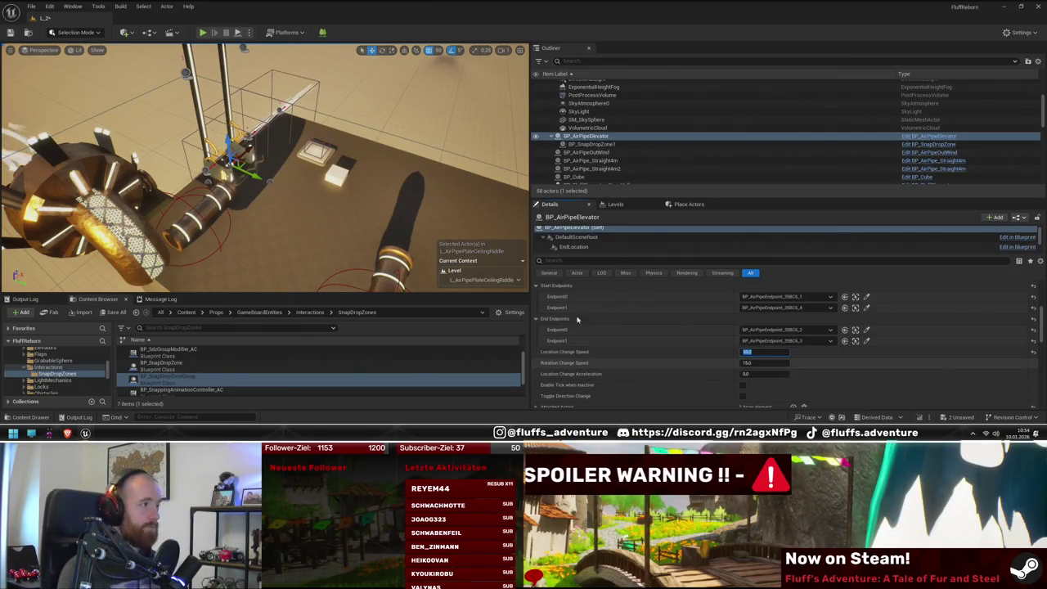
drag(286, 213, 262, 148)
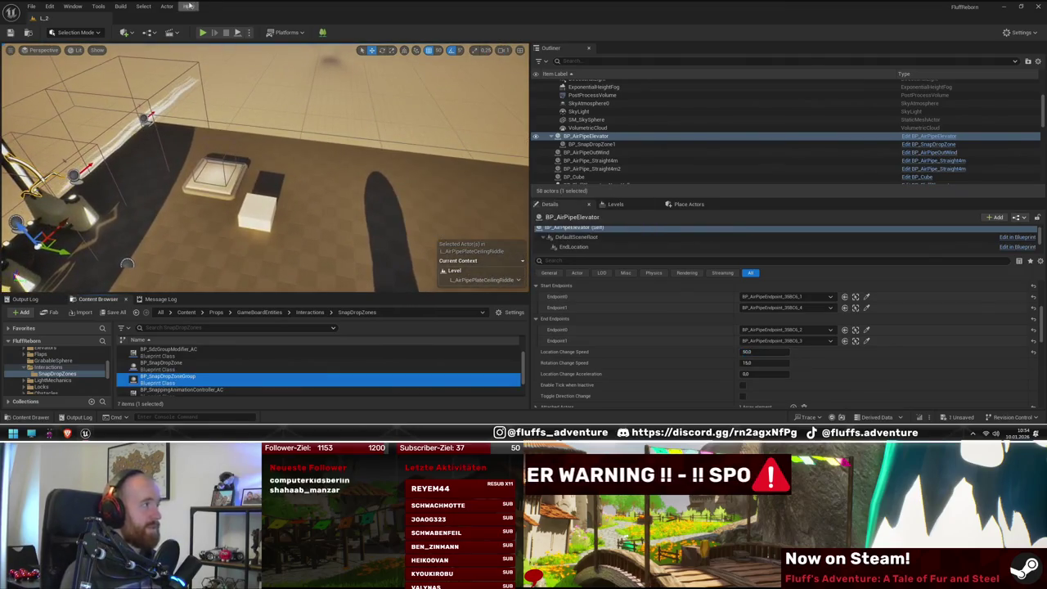
click(202, 33)
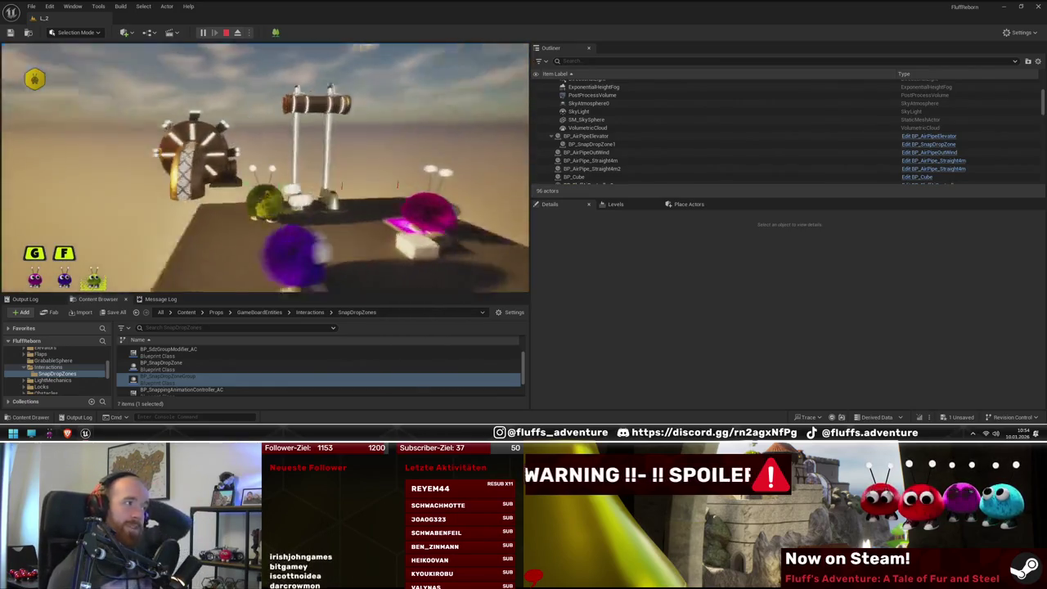
Step: End the play-test of the slower elevator and return to the level editor
key(Escape)
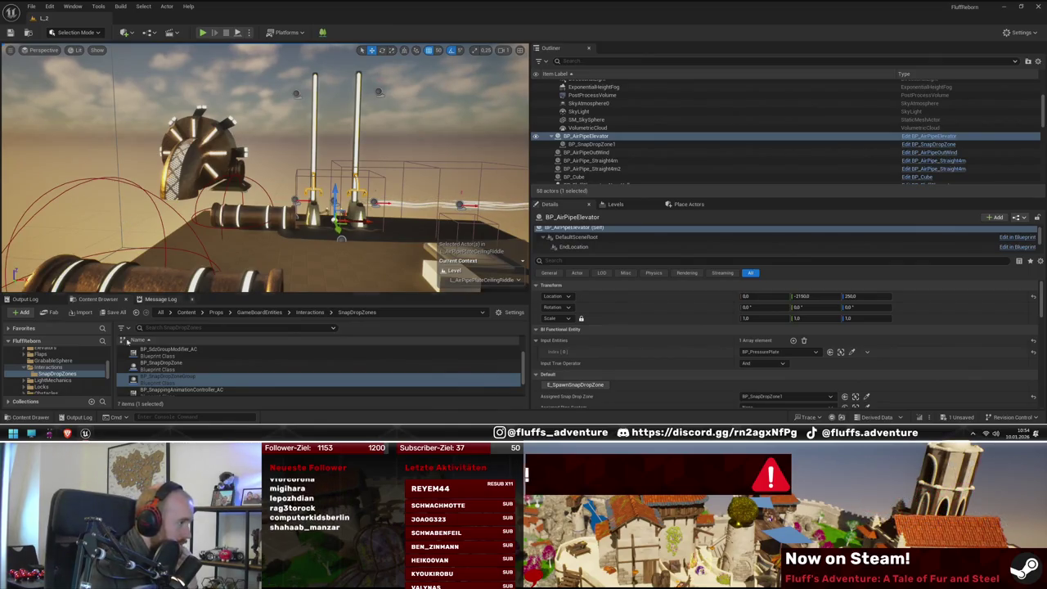
Step: Open the BP_AirPipePlacementSystem_AC component from the BP_PipeSystem blueprint's Components panel
mouse_move(87, 433)
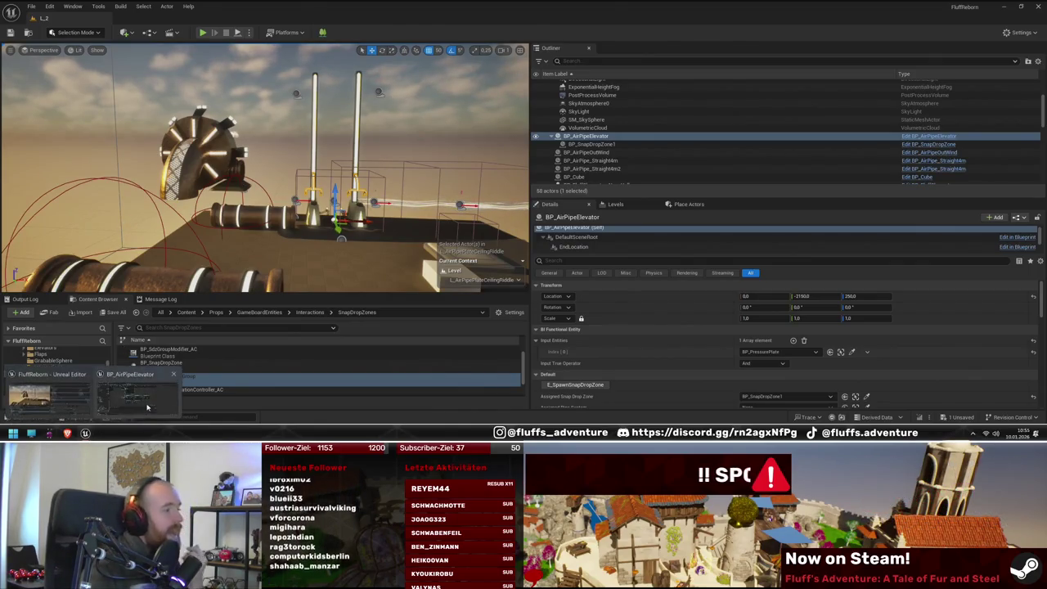
click(141, 389)
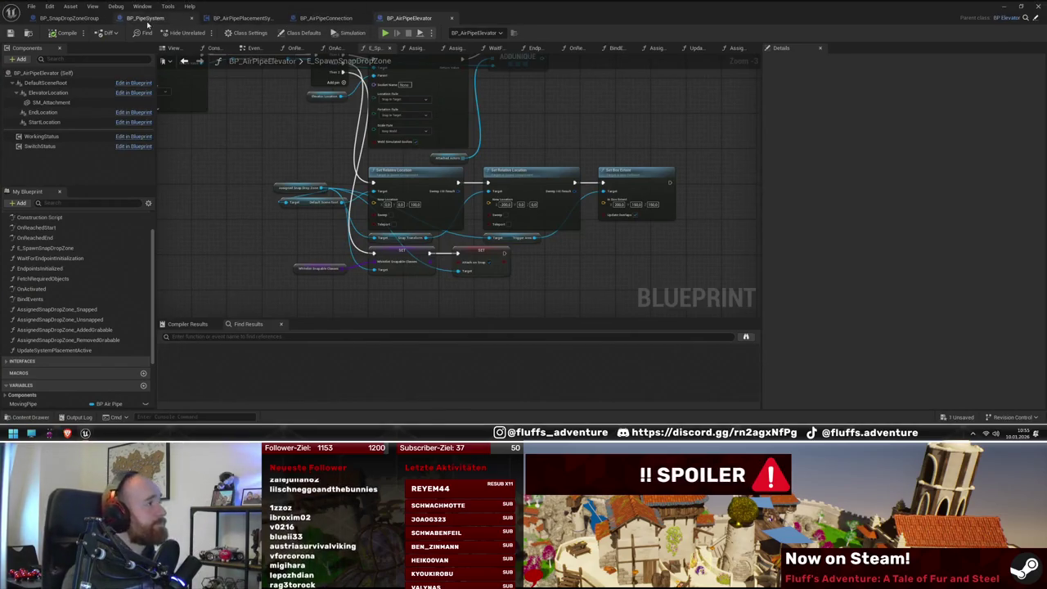
click(145, 18)
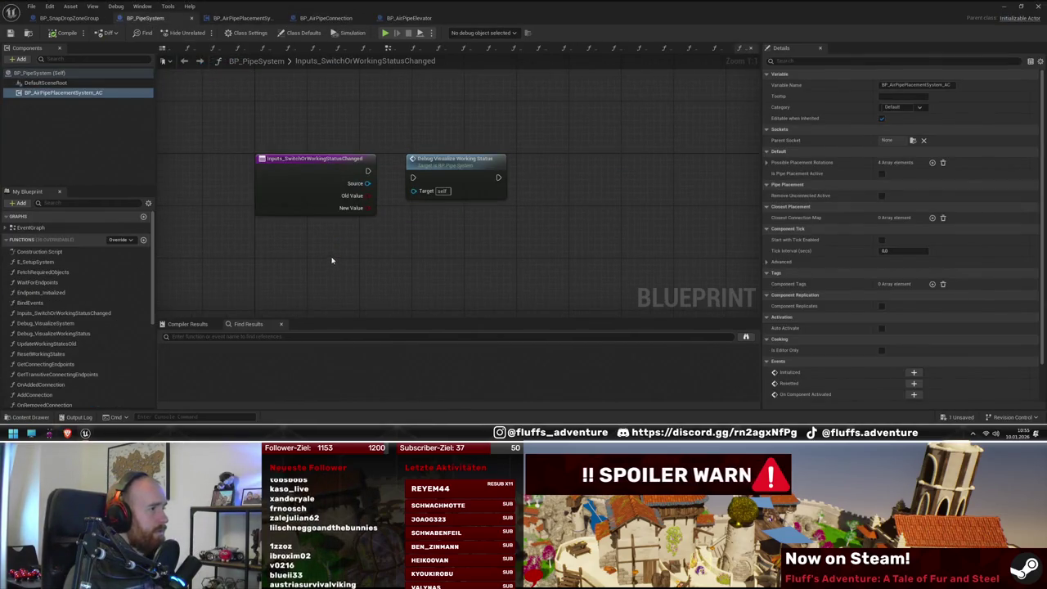
scroll(58, 335, down, 5)
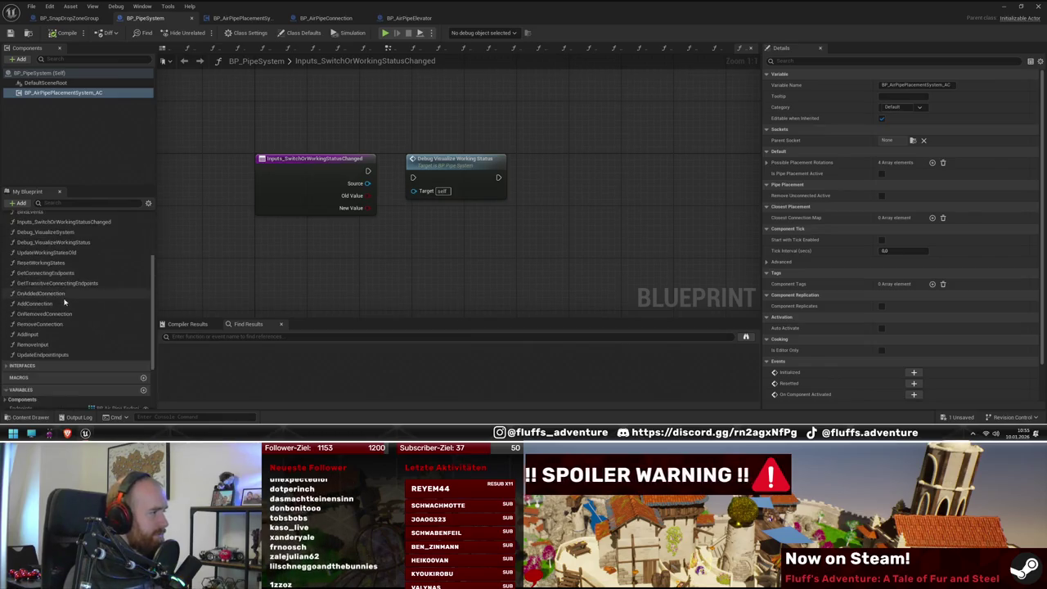
double_click(40, 368)
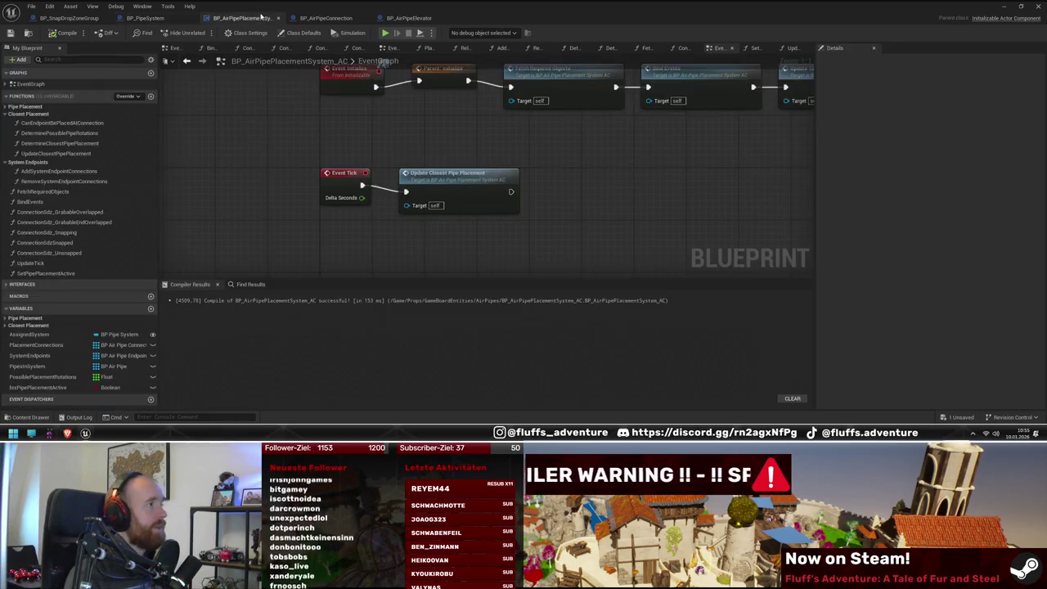
Step: Add a Set Pipe Placement Active call after Update Tick in the initialize chain
click(41, 388)
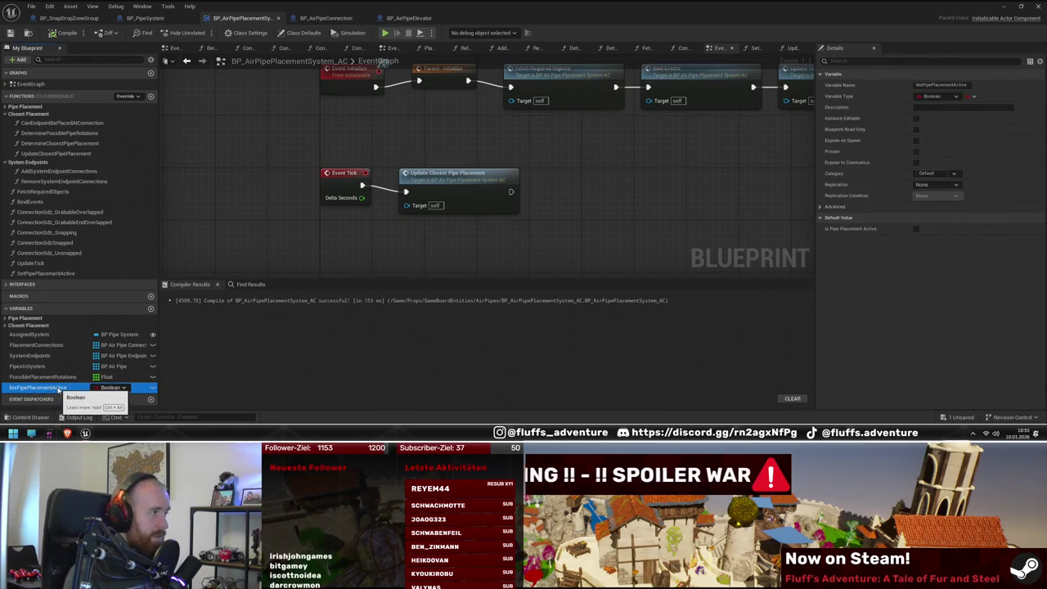
mouse_move(680, 214)
mouse_down()
mouse_move(556, 213)
mouse_move(537, 243)
mouse_up()
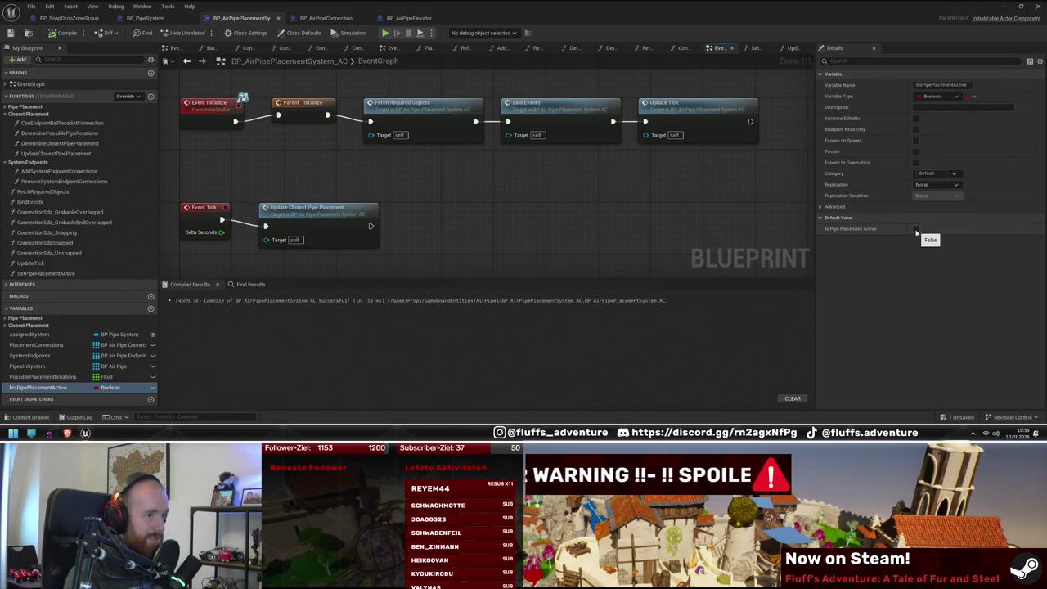
drag(556, 205, 419, 199)
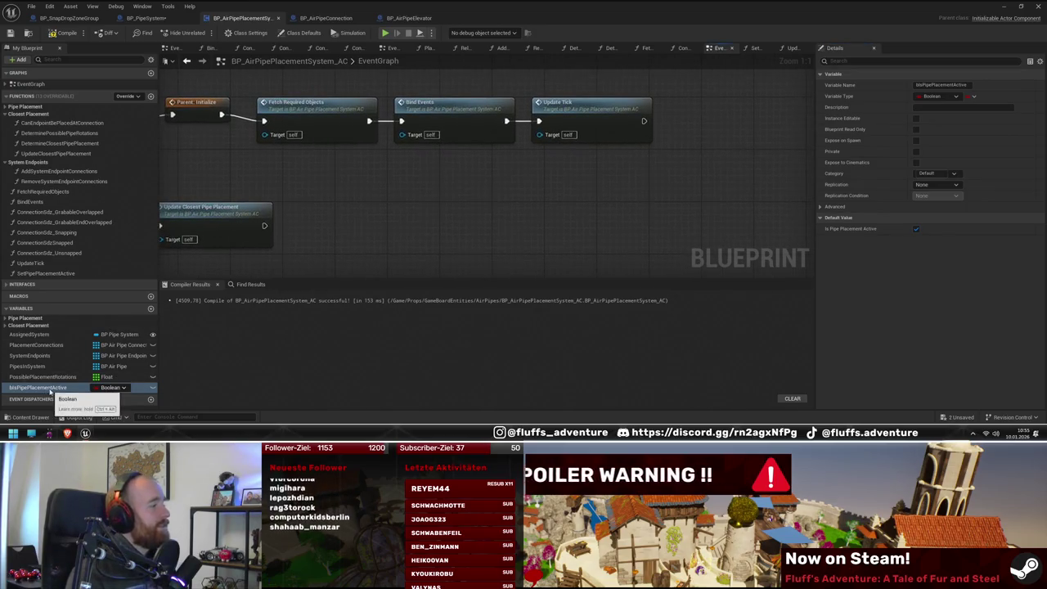
mouse_move(45, 272)
mouse_down()
mouse_move(659, 127)
mouse_move(628, 108)
mouse_move(602, 152)
mouse_move(775, 141)
mouse_move(739, 156)
mouse_up()
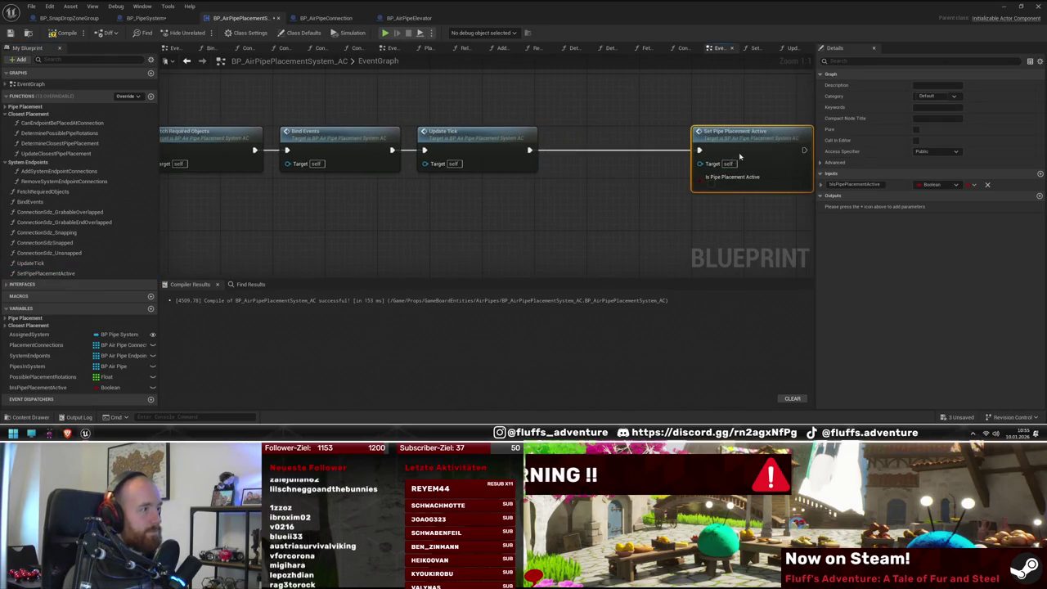
mouse_move(567, 120)
mouse_down()
mouse_move(637, 119)
mouse_move(616, 121)
mouse_up()
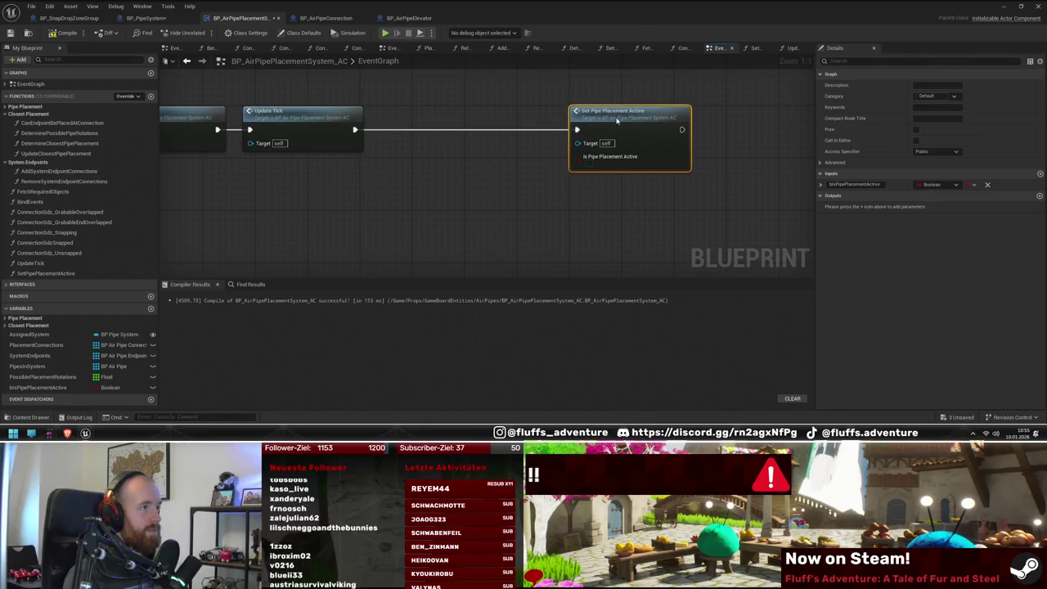
Step: Insert a SET Is Pipe Placement Active node and add its getter below
click(37, 387)
drag(361, 131, 434, 112)
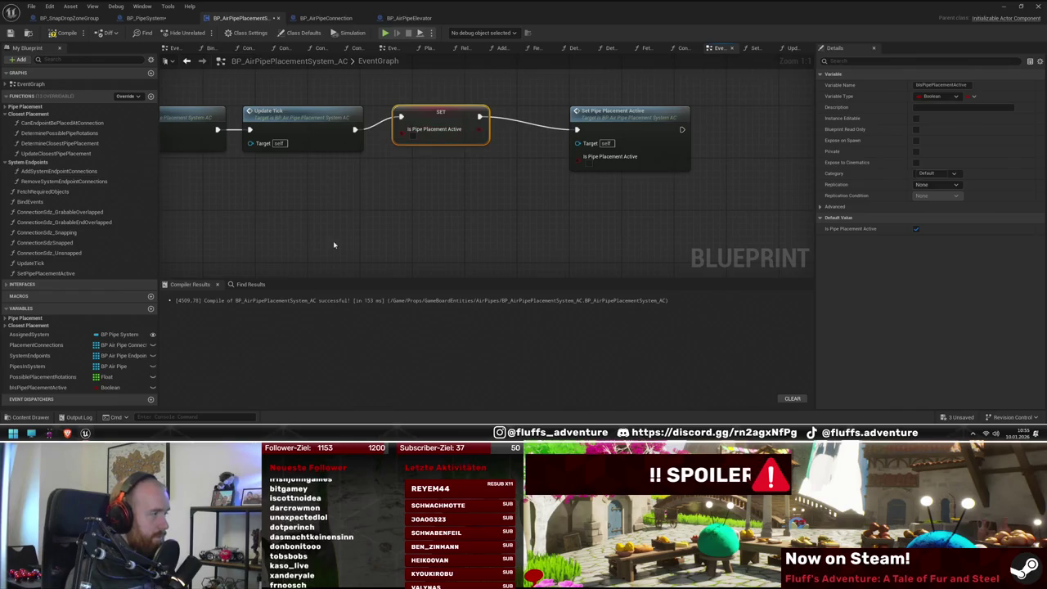
mouse_move(37, 387)
mouse_down()
mouse_move(339, 231)
mouse_move(285, 193)
mouse_move(348, 247)
mouse_up()
click(340, 199)
Step: Invert the Is Pipe Placement Active getter with a NOT node
text(not)
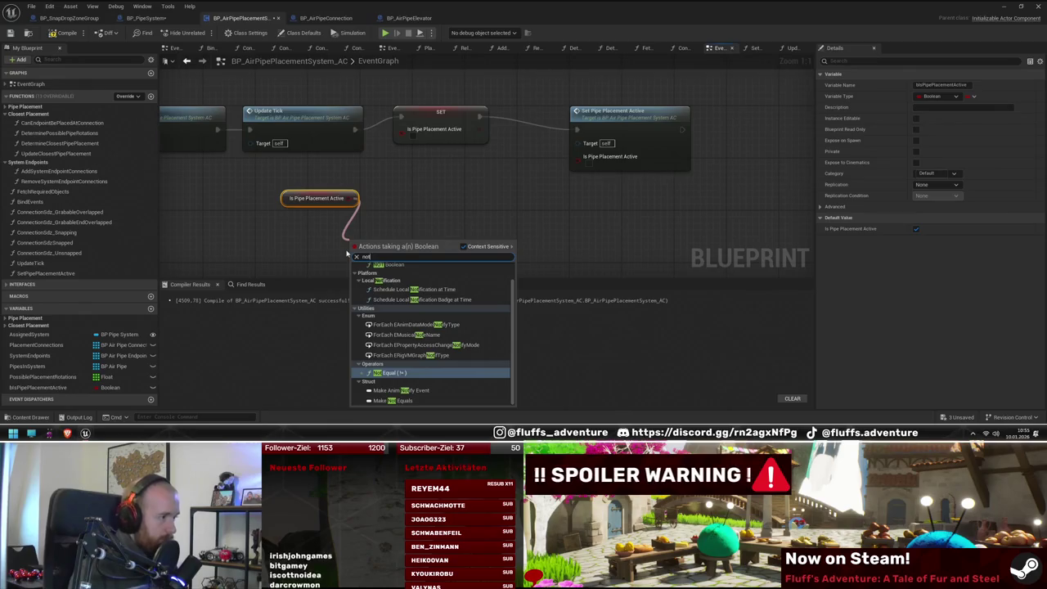
click(389, 264)
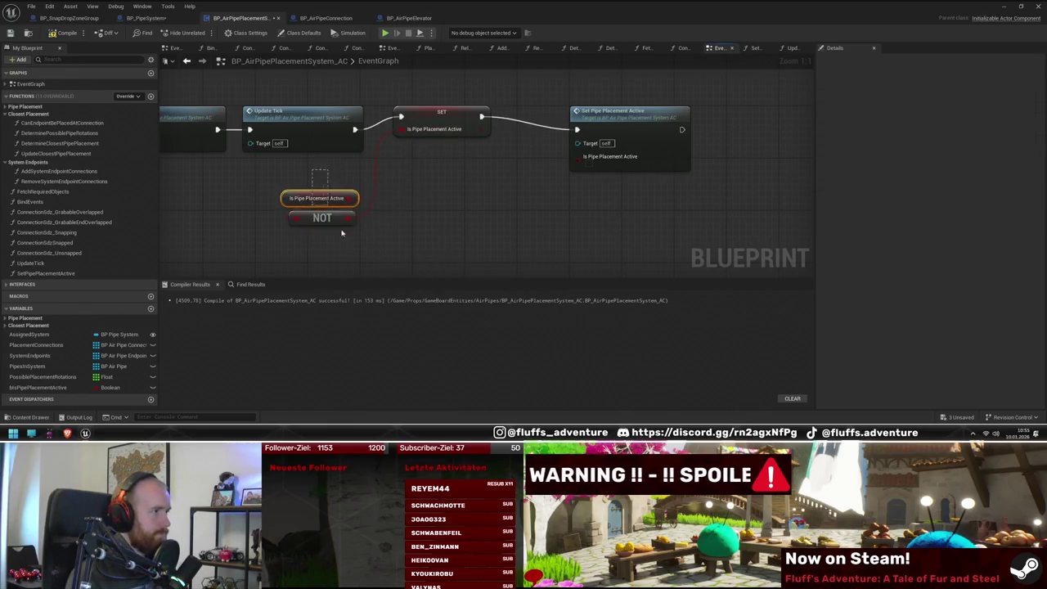
mouse_move(339, 183)
mouse_down()
mouse_move(323, 187)
mouse_move(330, 209)
mouse_up()
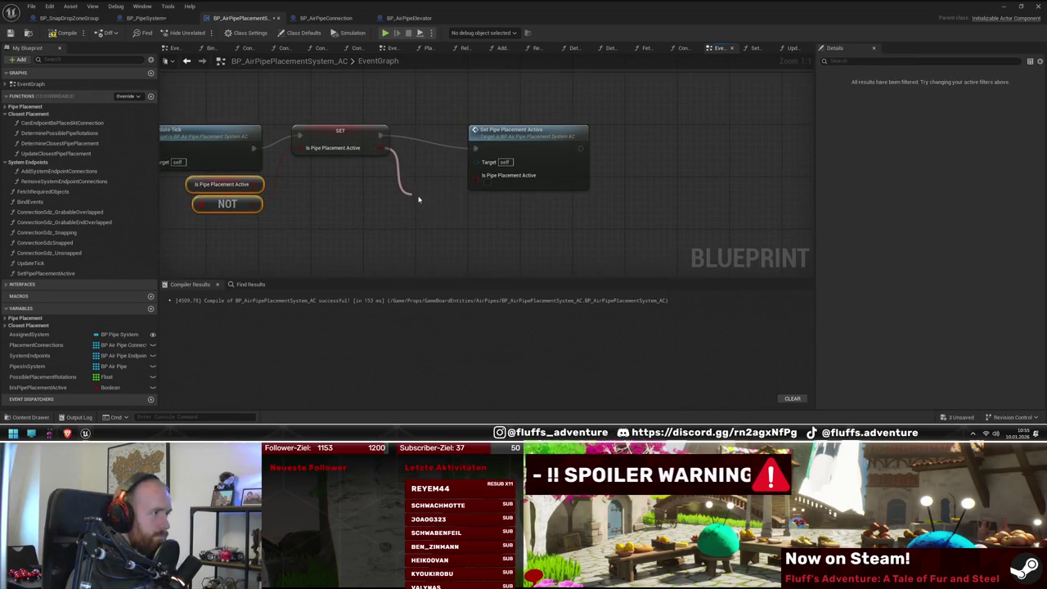
Step: Route the SET output through a NOT Boolean into Set Pipe Placement Active and tidy the nodes
drag(418, 198, 419, 199)
text(not)
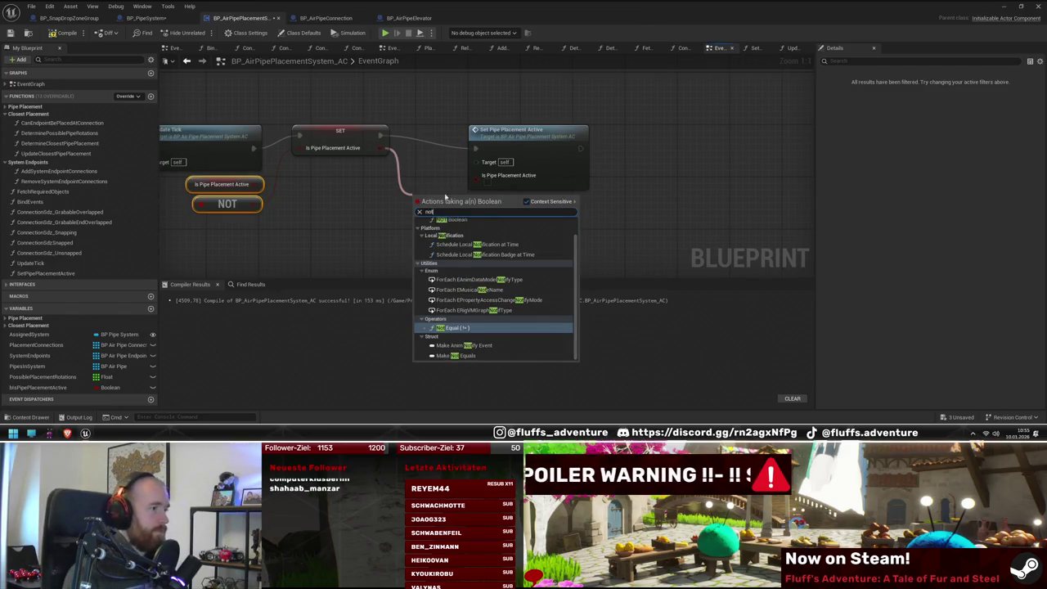
click(450, 221)
mouse_move(473, 199)
mouse_down()
mouse_move(479, 170)
mouse_move(618, 146)
mouse_move(597, 156)
mouse_up()
click(516, 143)
drag(433, 200, 442, 154)
drag(626, 140, 560, 141)
mouse_move(444, 245)
mouse_down()
mouse_move(502, 216)
mouse_move(426, 235)
mouse_up()
click(444, 212)
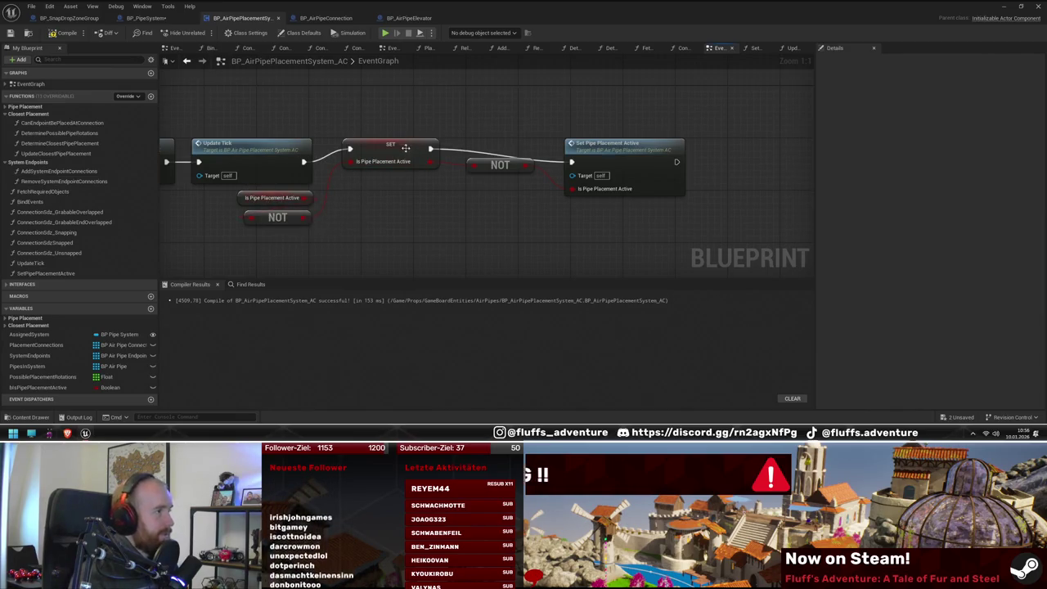
Step: Inspect the Set Pipe Placement Active function, then shrink the Blueprint window to reveal the level editor
double_click(625, 176)
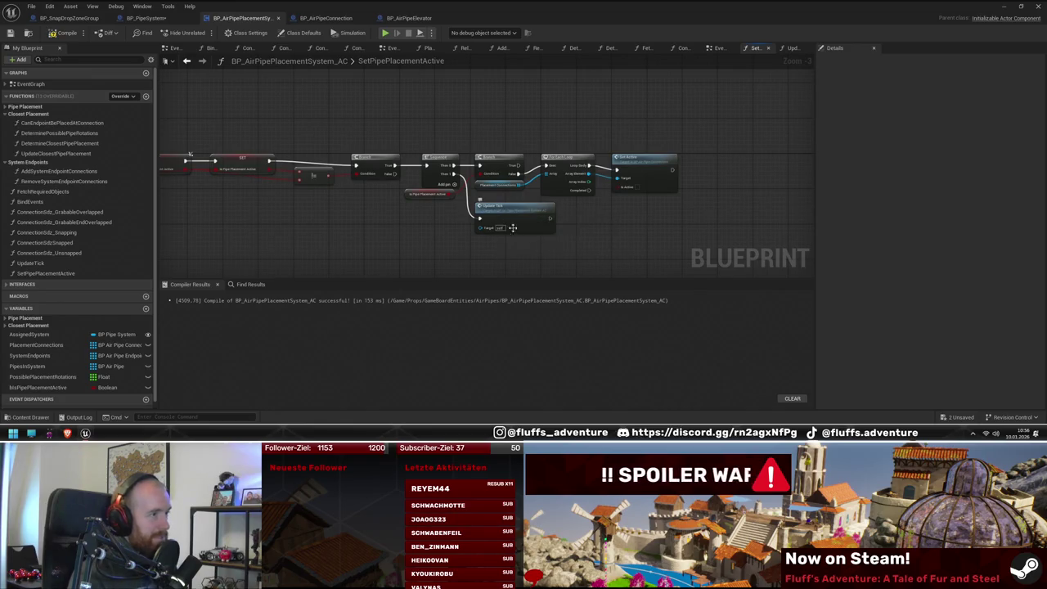
drag(512, 215, 536, 215)
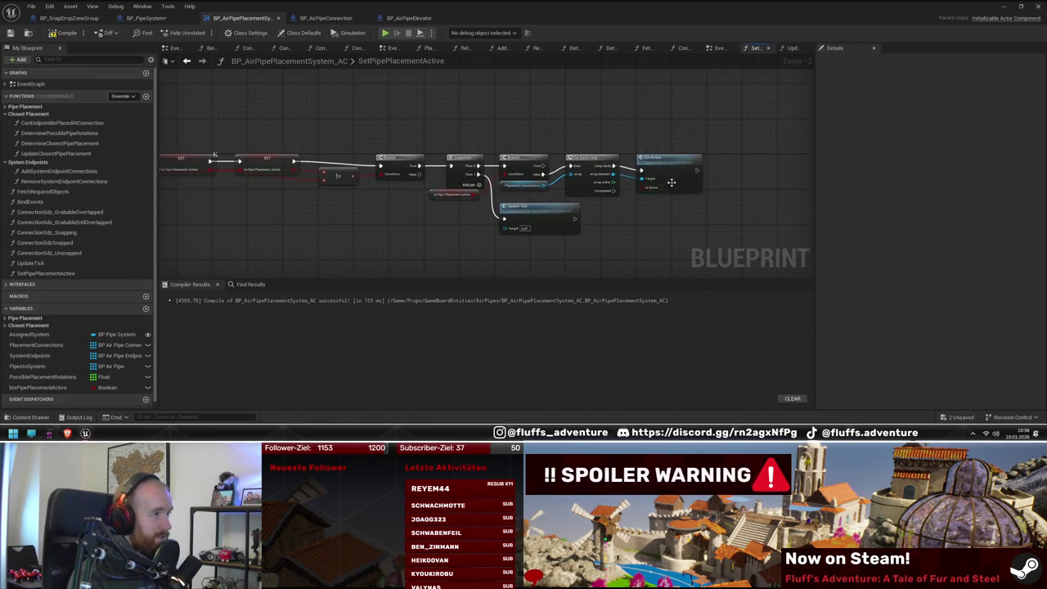
drag(472, 181, 631, 182)
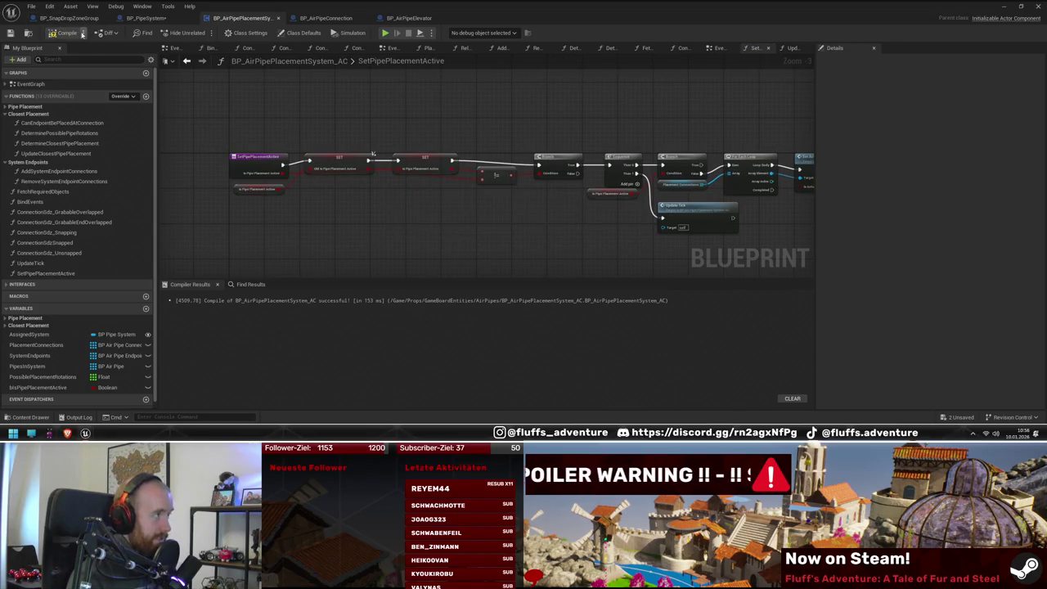
drag(517, 5, 471, 324)
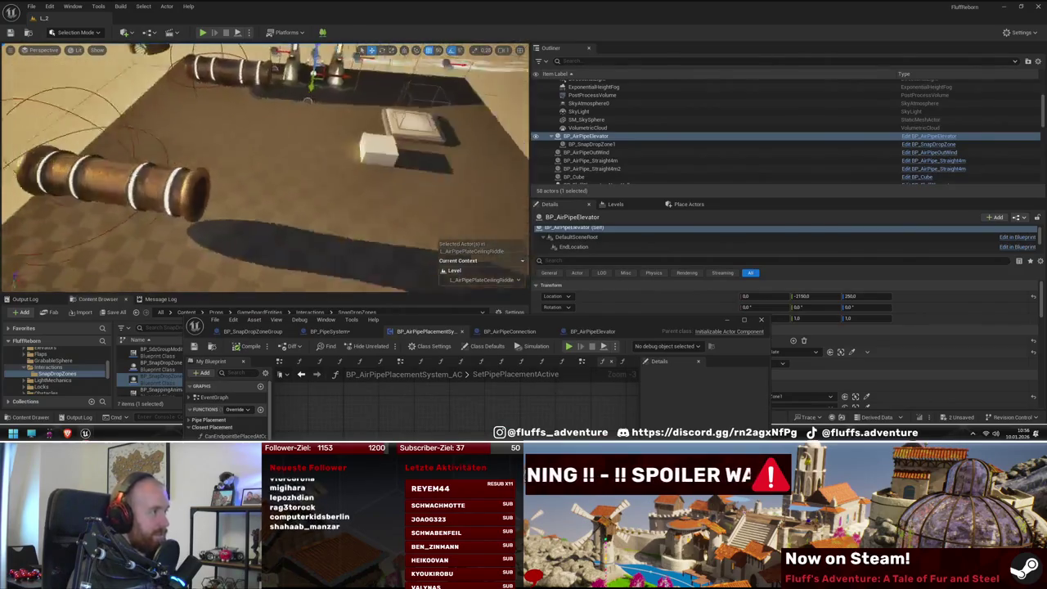
Step: Simulate the level to watch the pipe placement, then stop the simulation
key(alt+p)
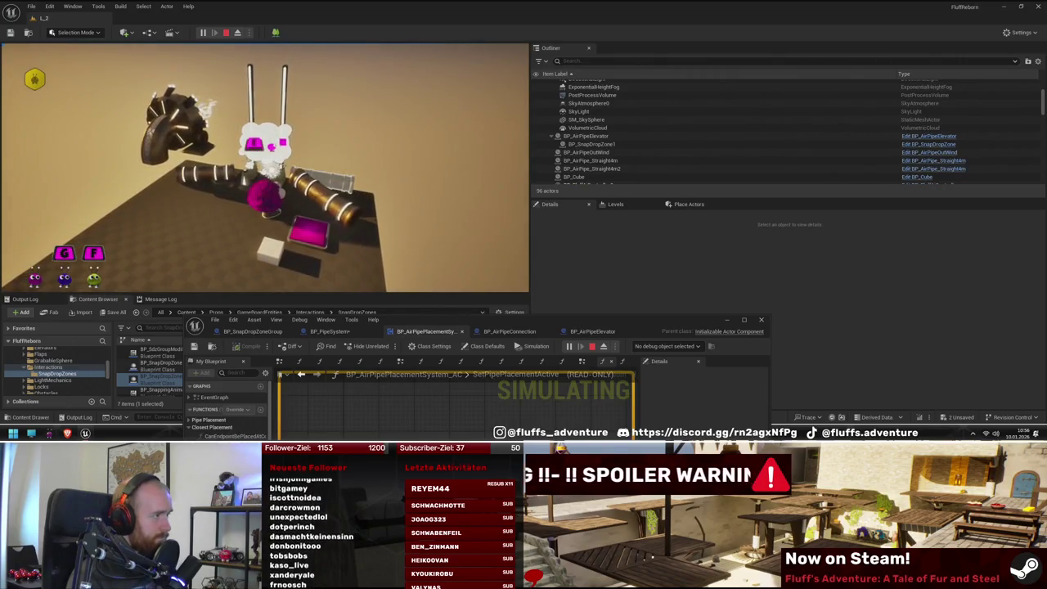
key(Escape)
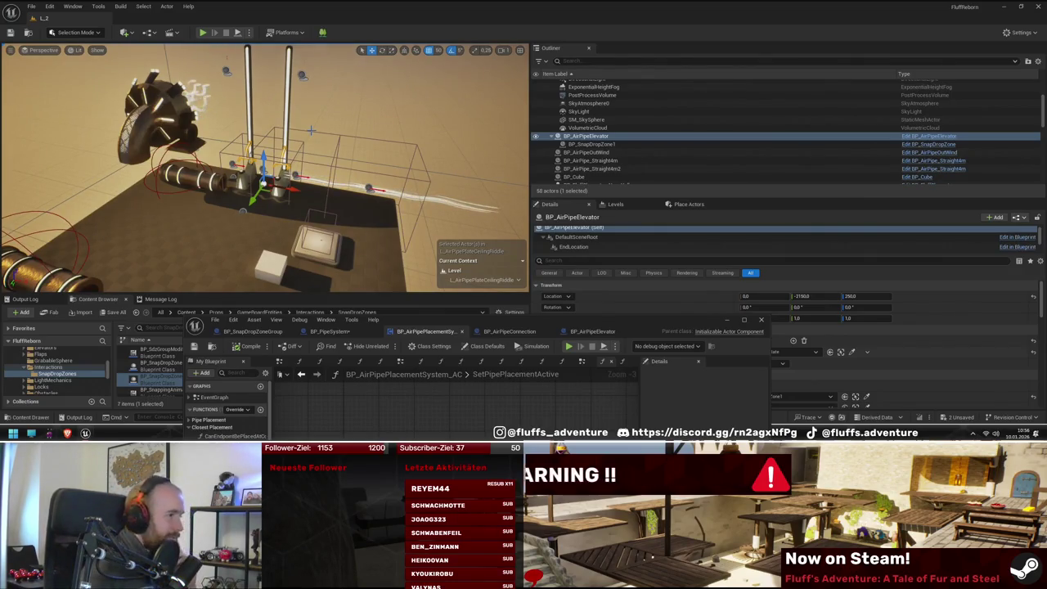
Step: Switch to BP_PipeSystem and orbit the viewport around the cube and air pipes near the elevator
click(342, 332)
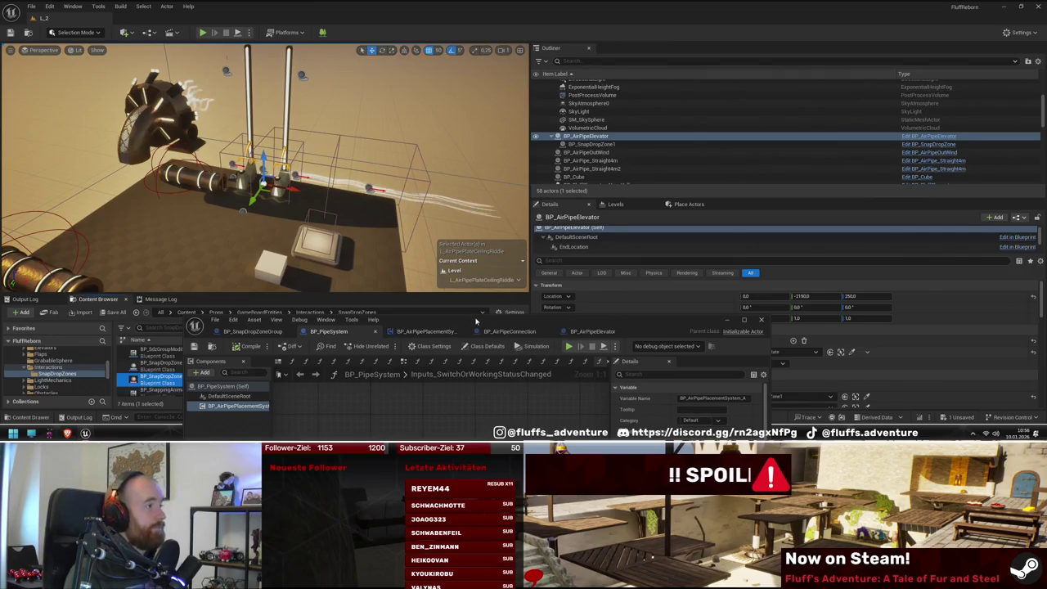
drag(476, 320, 479, 321)
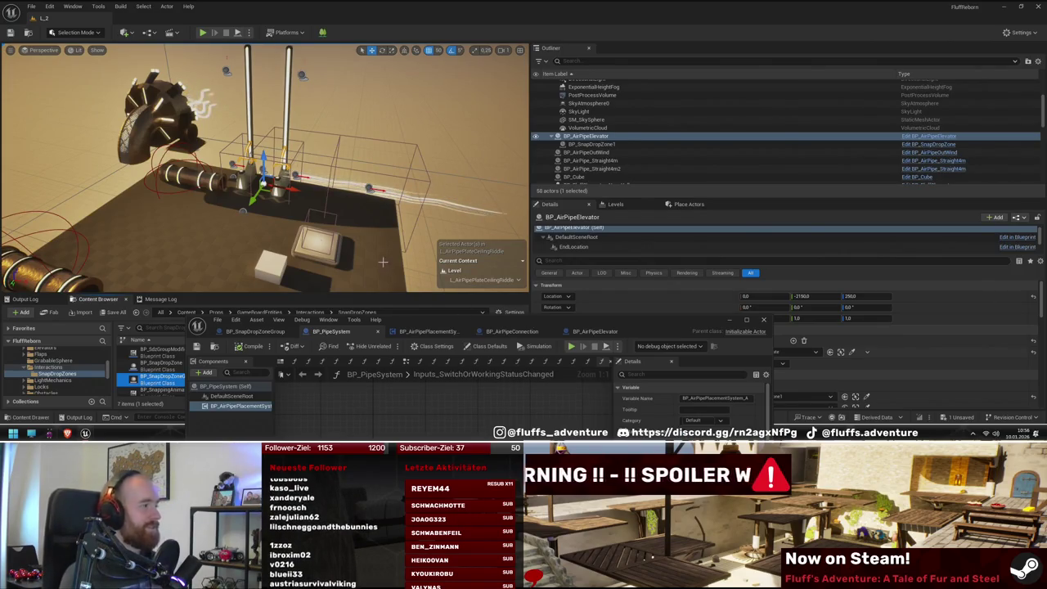
drag(491, 261, 458, 246)
mouse_move(265, 221)
mouse_down()
mouse_move(245, 225)
mouse_move(265, 221)
mouse_move(274, 243)
mouse_move(250, 274)
mouse_up()
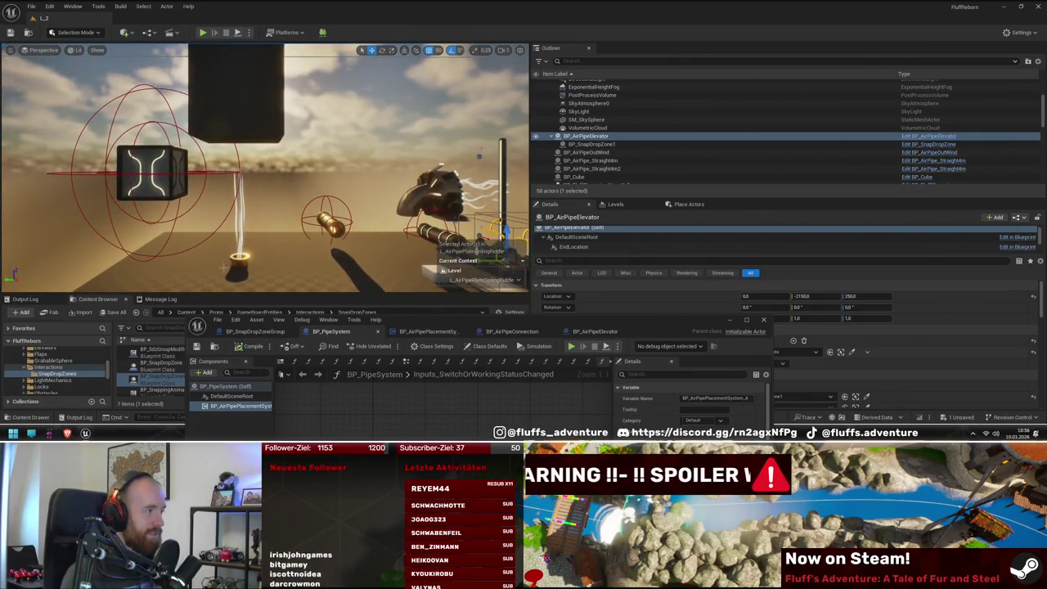
drag(240, 199, 240, 198)
drag(315, 216, 302, 252)
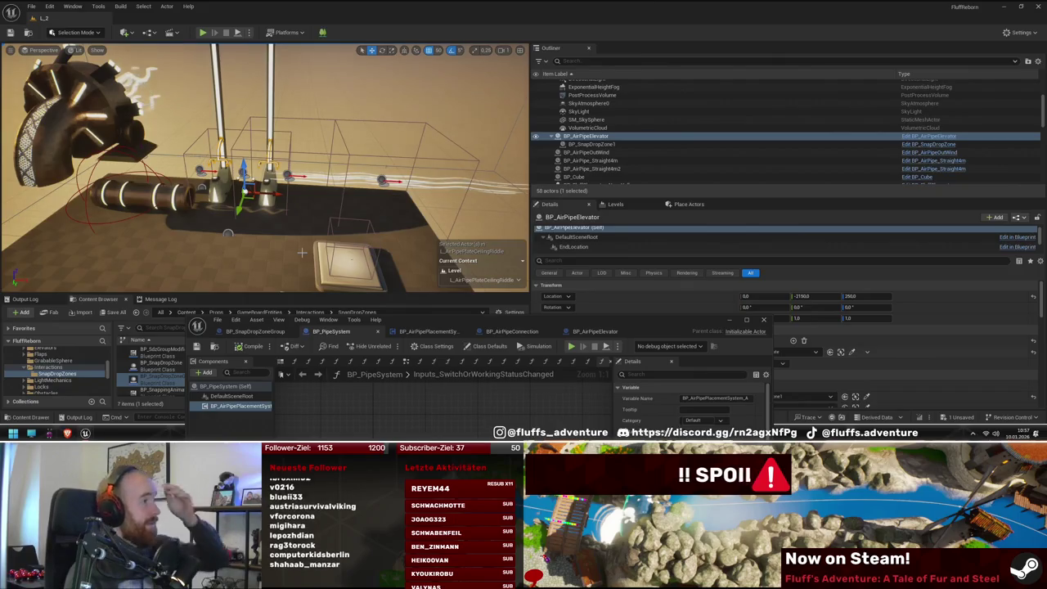
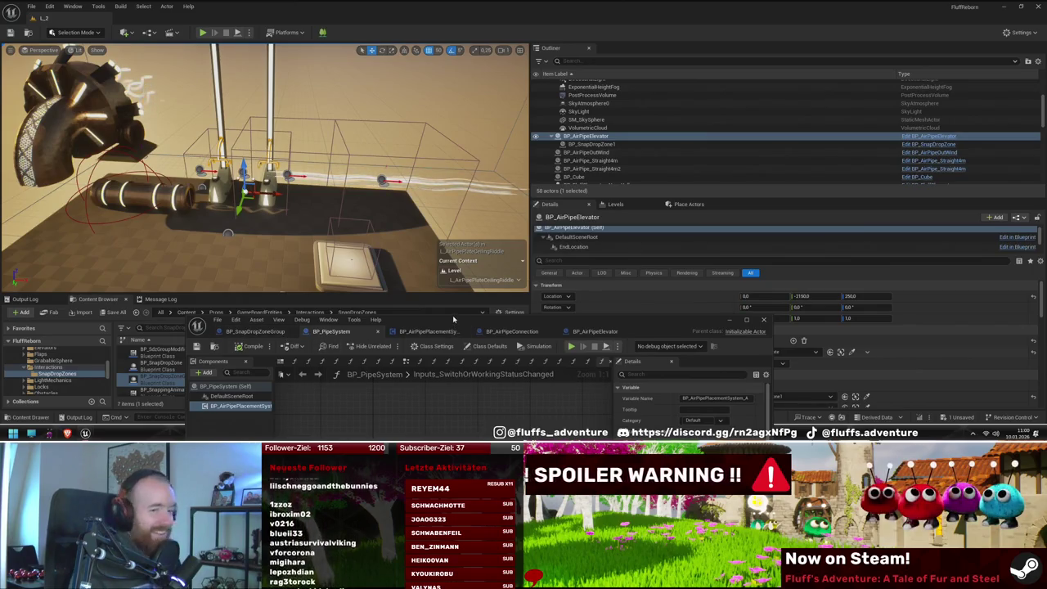
Step: Move the BP_PipeSystem Blueprint window aside and return to the level viewport near the pipe elevator
mouse_move(454, 319)
mouse_down()
mouse_move(565, 230)
mouse_move(684, 55)
mouse_move(354, 186)
mouse_up()
click(163, 376)
mouse_move(265, 168)
mouse_down()
mouse_move(393, 181)
mouse_move(383, 147)
mouse_move(334, 126)
mouse_up()
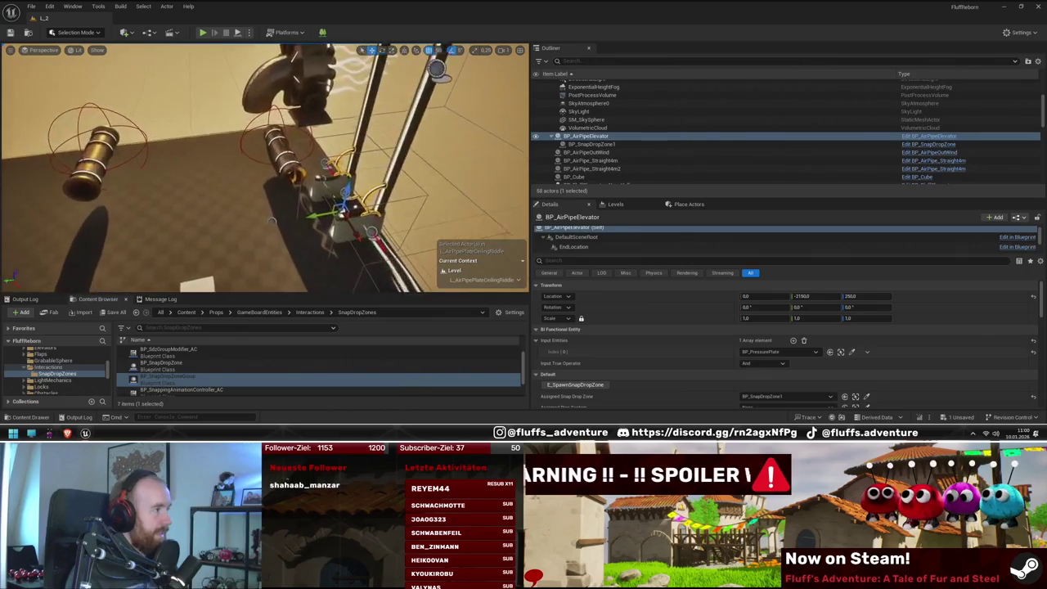
drag(334, 126, 269, 215)
Step: Orbit around the pipe elevator, fan, cubes, hanging panel and emitter to inspect them from several angles
drag(357, 203, 356, 205)
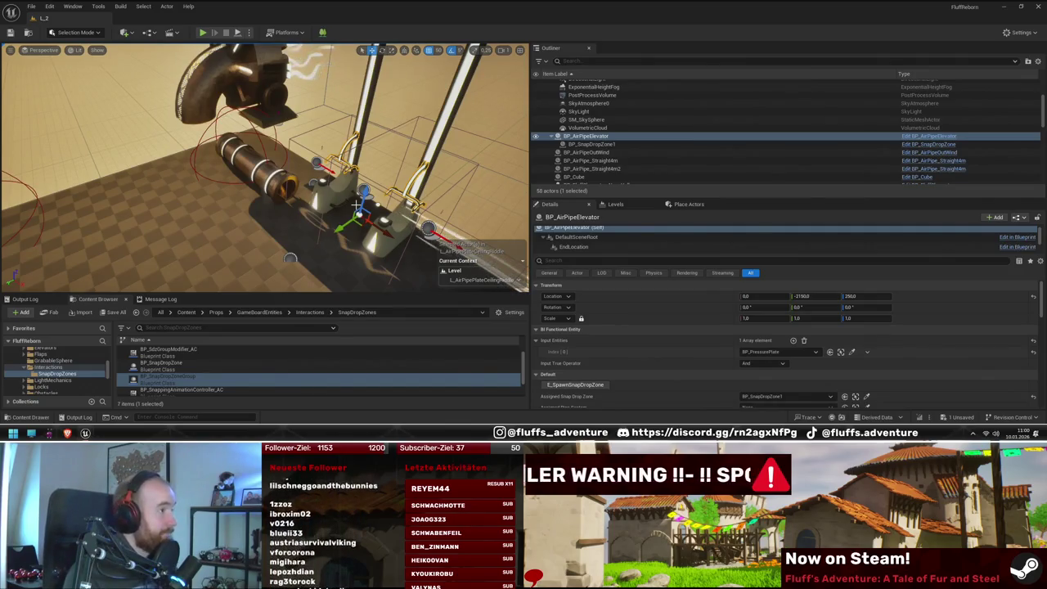
drag(357, 203, 356, 208)
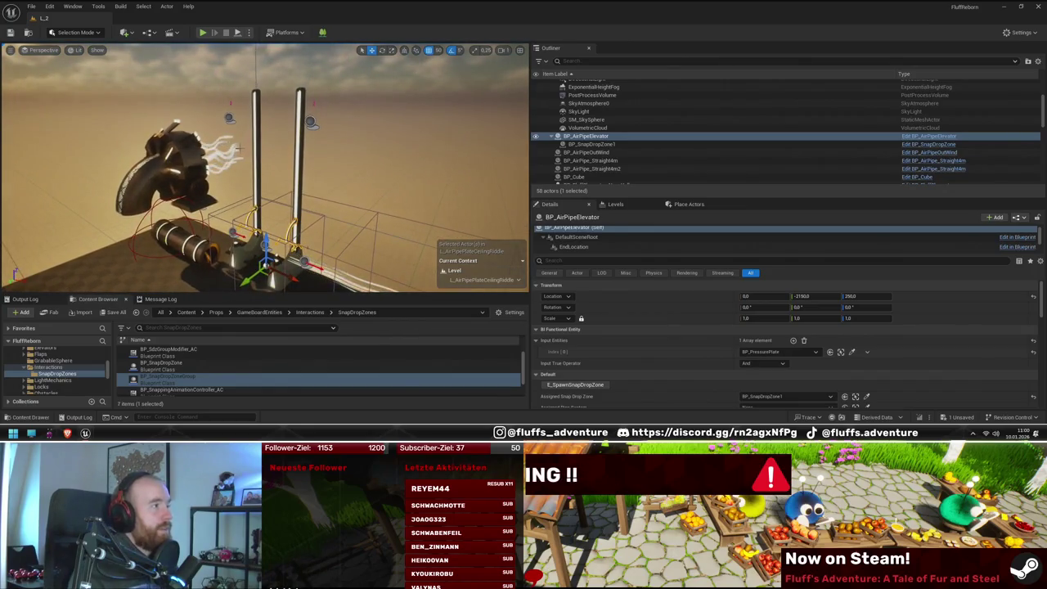
drag(349, 158, 368, 170)
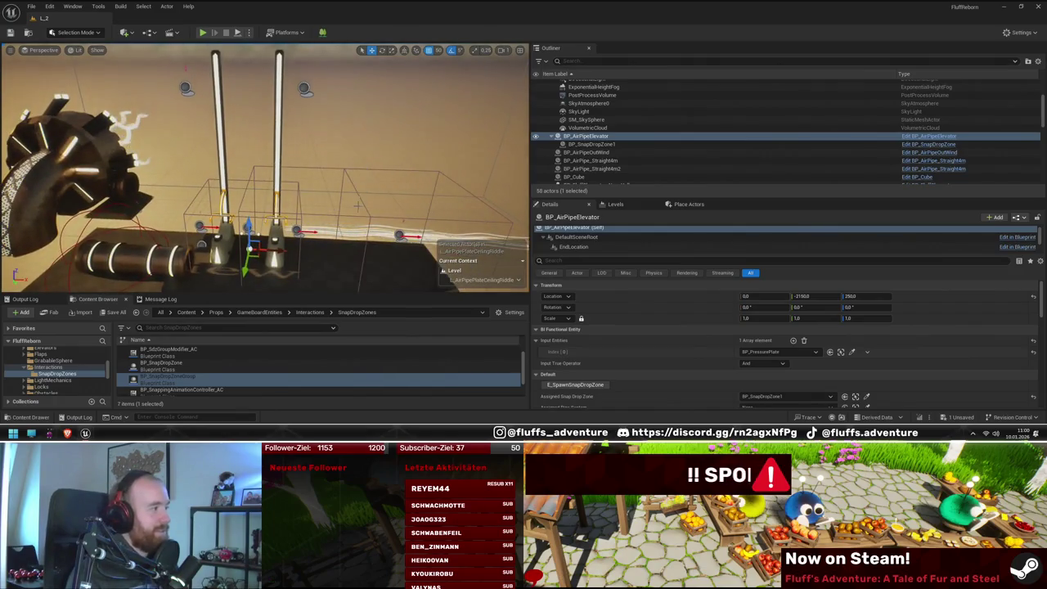
drag(358, 206, 357, 206)
drag(197, 254, 197, 254)
drag(319, 229, 346, 247)
drag(274, 243, 275, 243)
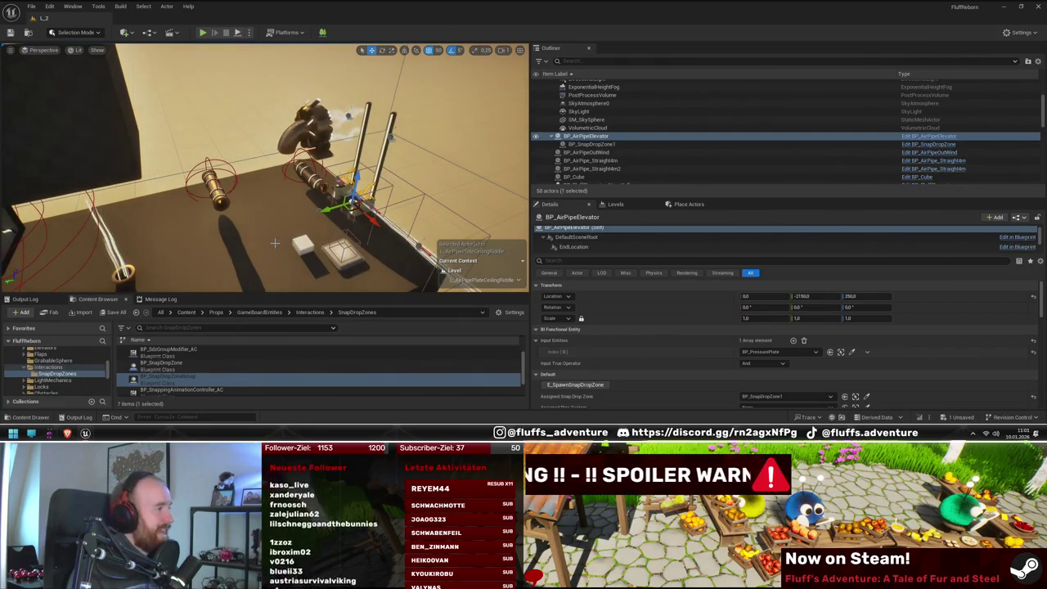
drag(275, 243, 275, 243)
drag(270, 133, 269, 133)
drag(327, 161, 338, 167)
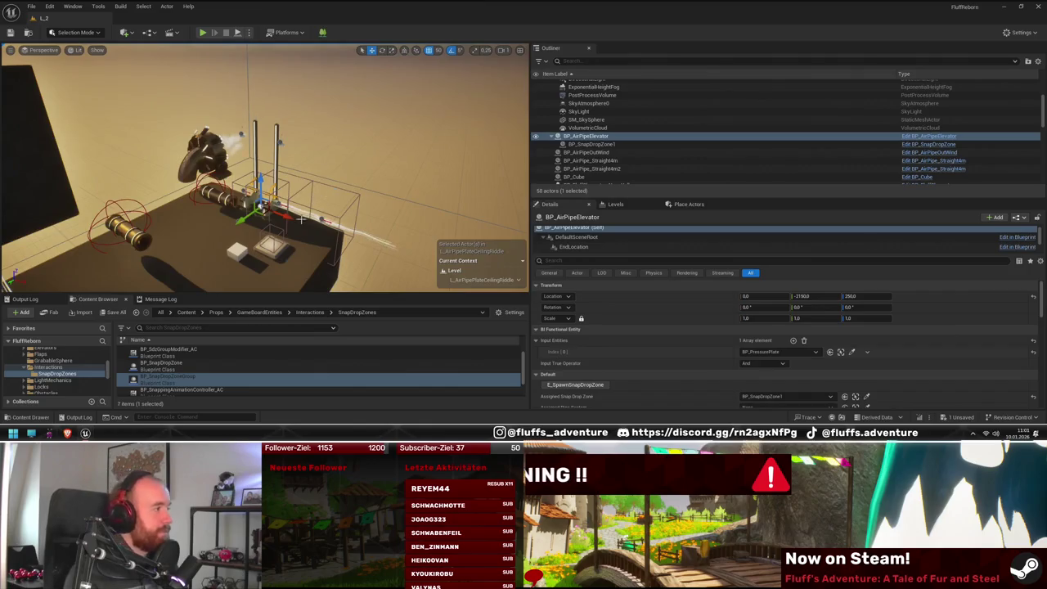
drag(302, 219, 161, 201)
drag(319, 213, 319, 213)
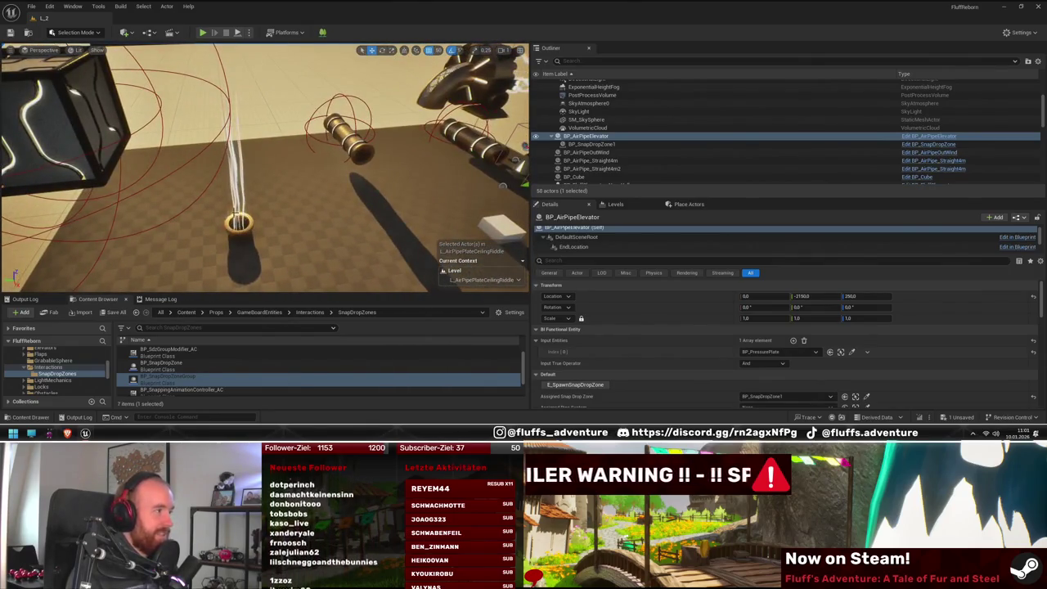
drag(235, 214, 235, 215)
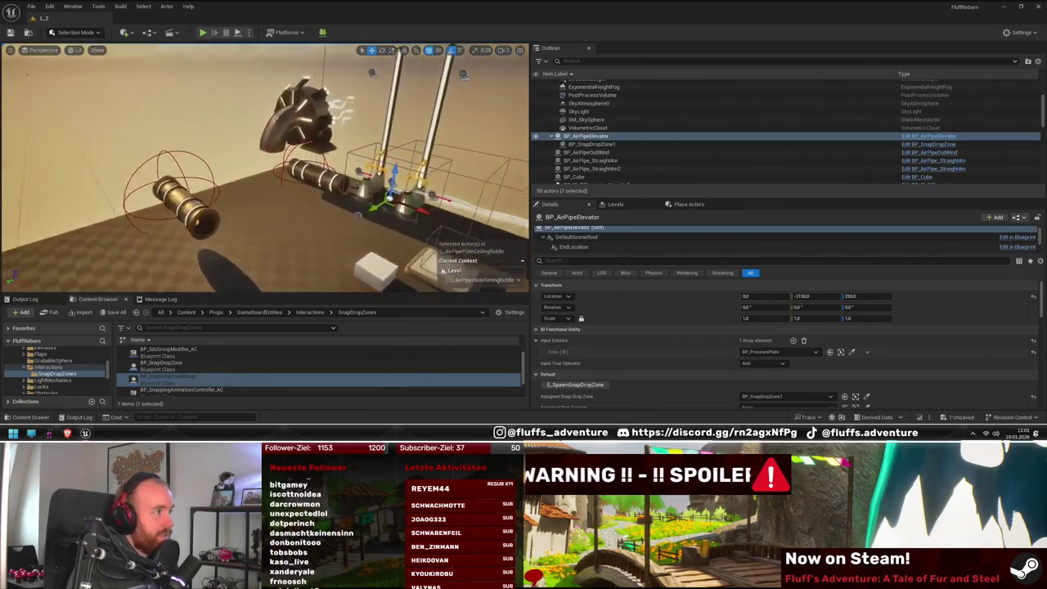
drag(266, 119, 266, 119)
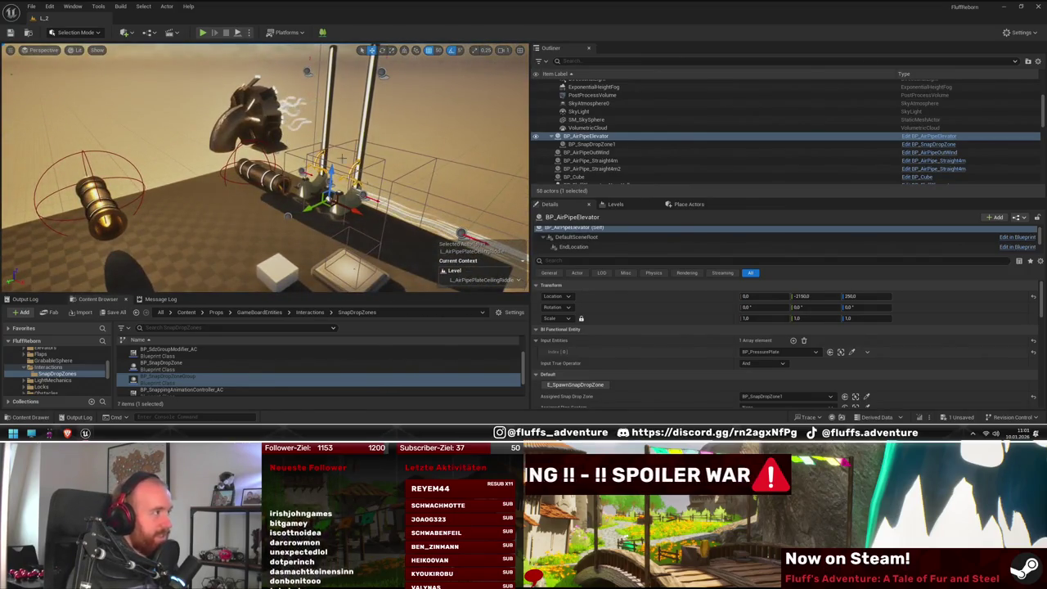
drag(266, 168, 274, 199)
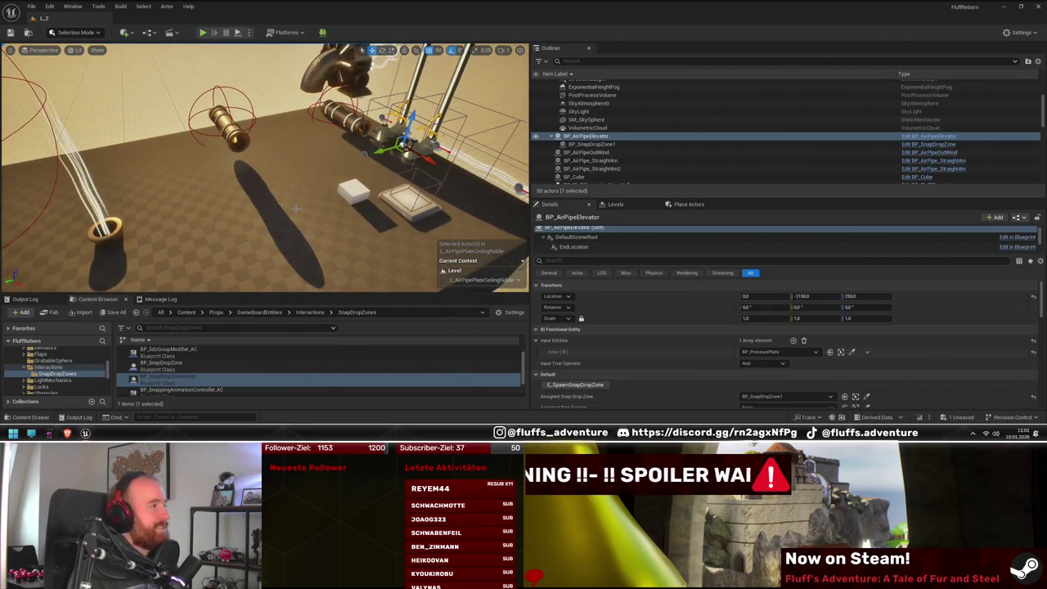
mouse_move(278, 189)
mouse_down()
mouse_move(285, 201)
mouse_move(239, 211)
mouse_move(198, 255)
mouse_up()
mouse_move(378, 82)
mouse_down()
mouse_move(368, 169)
mouse_move(331, 189)
mouse_up()
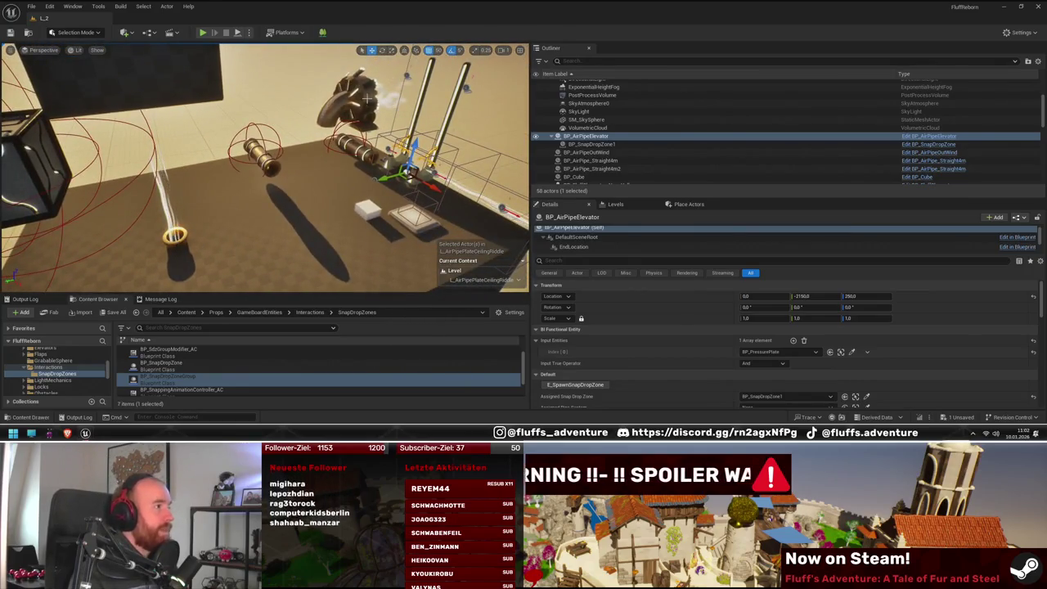
drag(290, 212, 289, 211)
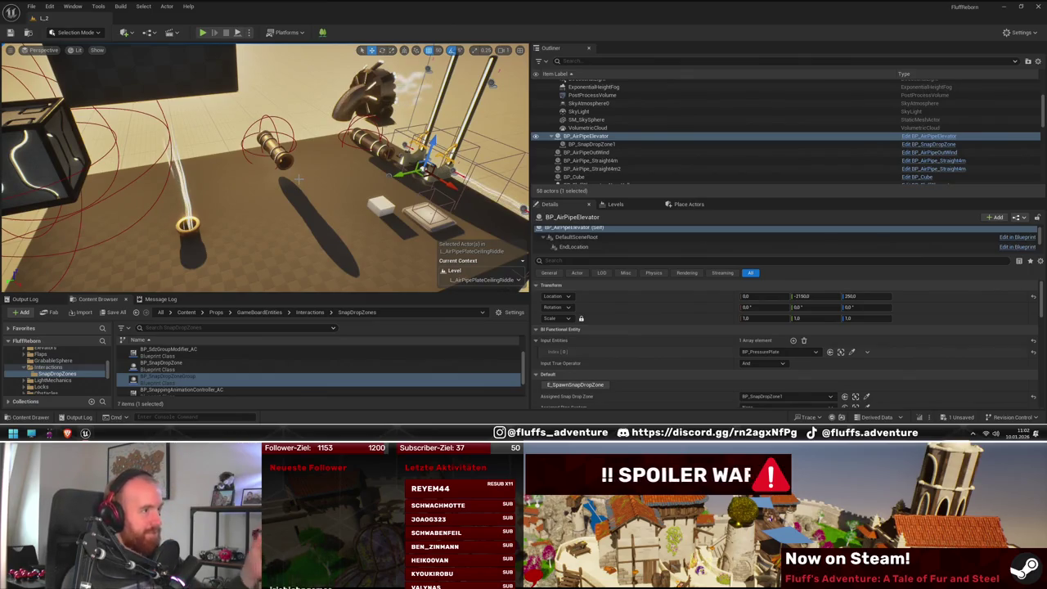
mouse_move(311, 175)
mouse_down()
mouse_move(336, 208)
mouse_move(326, 197)
mouse_up()
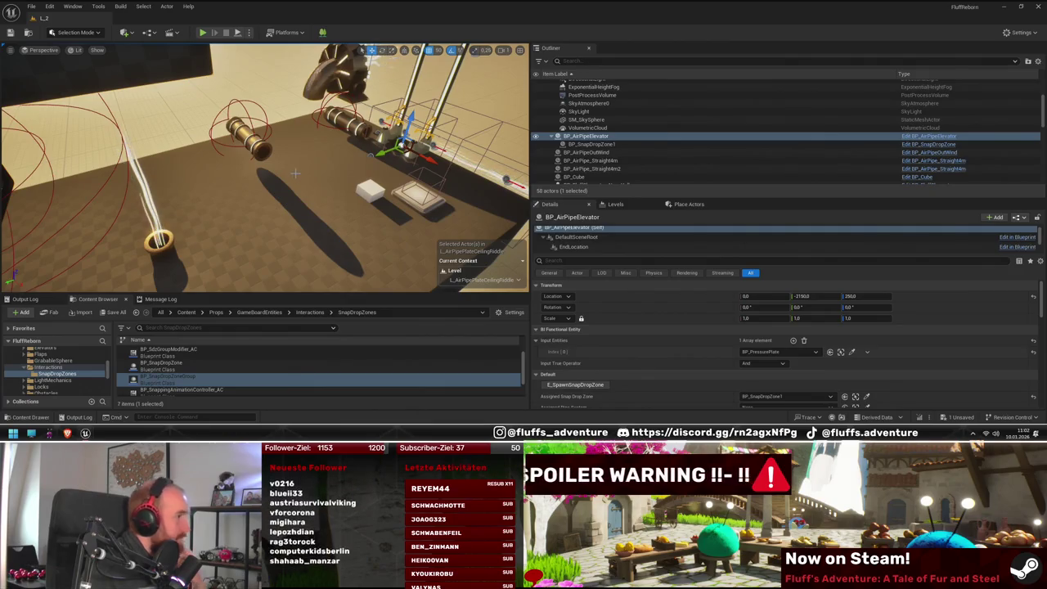
drag(300, 204, 309, 206)
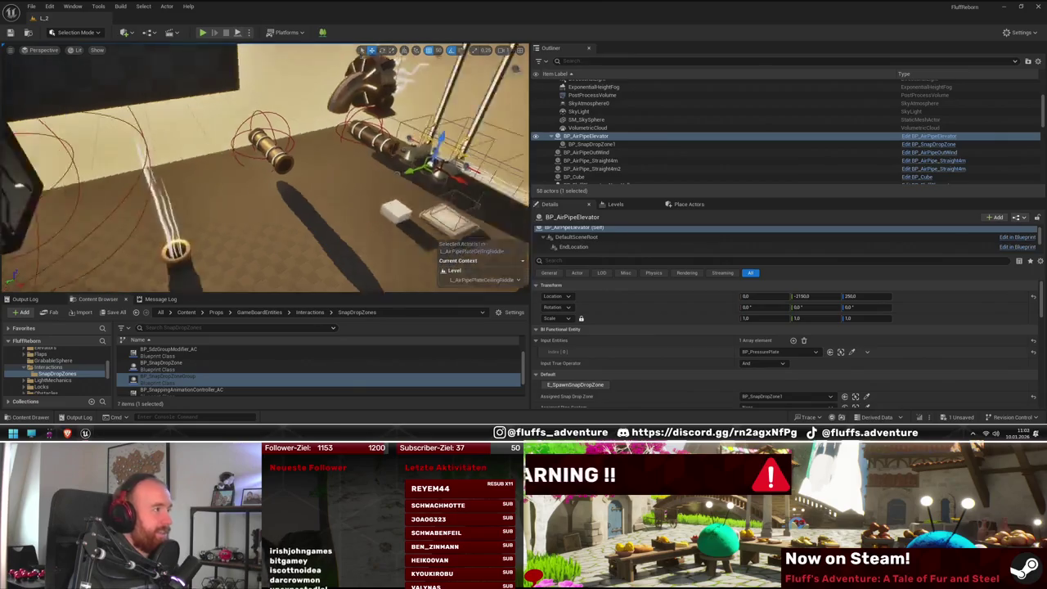
drag(309, 206, 310, 206)
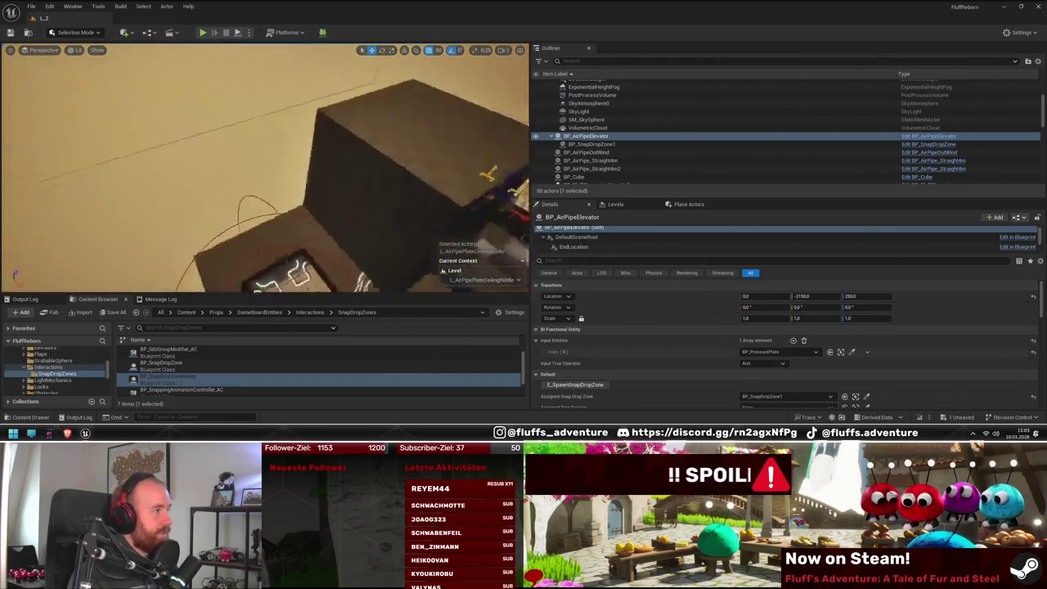
drag(228, 193, 227, 193)
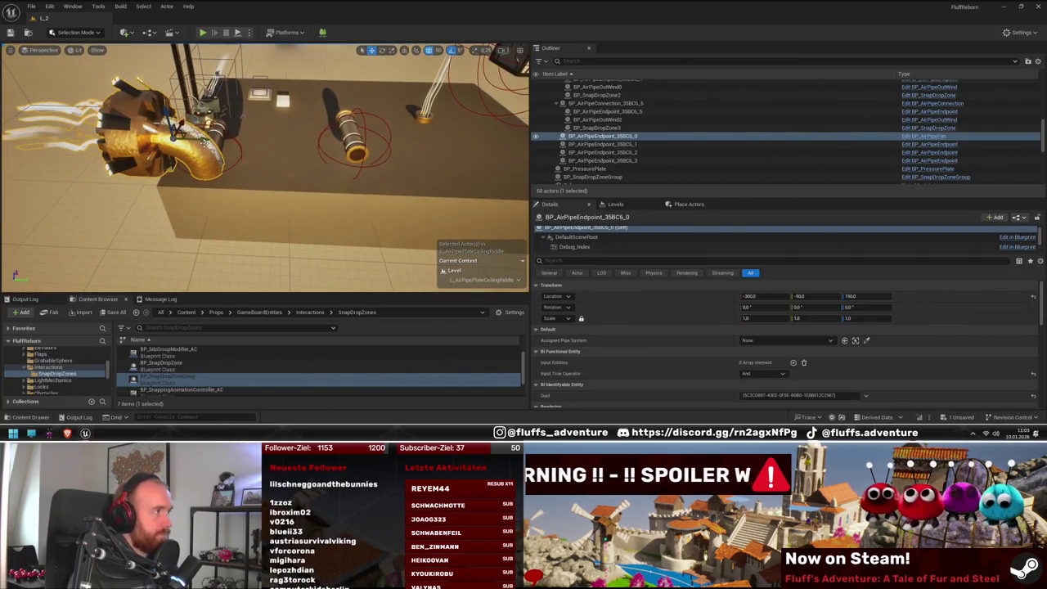
Step: Select the golden fan endpoint BP_AirPipeEndpoint_35BC6_0 among the pipes on the table
drag(228, 194, 227, 194)
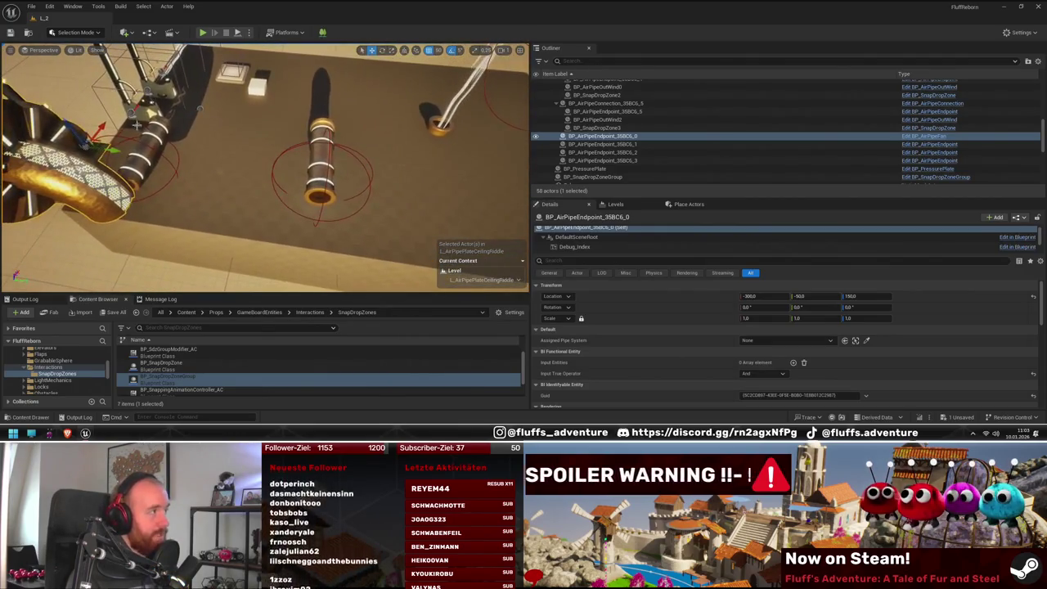
click(227, 194)
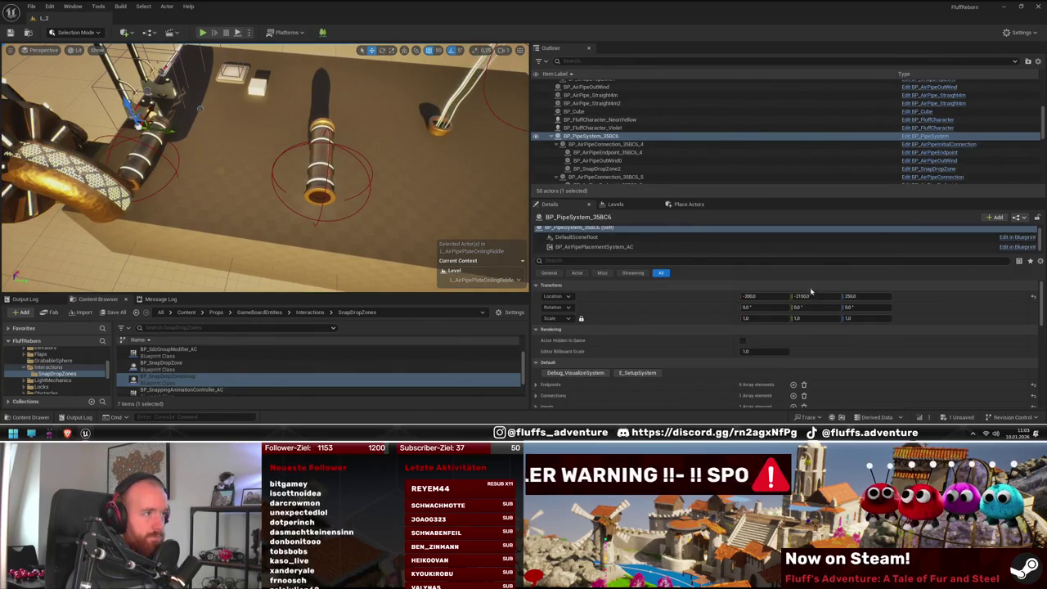
drag(253, 177, 263, 186)
click(246, 176)
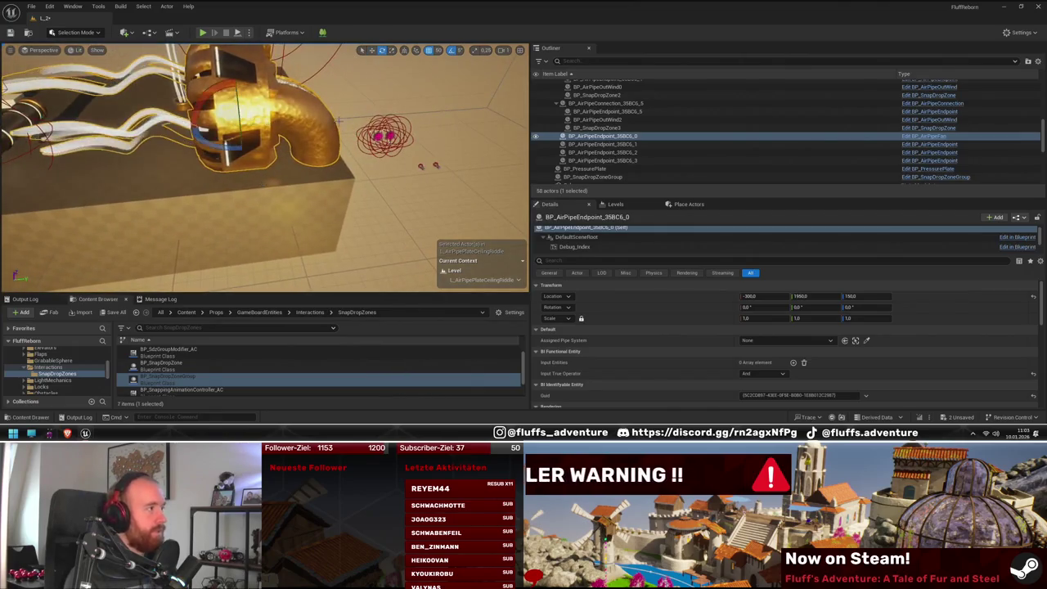
drag(237, 144, 237, 144)
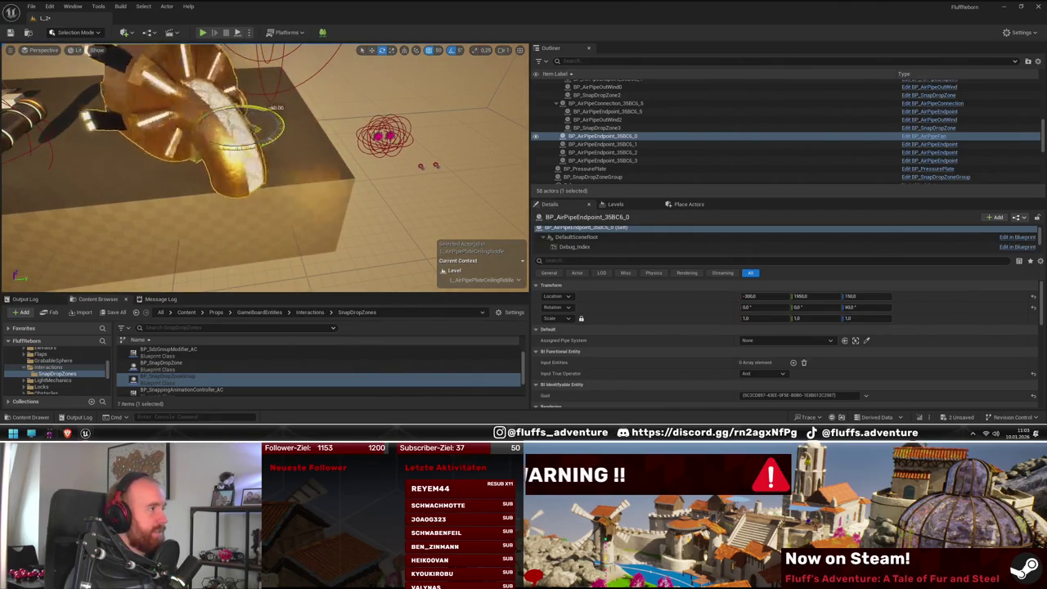
mouse_move(380, 181)
mouse_down()
mouse_move(369, 178)
mouse_move(325, 216)
mouse_move(309, 207)
mouse_up()
Step: Reposition the fan endpoint onto the tabletop, turned a quarter turn to about -90 degrees yaw
key(w)
key(f)
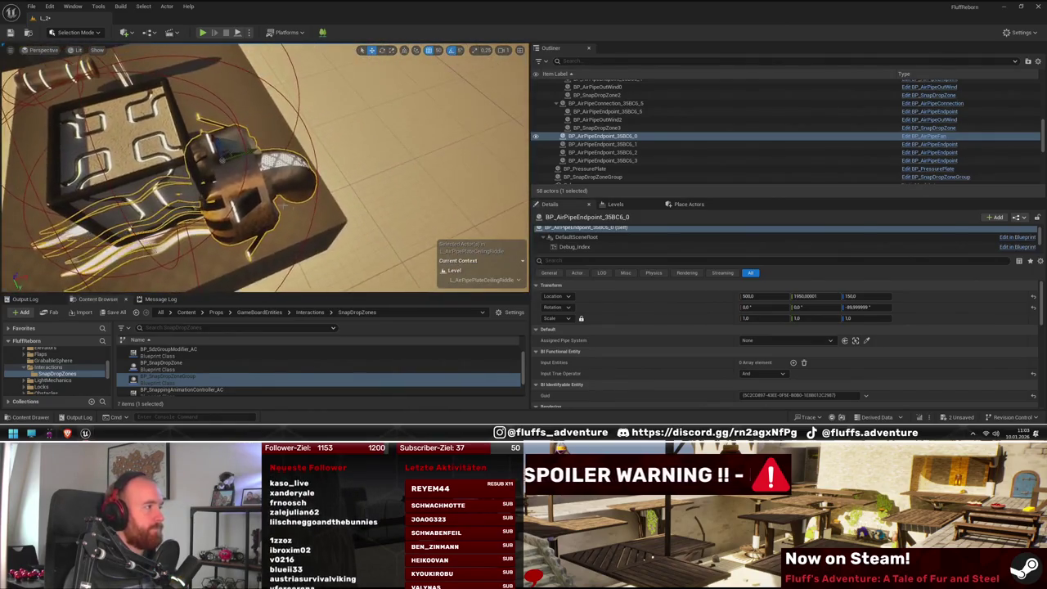
mouse_move(310, 208)
mouse_down()
mouse_move(241, 209)
mouse_move(343, 203)
mouse_move(319, 206)
mouse_move(286, 168)
mouse_up()
click(342, 203)
click(327, 204)
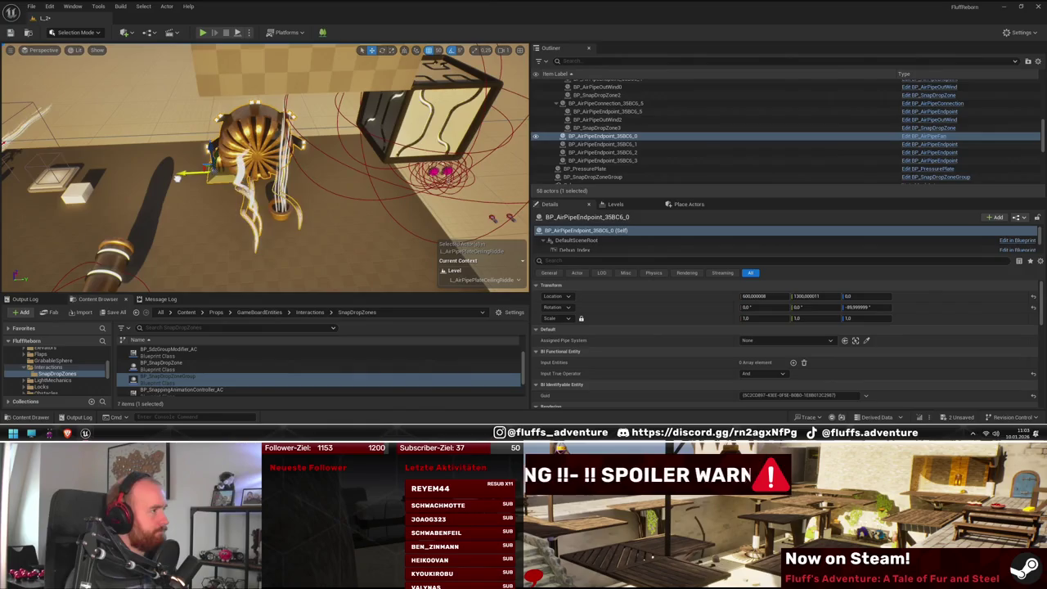
drag(226, 212, 200, 206)
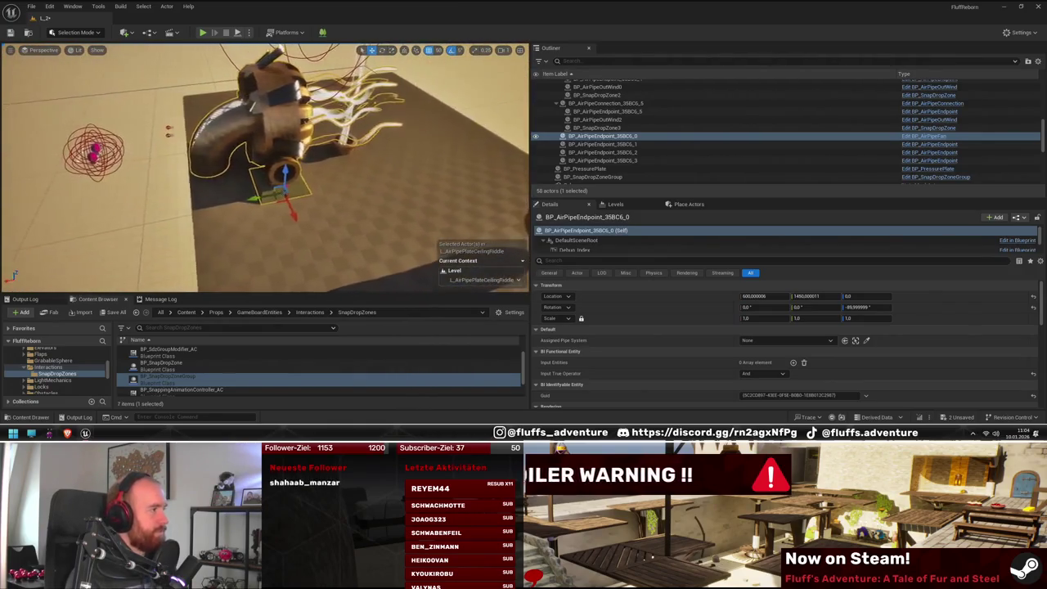
drag(294, 258, 258, 252)
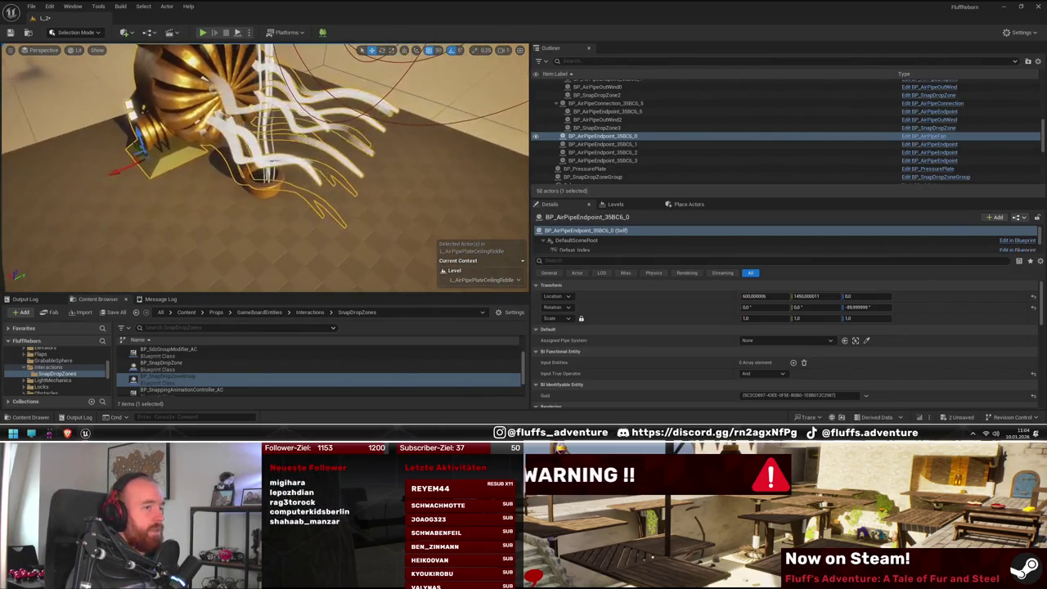
Step: Set the fan endpoint's Location X to 600 and Y to 1450
click(790, 297)
key(BackSpace)
key(BackSpace)
key(BackSpace)
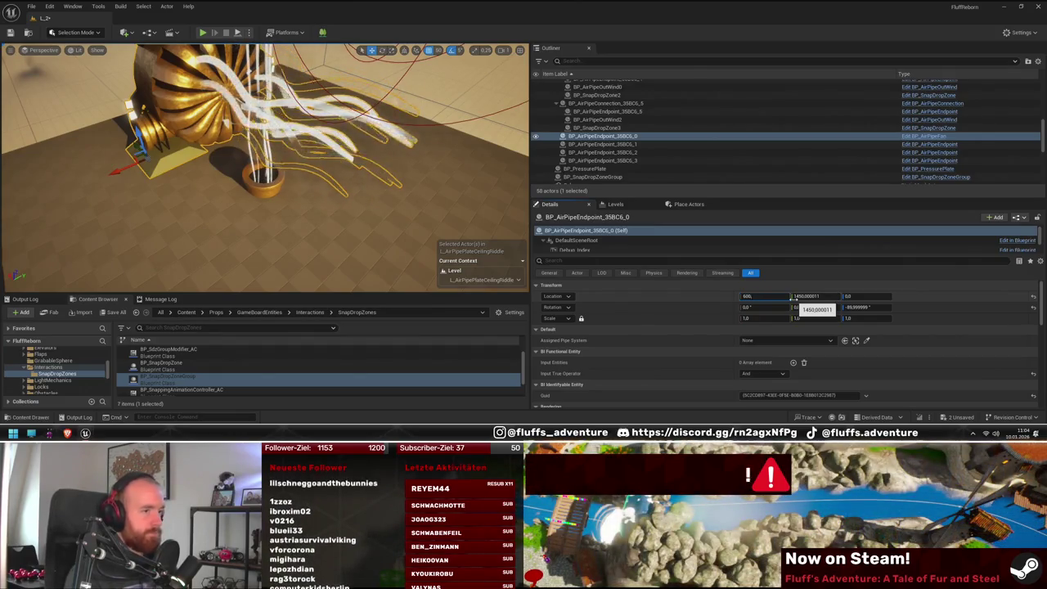
key(Return)
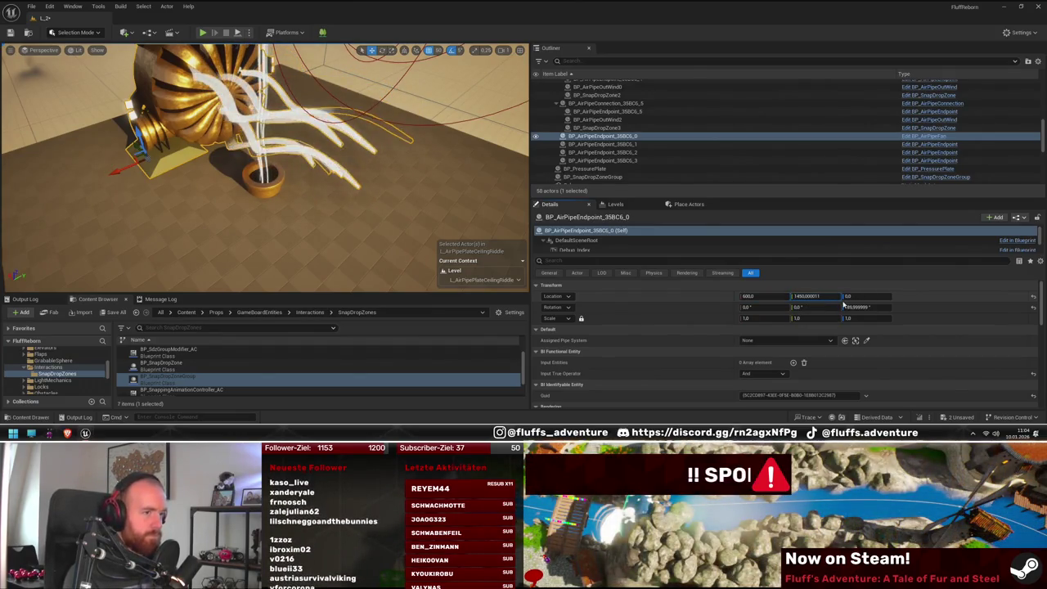
key(BackSpace)
key(BackSpace)
key(BackSpace)
key(Return)
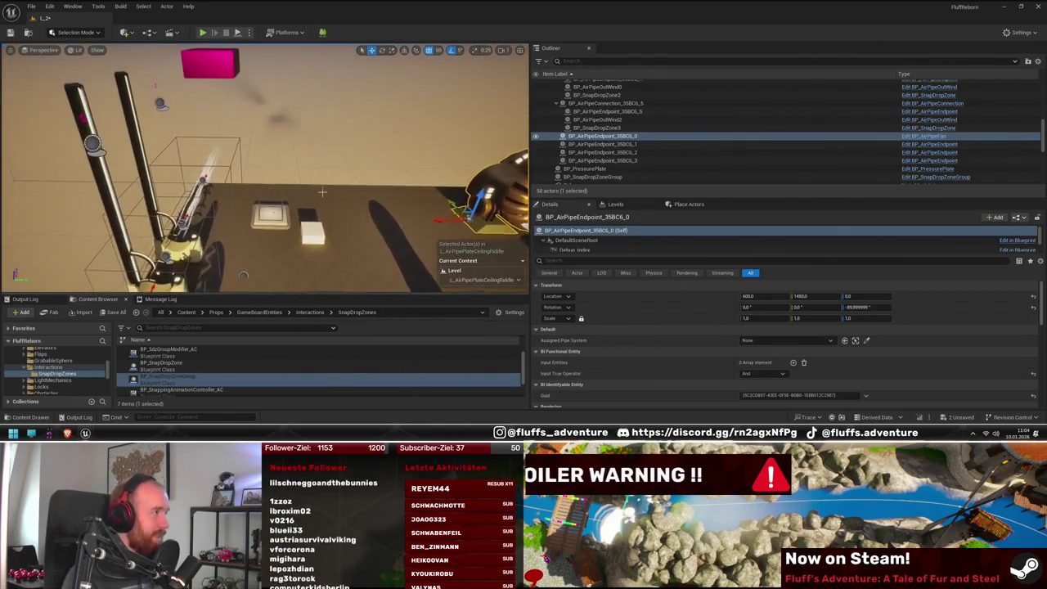
click(107, 192)
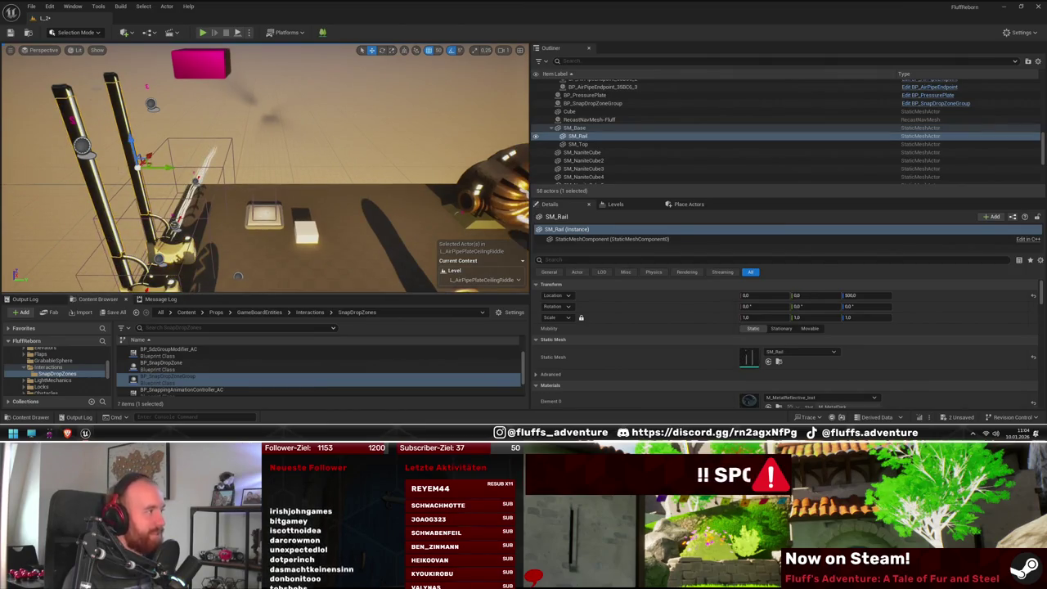
double_click(578, 144)
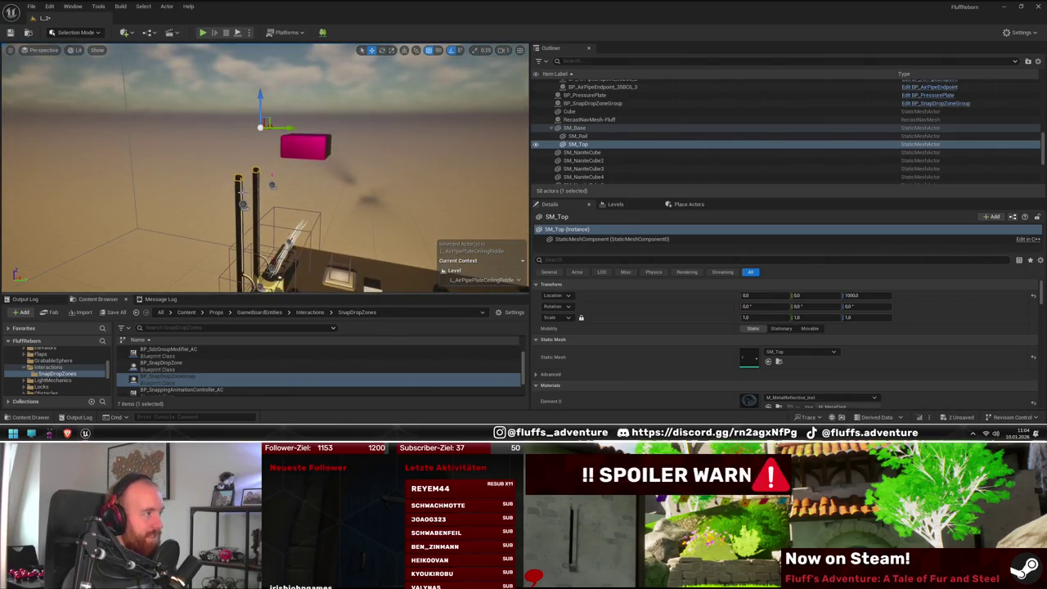
click(242, 191)
click(282, 246)
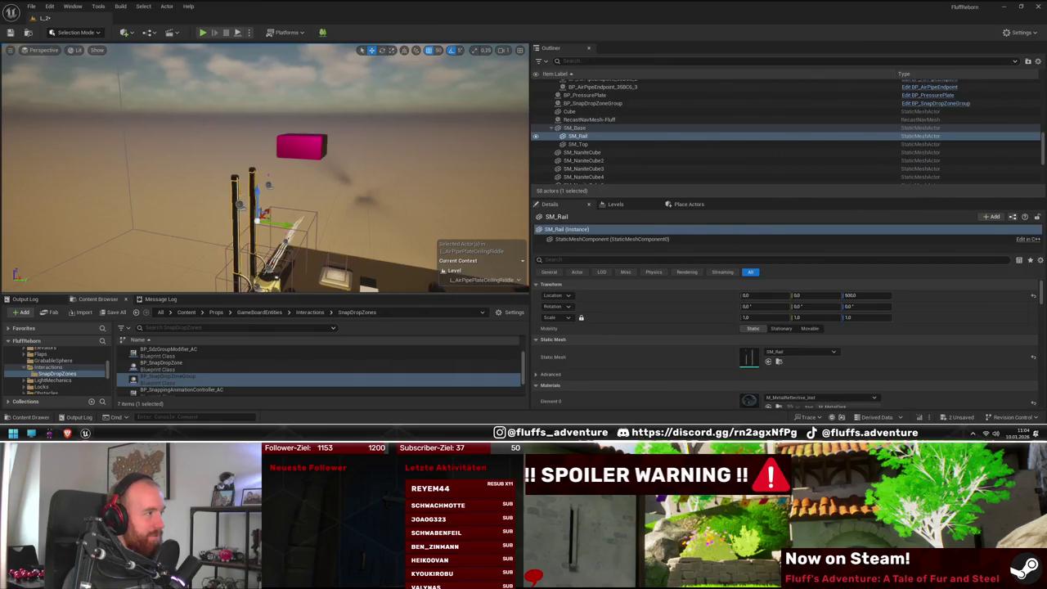
key(f)
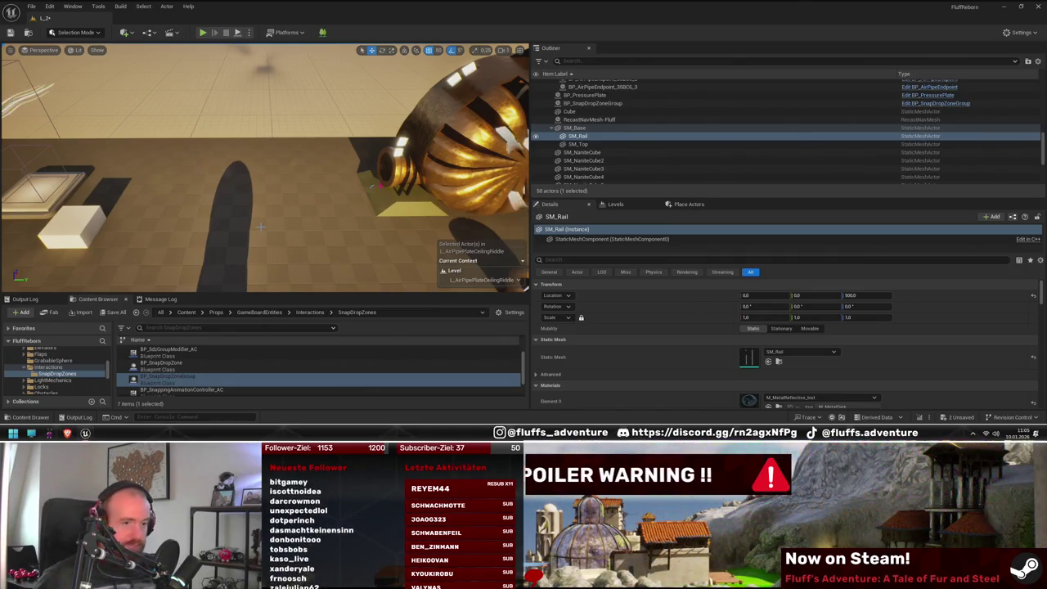
drag(308, 204, 274, 311)
drag(276, 194, 229, 331)
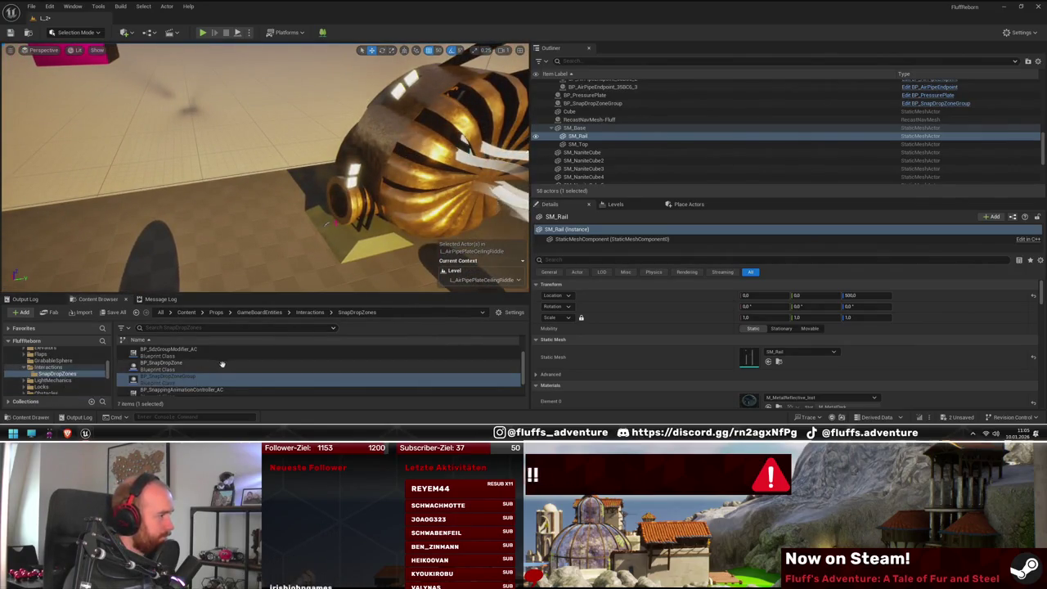
scroll(222, 364, up, 1)
click(457, 190)
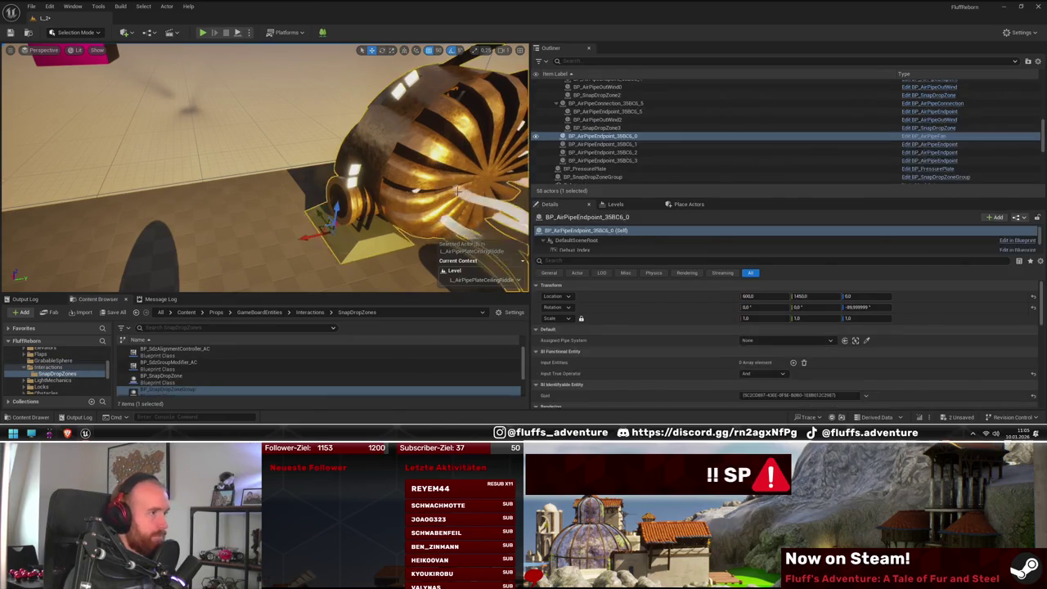
Step: Browse to the pipe endpoint's asset and scroll the Content Browser to SM_Straight_4m
right_click(596, 136)
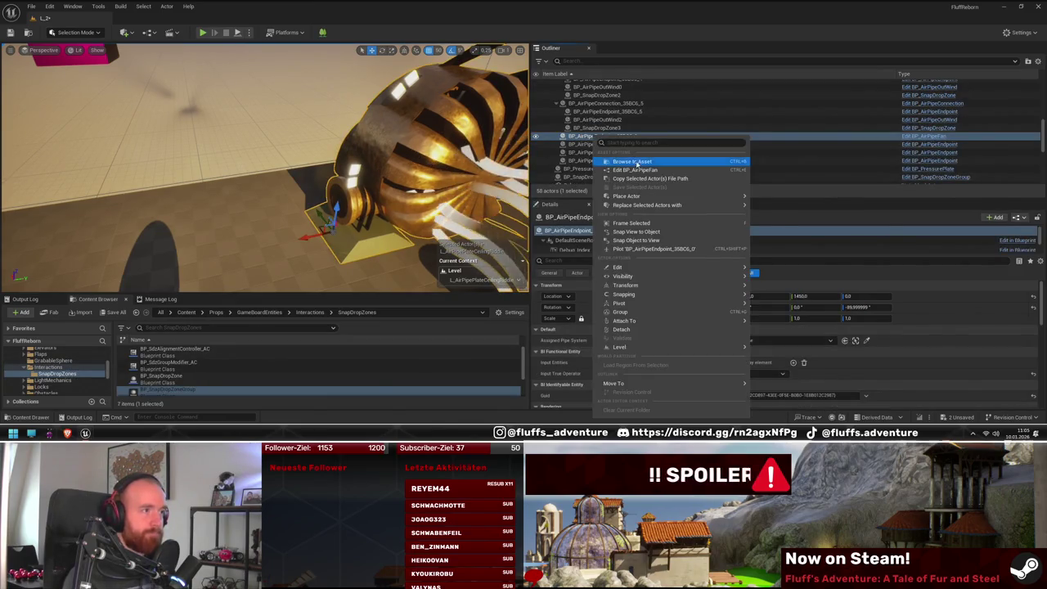
click(635, 162)
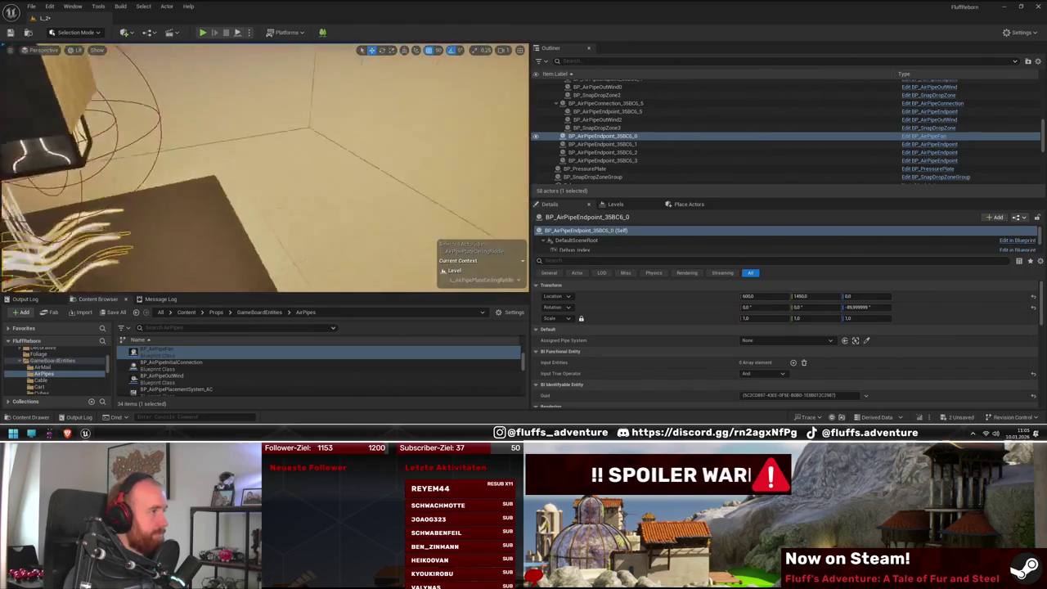
scroll(212, 377, down, 3)
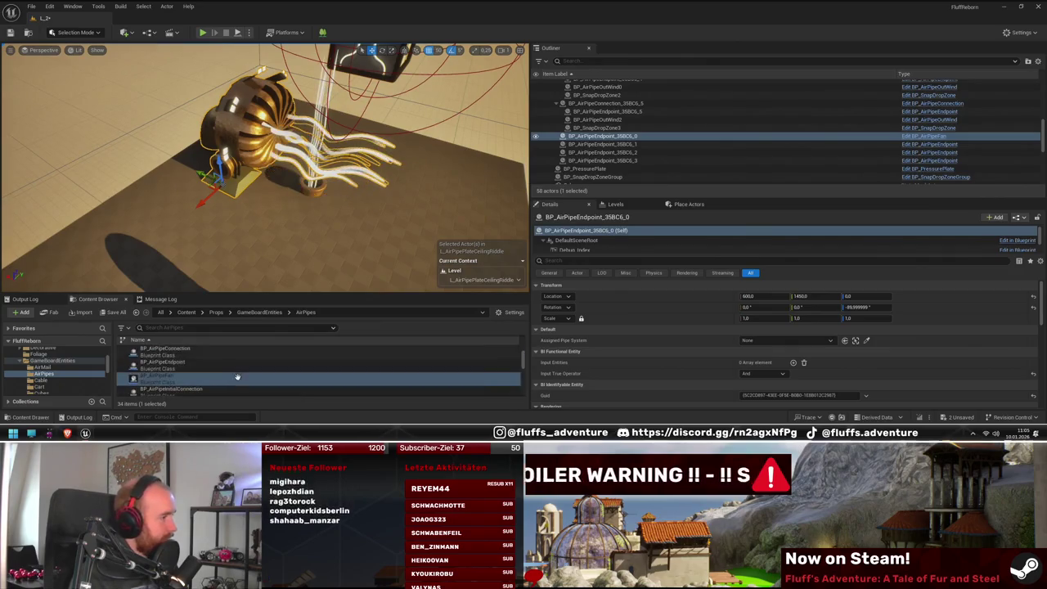
scroll(237, 377, down, 5)
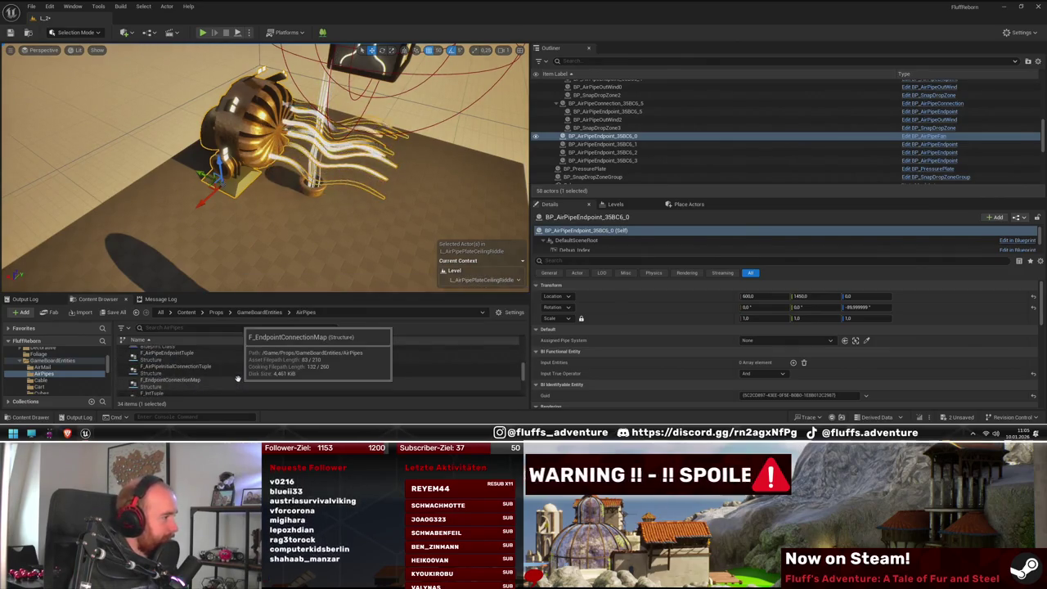
scroll(245, 374, up, 3)
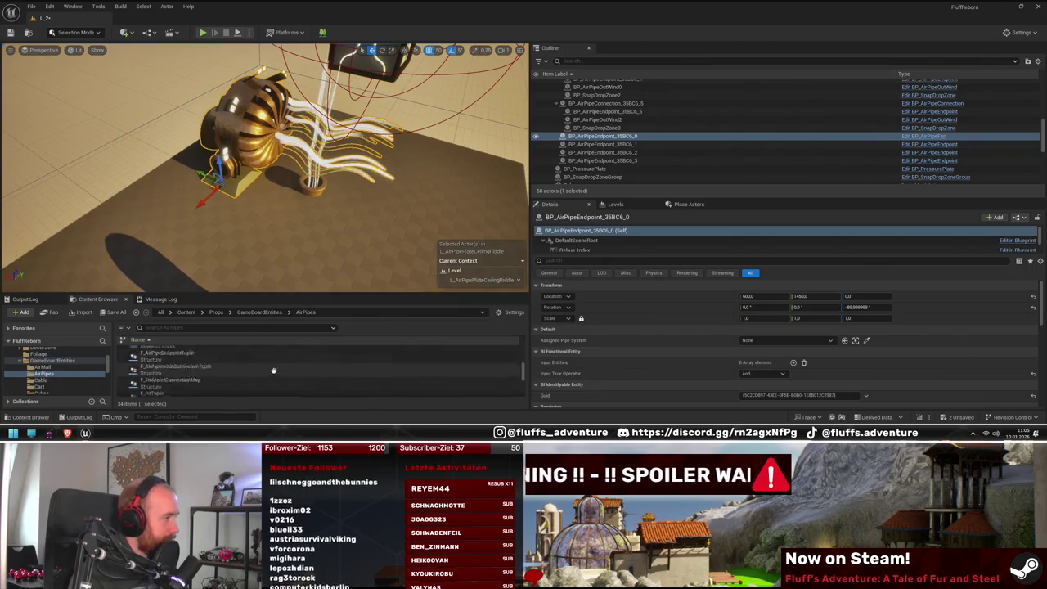
scroll(266, 370, down, 5)
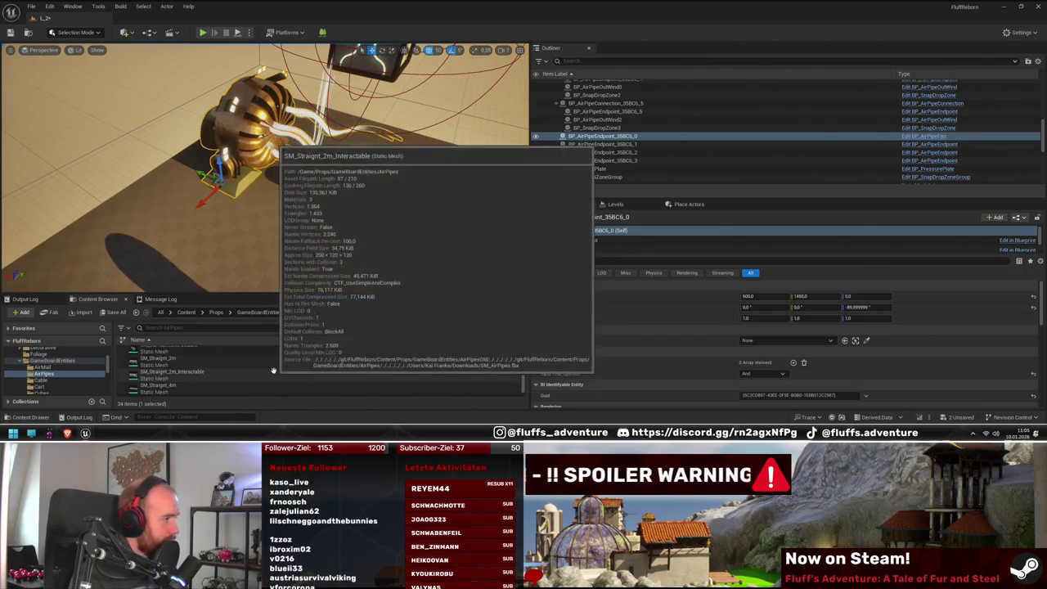
scroll(245, 368, down, 1)
Step: Place SM_Straight_4m beside the fan, yaw it -90° and slide it onto the outlet at Y -700
mouse_move(188, 365)
mouse_down()
mouse_move(208, 188)
mouse_move(198, 201)
mouse_up()
key(f)
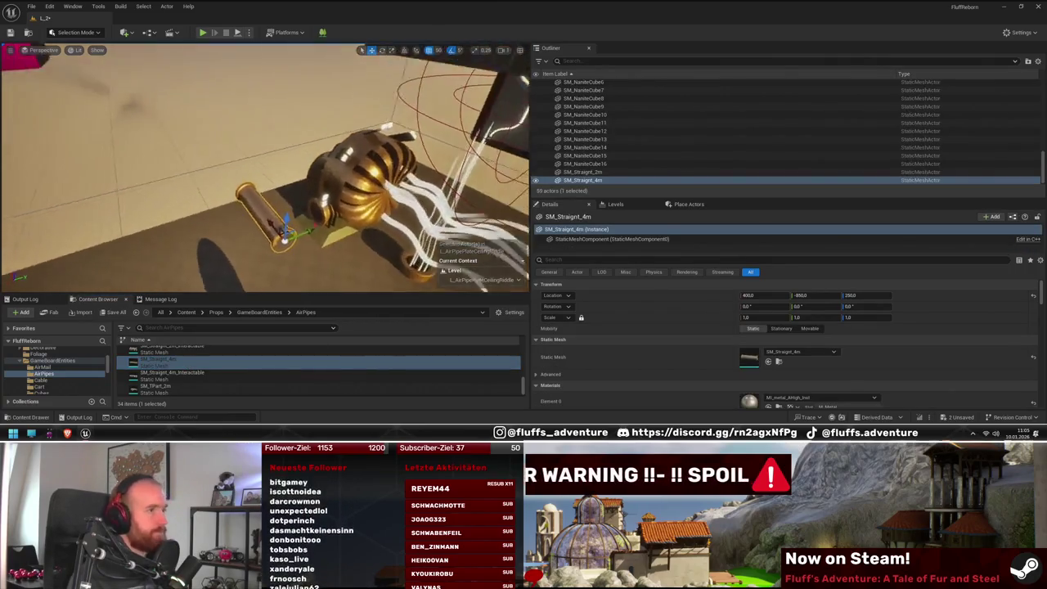
key(e)
mouse_move(315, 176)
mouse_down()
mouse_move(263, 149)
mouse_move(264, 210)
mouse_up()
key(f)
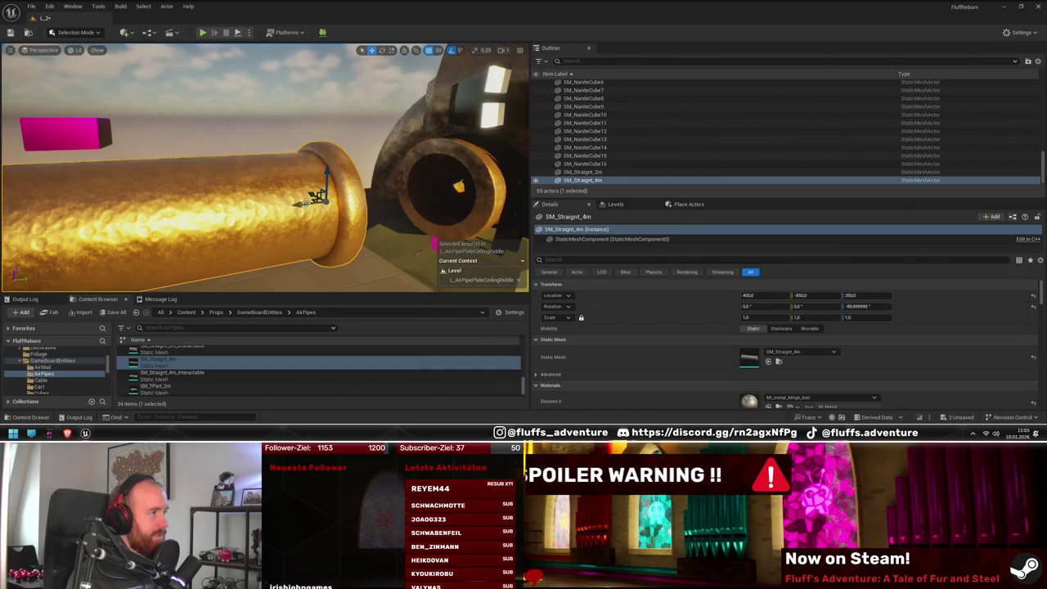
mouse_move(297, 205)
mouse_down()
mouse_move(180, 205)
mouse_move(400, 214)
mouse_up()
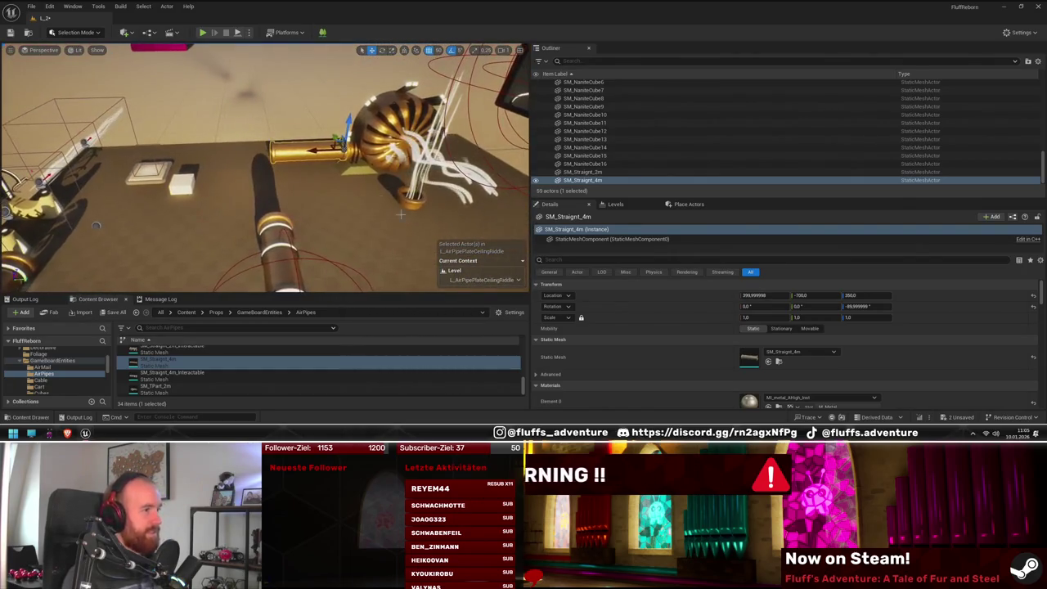
Step: Inspect the new pipe, the brass fan and the pipe holders on the table up close
scroll(665, 150, up, 10)
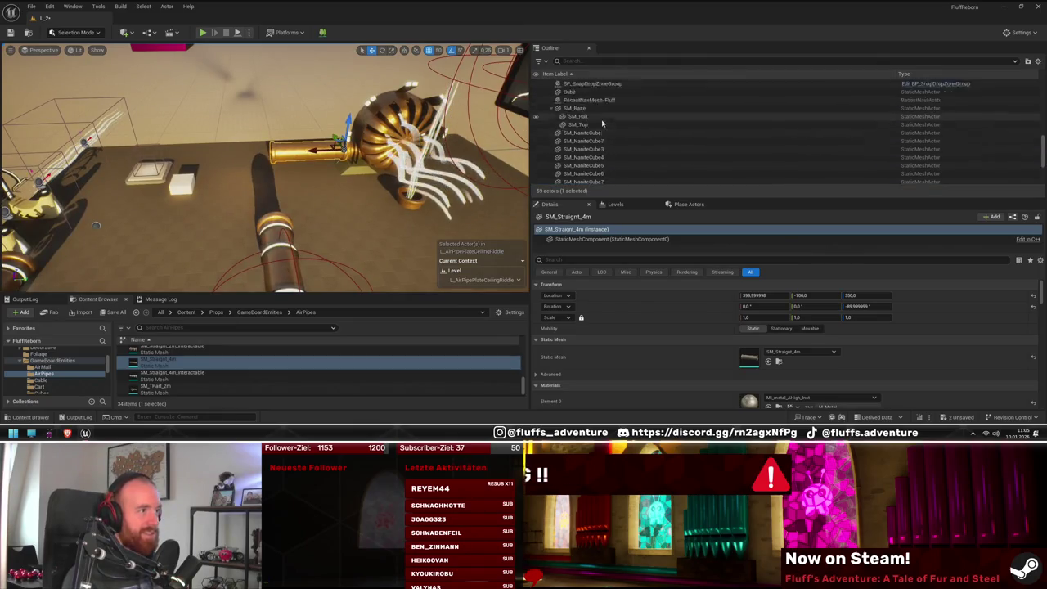
scroll(610, 123, down, 10)
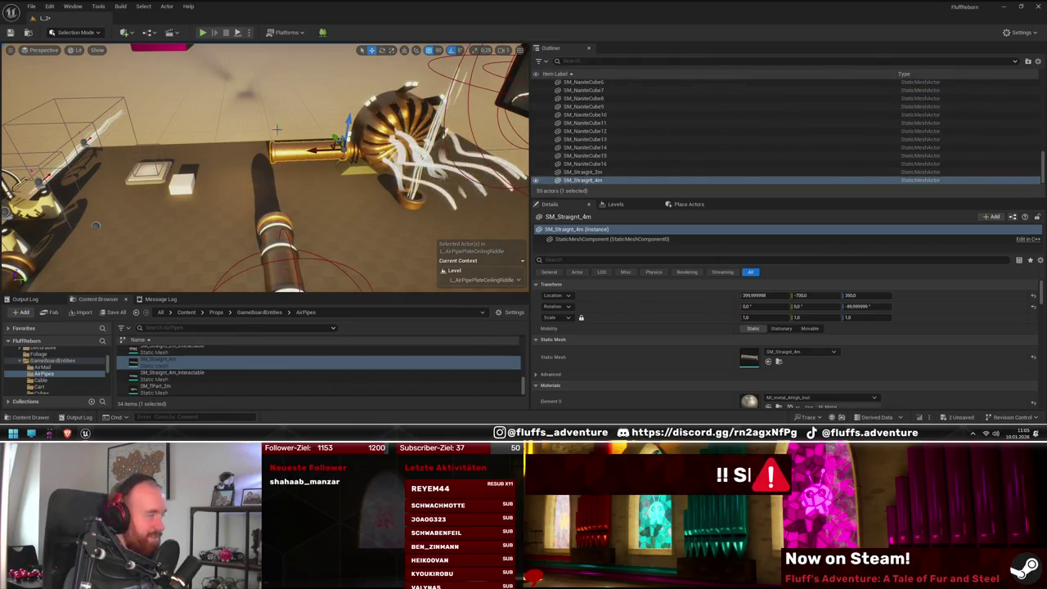
double_click(583, 180)
drag(262, 164, 392, 176)
drag(306, 232, 258, 218)
Step: Copy the BP_PipeSystem name and move the straight pipe into a new PipeSystem_35BC6 folder
click(262, 219)
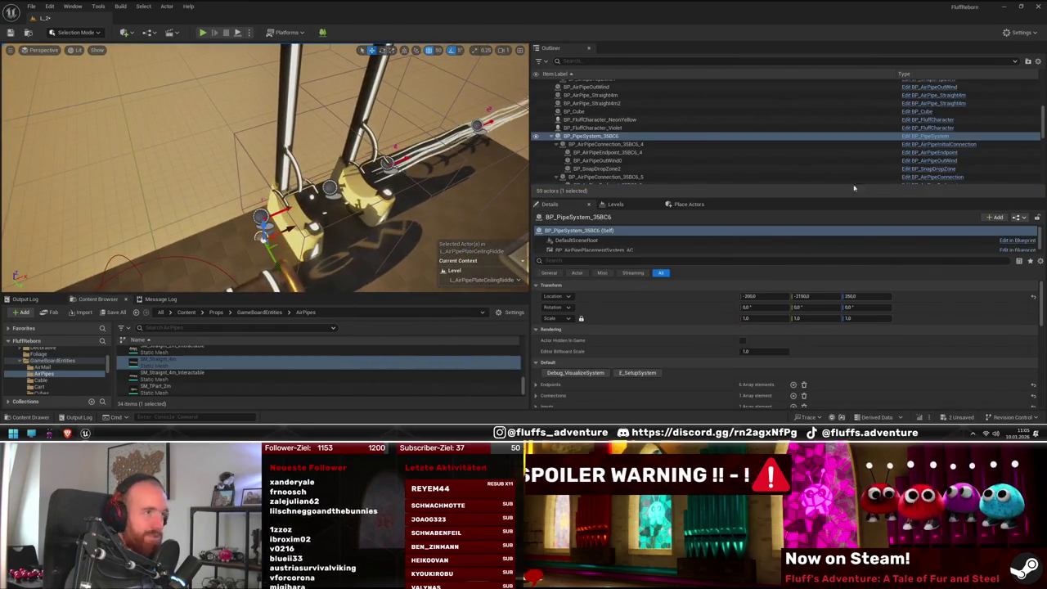
click(622, 138)
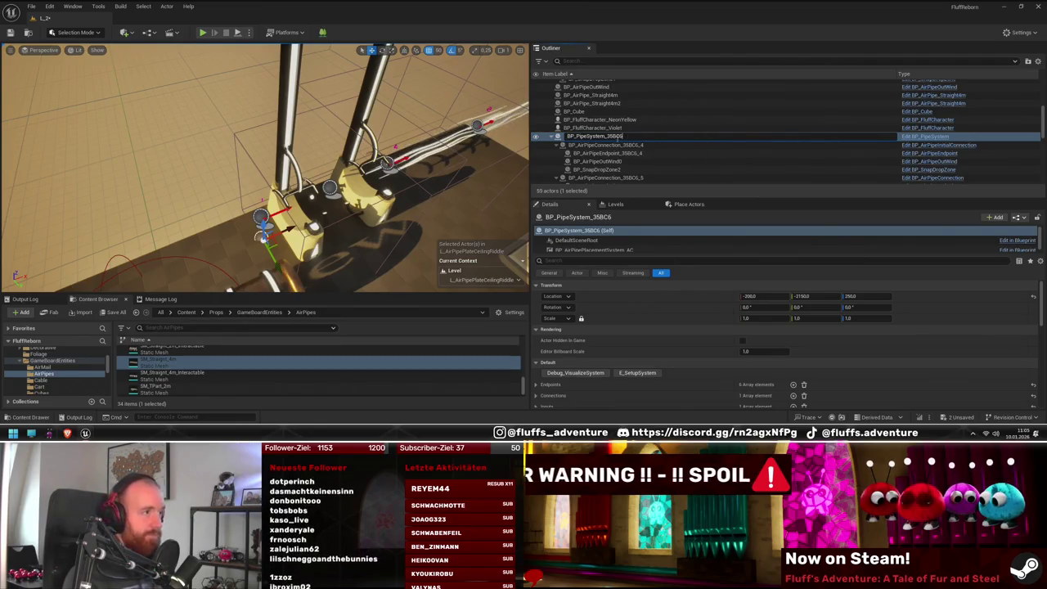
key(Return)
key(f)
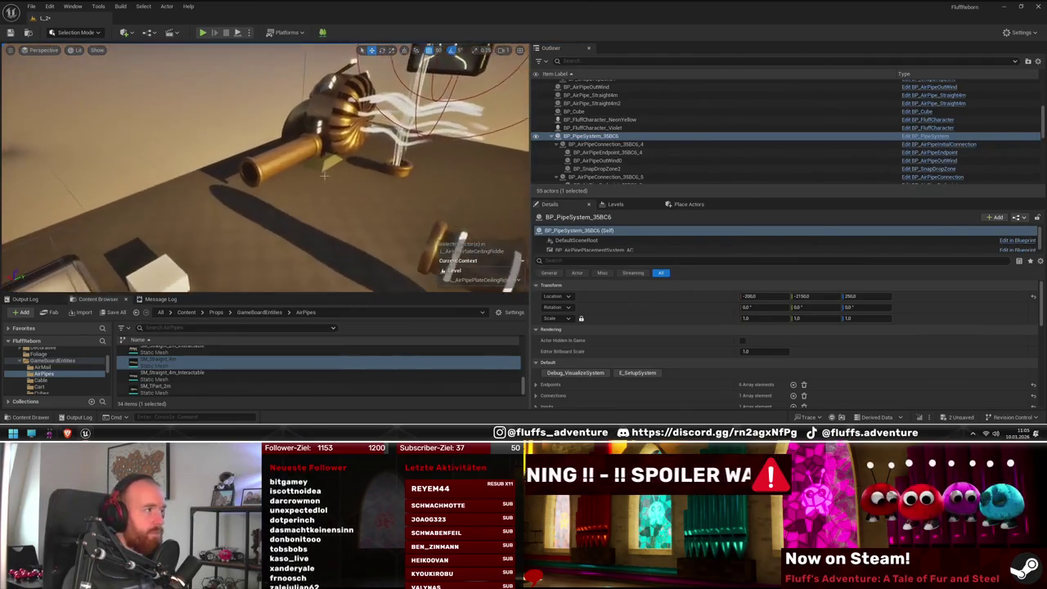
click(293, 156)
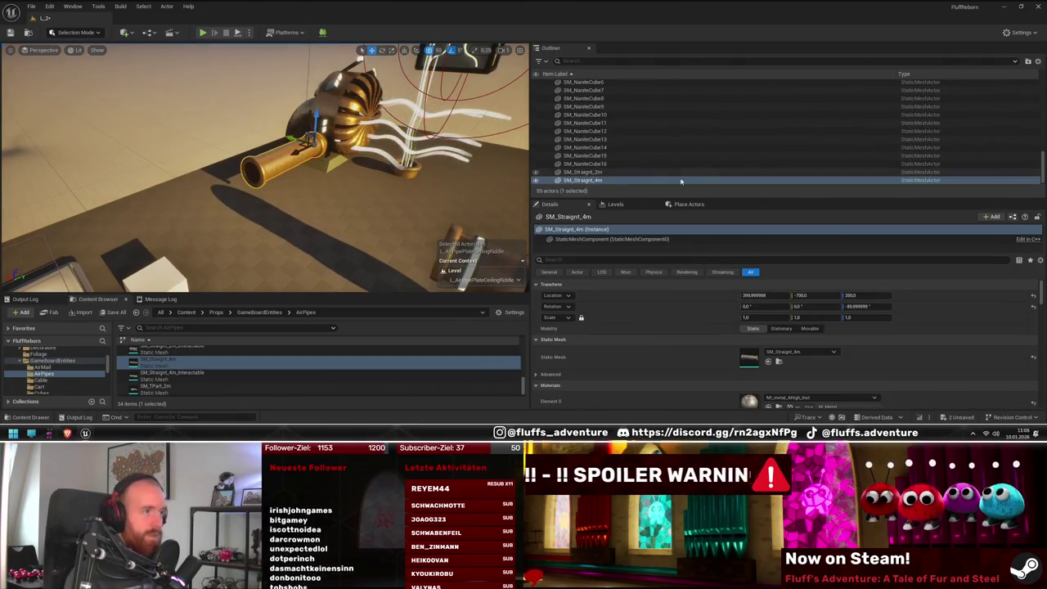
right_click(610, 180)
mouse_move(655, 388)
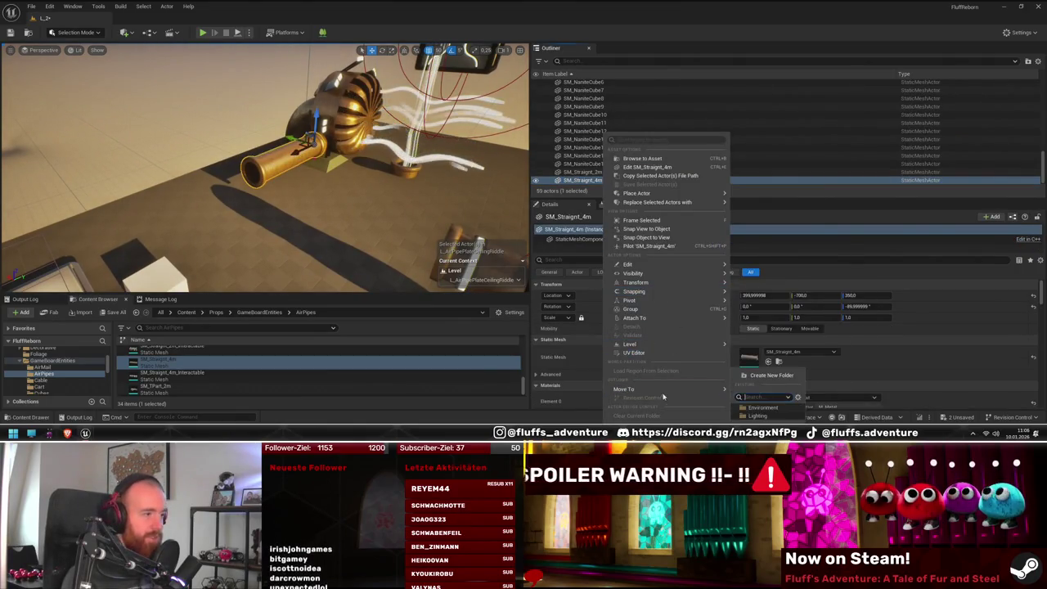
click(765, 420)
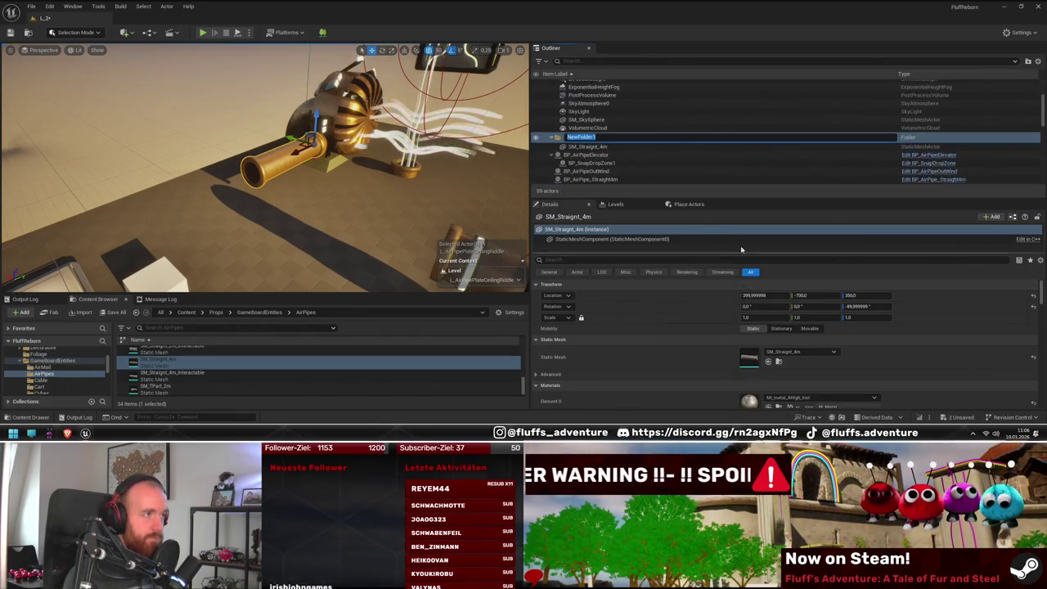
Step: Alt-drag a second straight pipe, SM_Straight_4m2, to about Y -1100, extending the run
drag(400, 194, 263, 192)
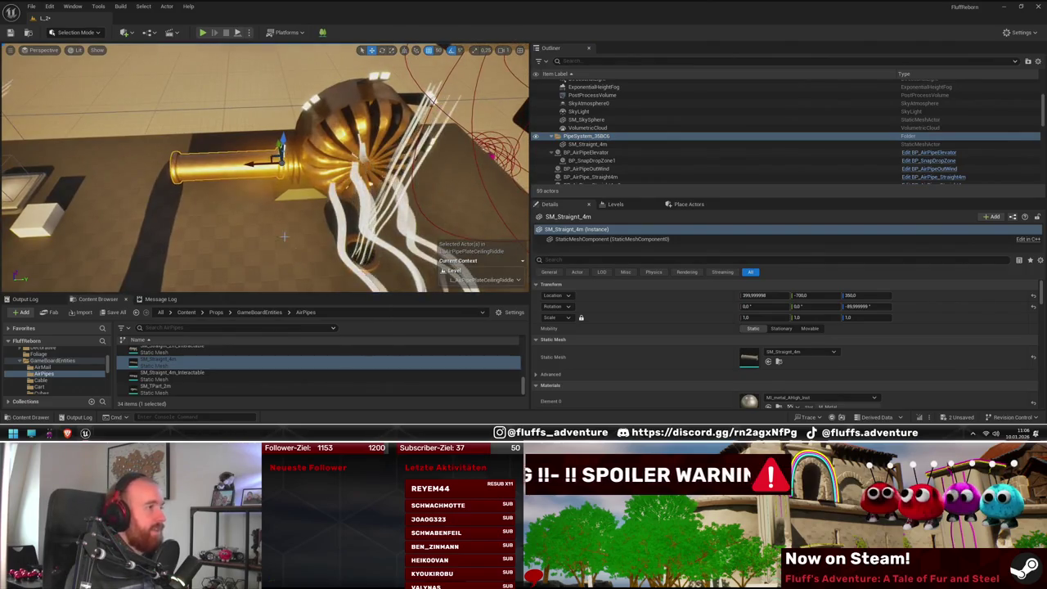
mouse_move(286, 228)
mouse_down()
mouse_move(237, 261)
mouse_move(209, 254)
mouse_move(340, 230)
mouse_up()
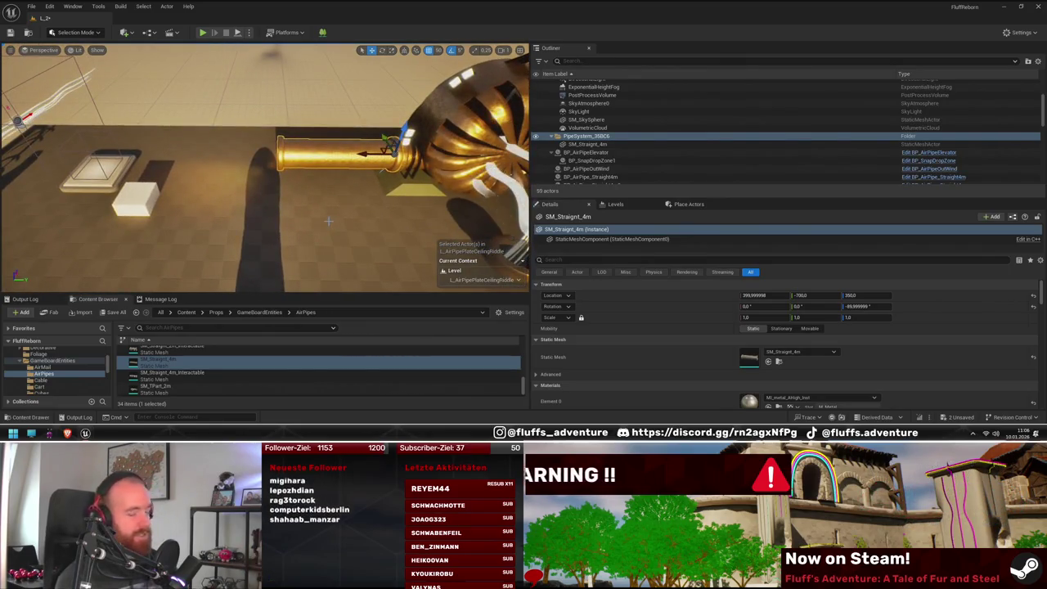
mouse_move(361, 155)
alt+mouse_down()
mouse_move(235, 157)
mouse_move(262, 189)
mouse_move(261, 213)
alt+mouse_up()
key(f)
mouse_move(261, 164)
mouse_down()
mouse_move(245, 188)
mouse_move(255, 168)
mouse_move(238, 178)
mouse_up()
click(327, 141)
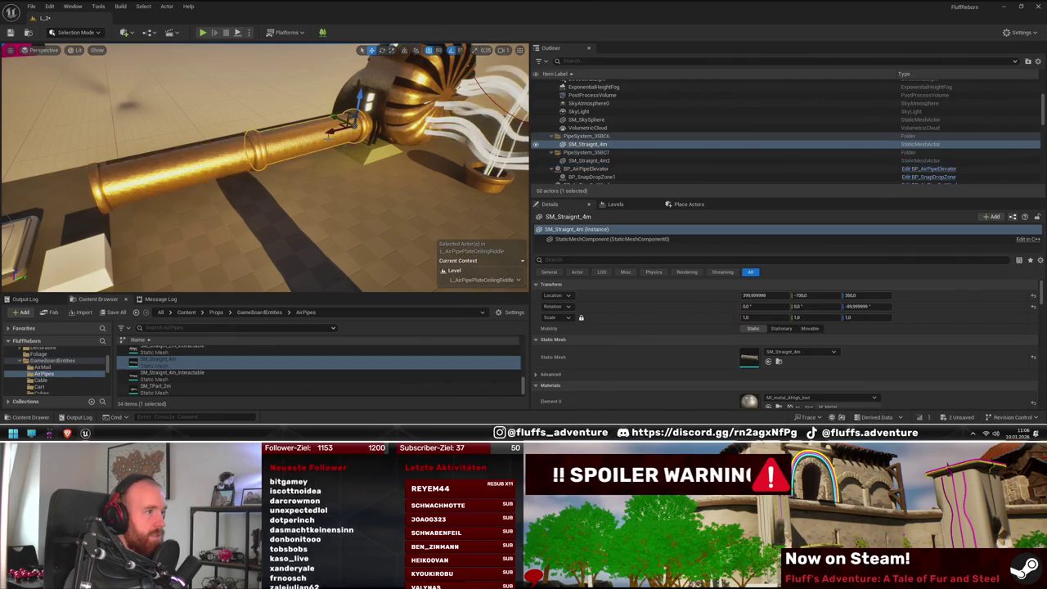
Step: Attach SM_Straight_4m2 to the first pipe, undo the parenting, and frame the pipe sections
click(607, 161)
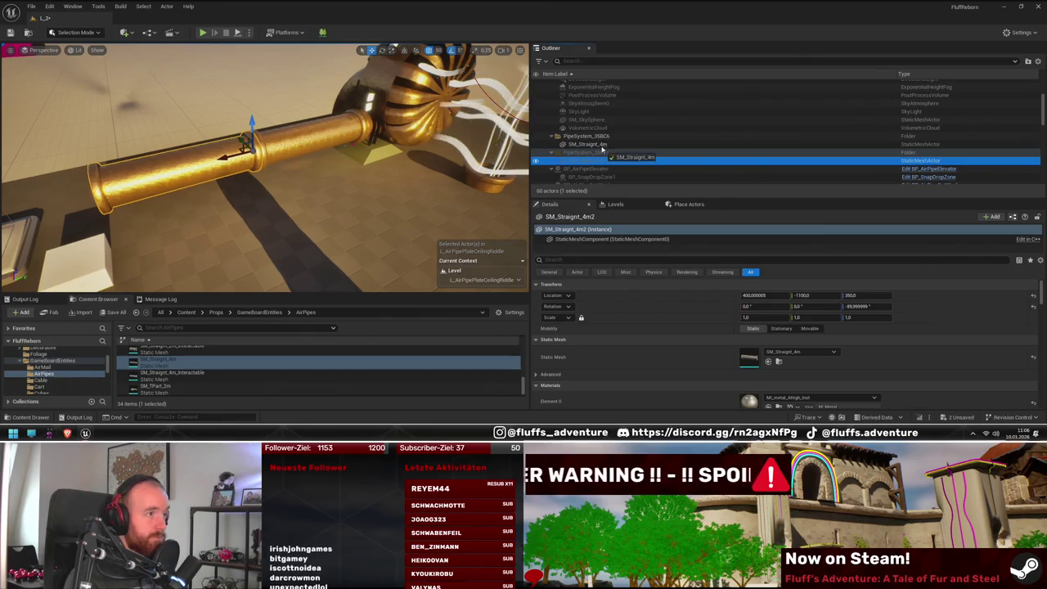
drag(602, 148, 603, 149)
key(ctrl+z)
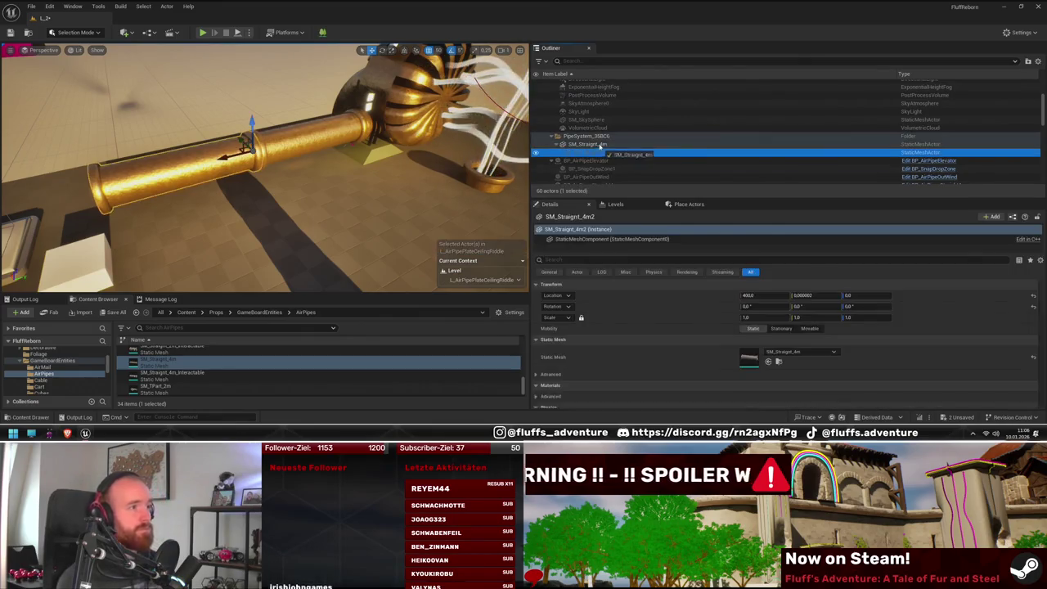
double_click(617, 169)
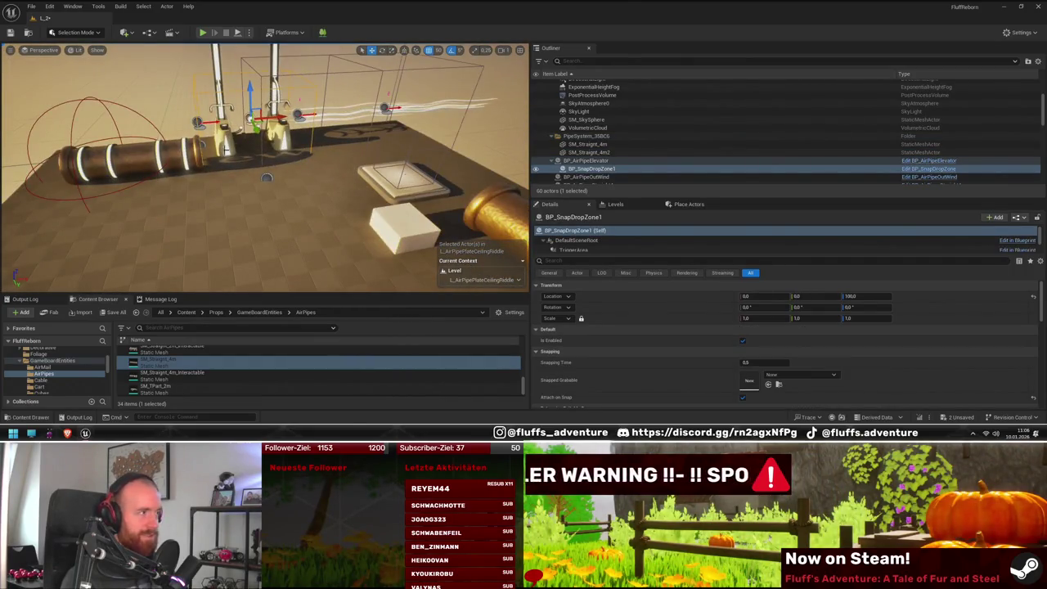
click(202, 144)
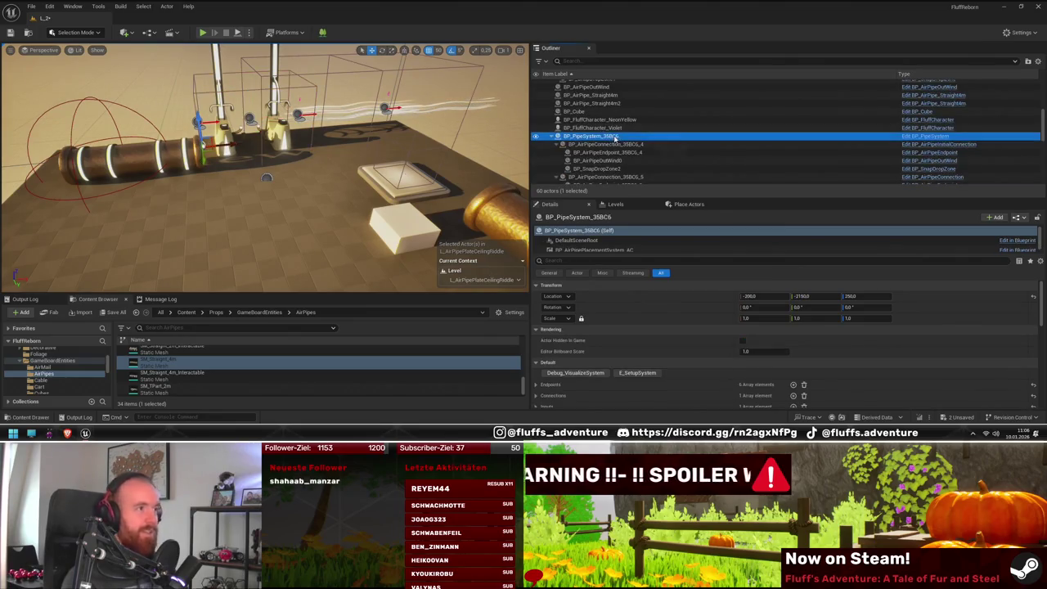
click(614, 138)
double_click(606, 144)
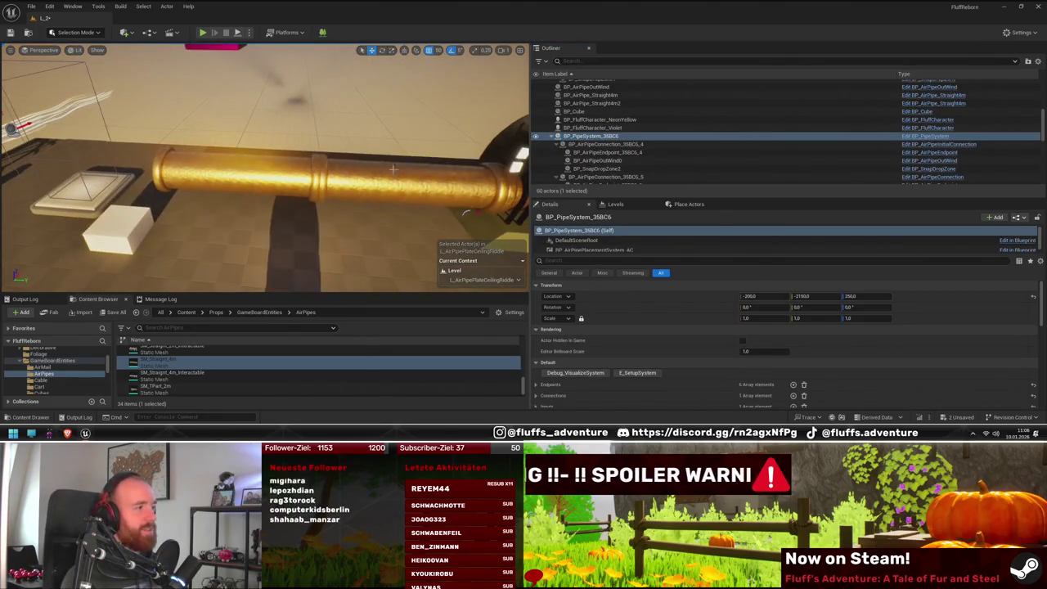
Step: Alt-drag a third straight pipe copy, then delete it to keep the run two sections long
click(607, 145)
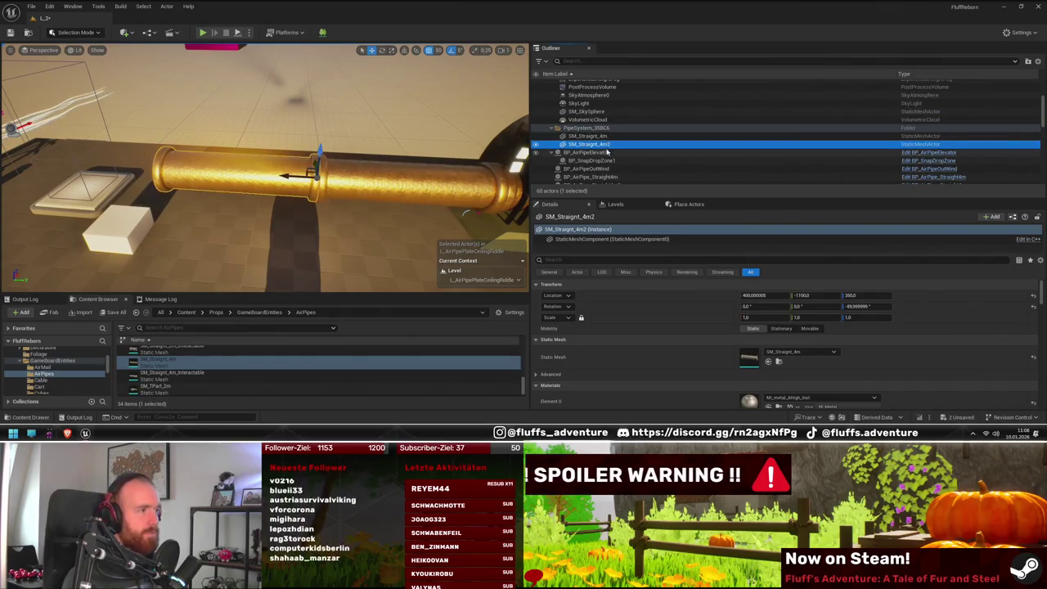
drag(287, 180, 206, 175)
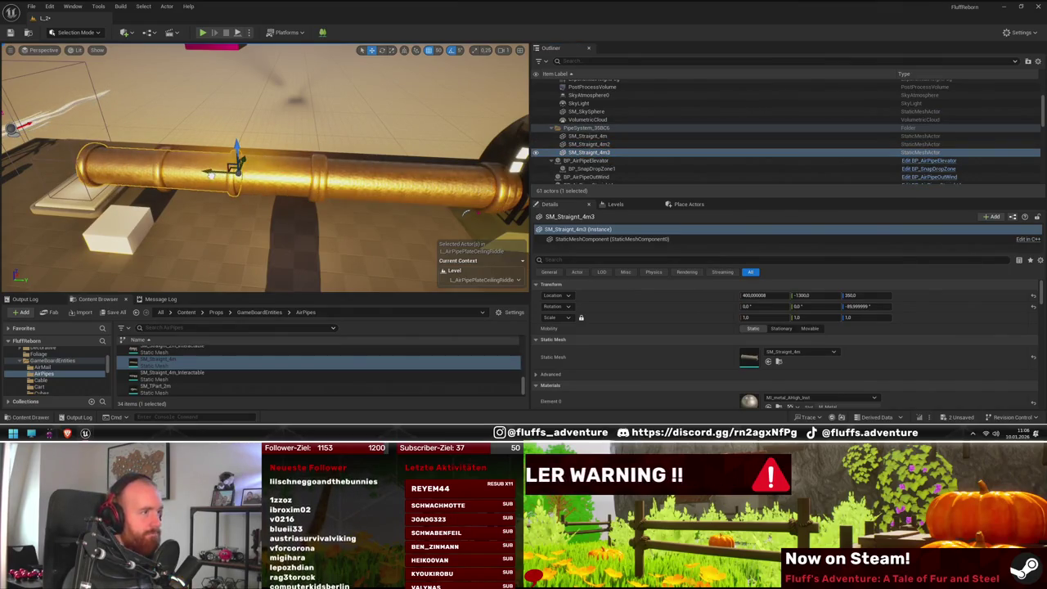
key(Delete)
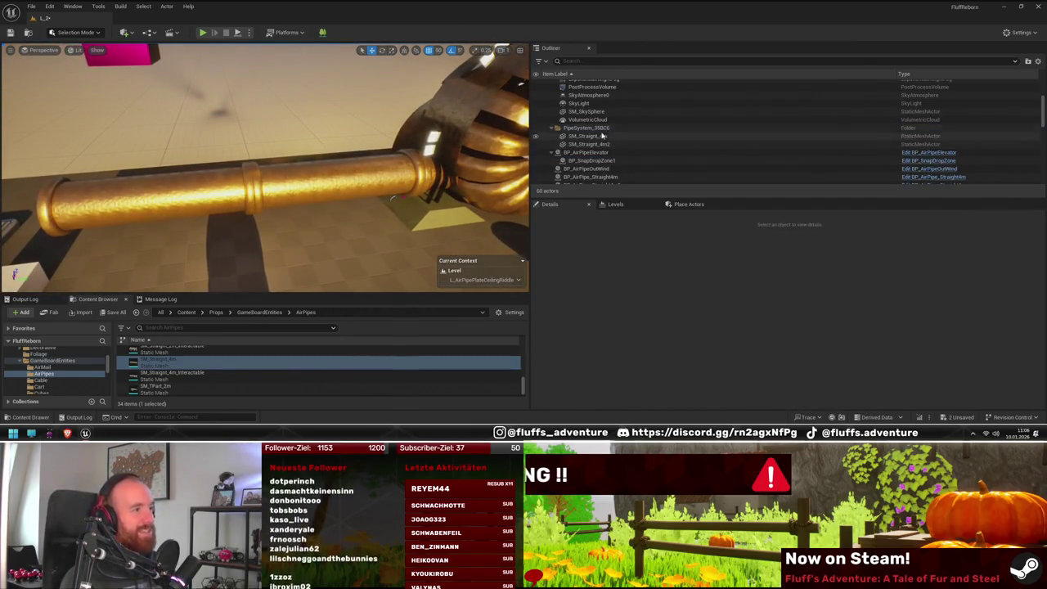
Step: Frame the PipeSystem_35BC6 pipes and drop an SM_Curve2m curved piece at the run's open end
drag(295, 180, 295, 164)
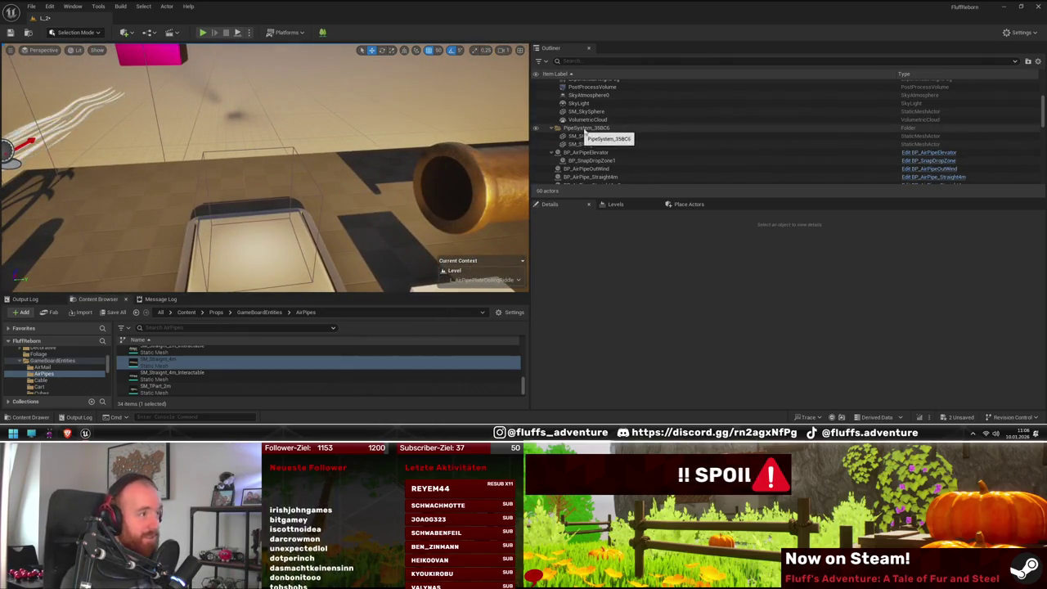
double_click(583, 129)
scroll(238, 350, up, 5)
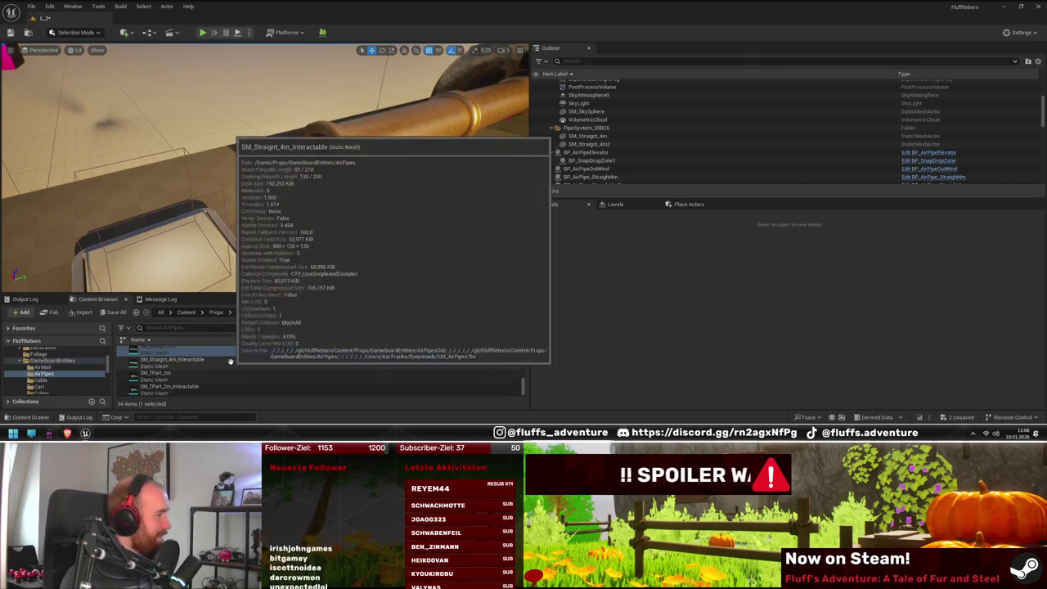
drag(197, 372, 318, 197)
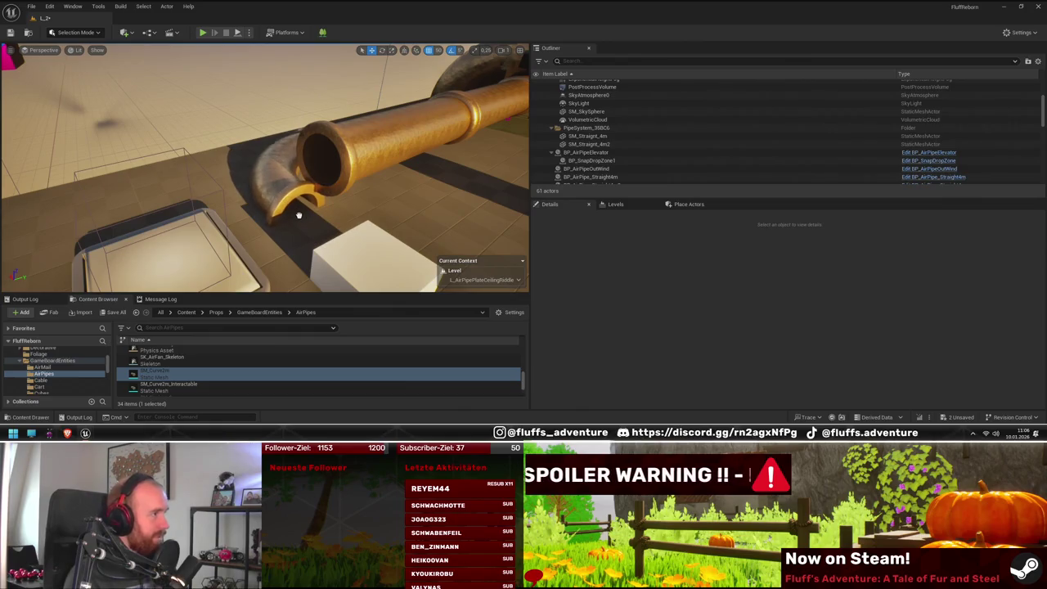
Step: Position the SM_Curve2m elbow at the straight pipe's end and rotate it -90° to meet it
drag(293, 218, 293, 219)
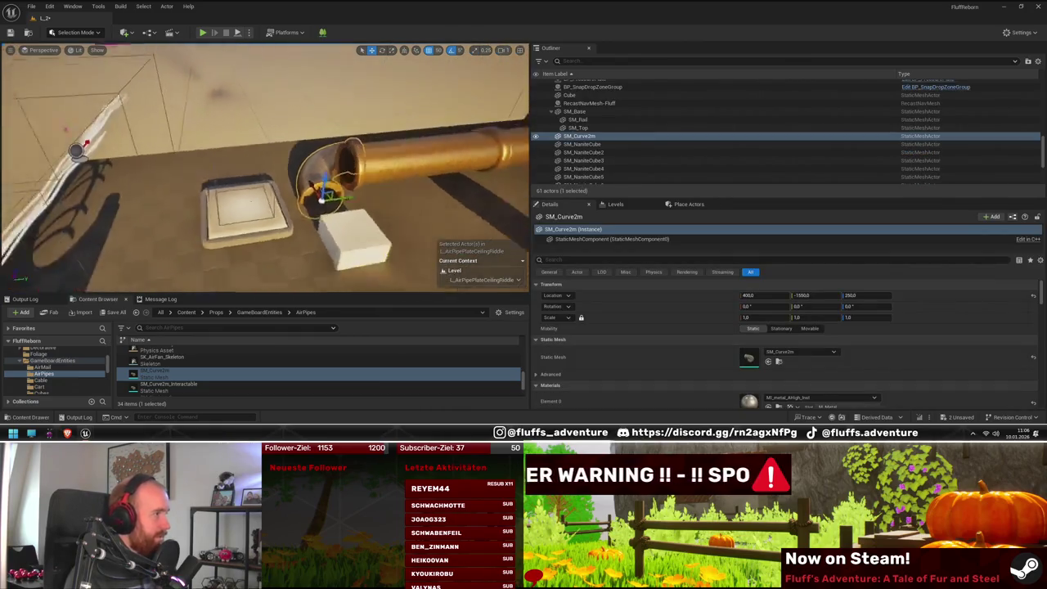
mouse_move(124, 259)
mouse_down()
mouse_move(404, 278)
mouse_move(112, 271)
mouse_up()
drag(381, 235, 380, 235)
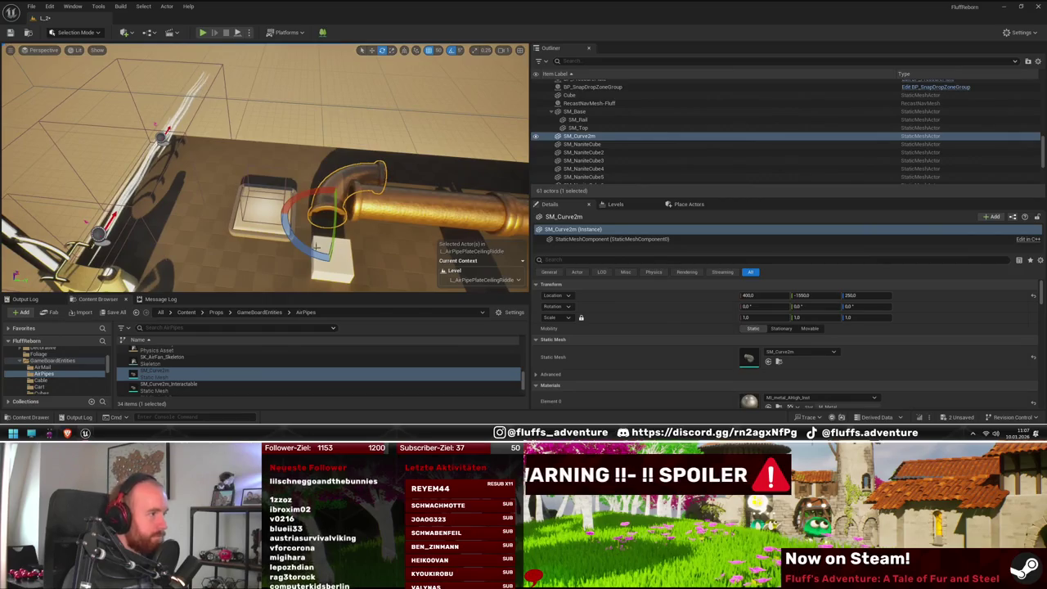
mouse_move(320, 185)
mouse_down()
mouse_move(283, 214)
mouse_move(345, 209)
mouse_up()
click(351, 193)
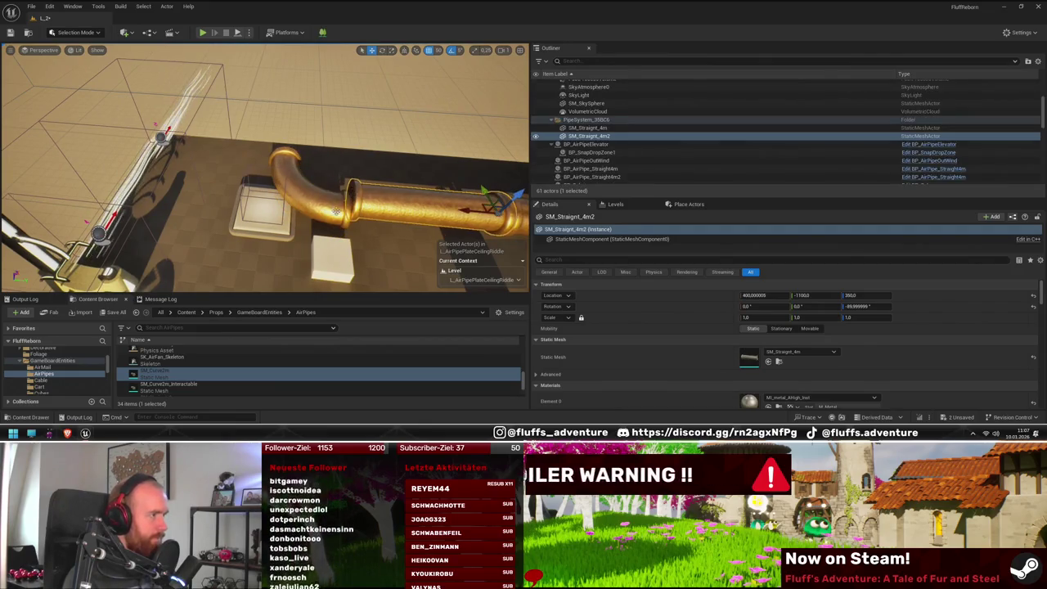
click(347, 190)
drag(352, 185, 389, 222)
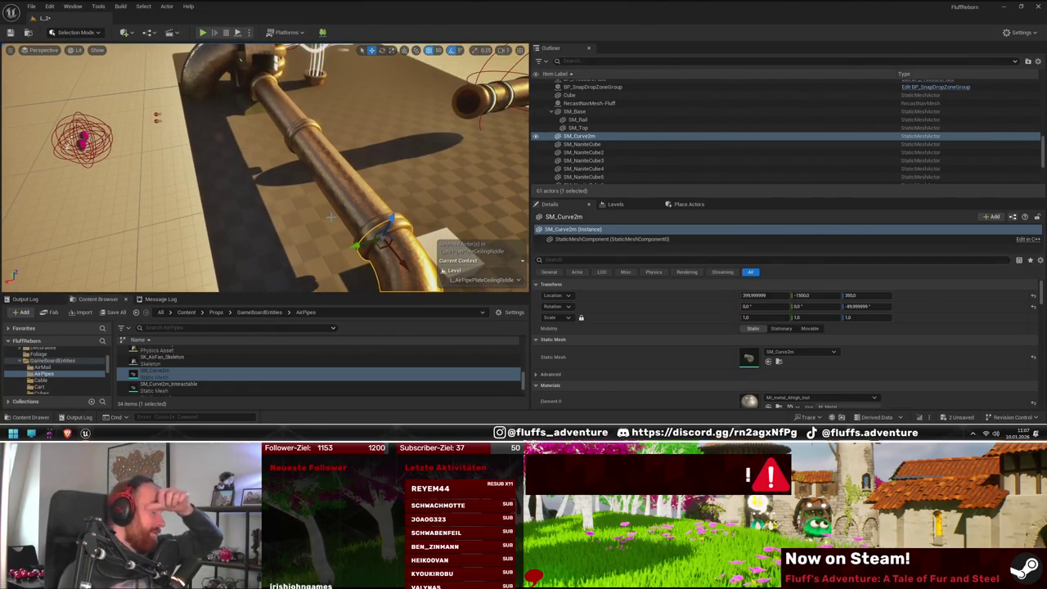
drag(333, 217, 369, 164)
Step: Alt-drag elbow copies SM_Curve2m2 and SM_Curve2m3 and rotate them so the bend points upward
mouse_move(296, 203)
mouse_down()
mouse_move(180, 229)
mouse_move(246, 234)
mouse_up()
key(e)
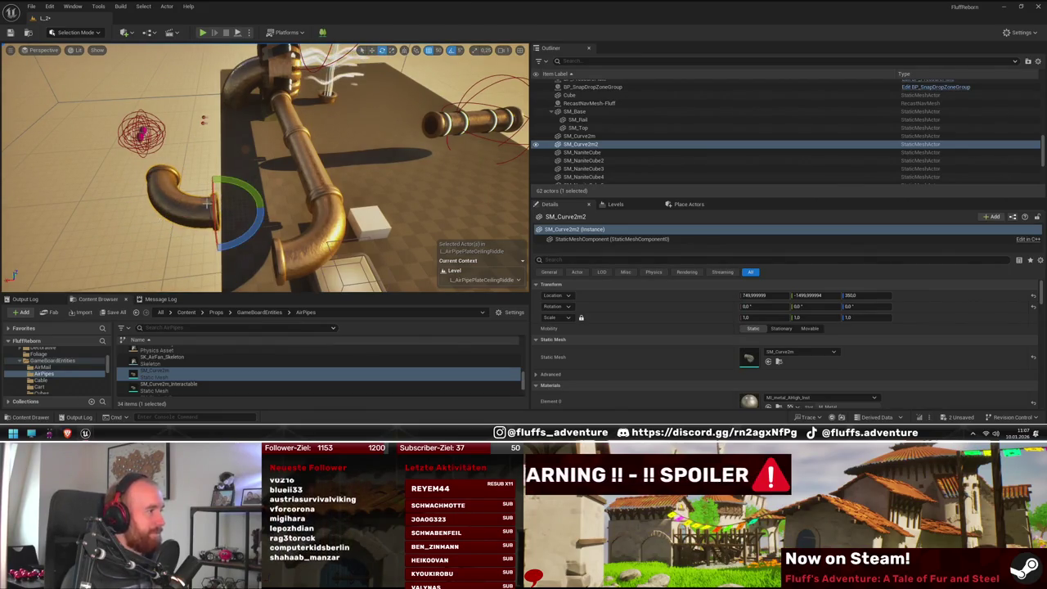
mouse_move(215, 250)
mouse_down()
mouse_move(446, 218)
mouse_move(337, 194)
mouse_move(147, 193)
mouse_move(270, 164)
mouse_move(204, 176)
mouse_move(323, 237)
mouse_move(357, 135)
mouse_up()
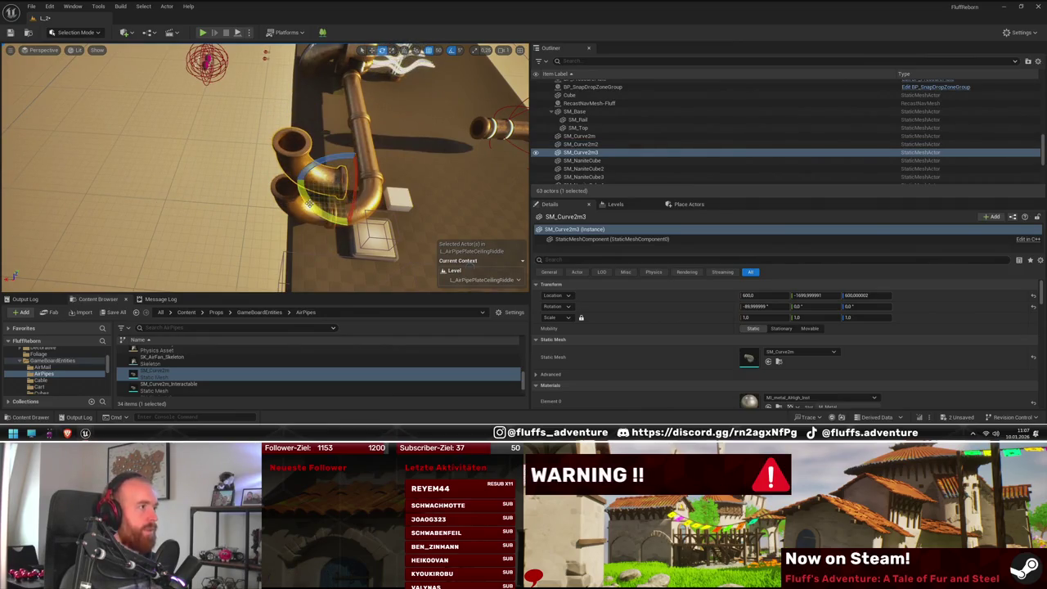
drag(394, 223, 402, 197)
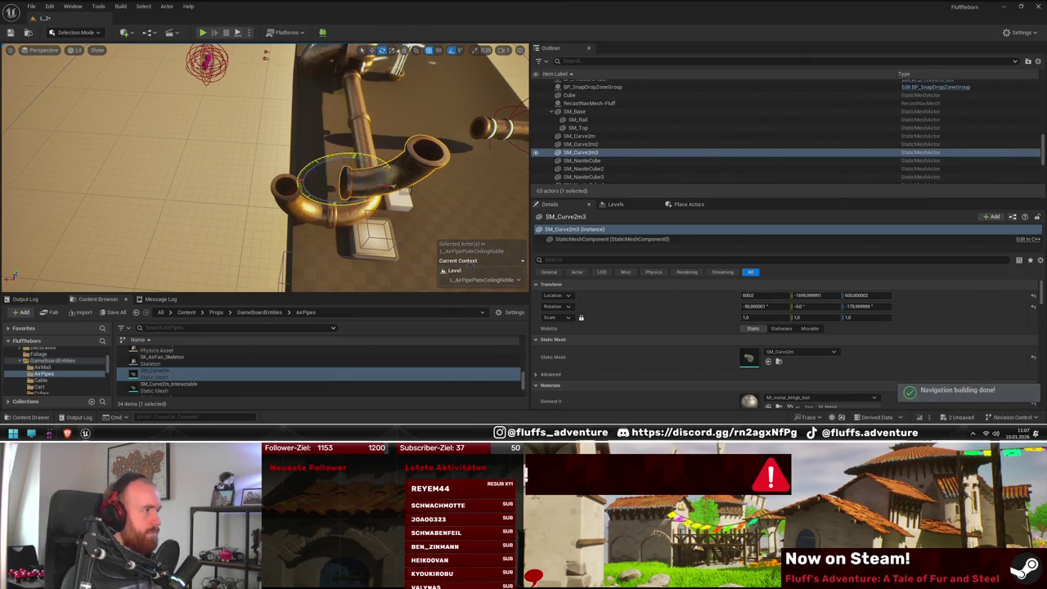
drag(394, 159, 384, 184)
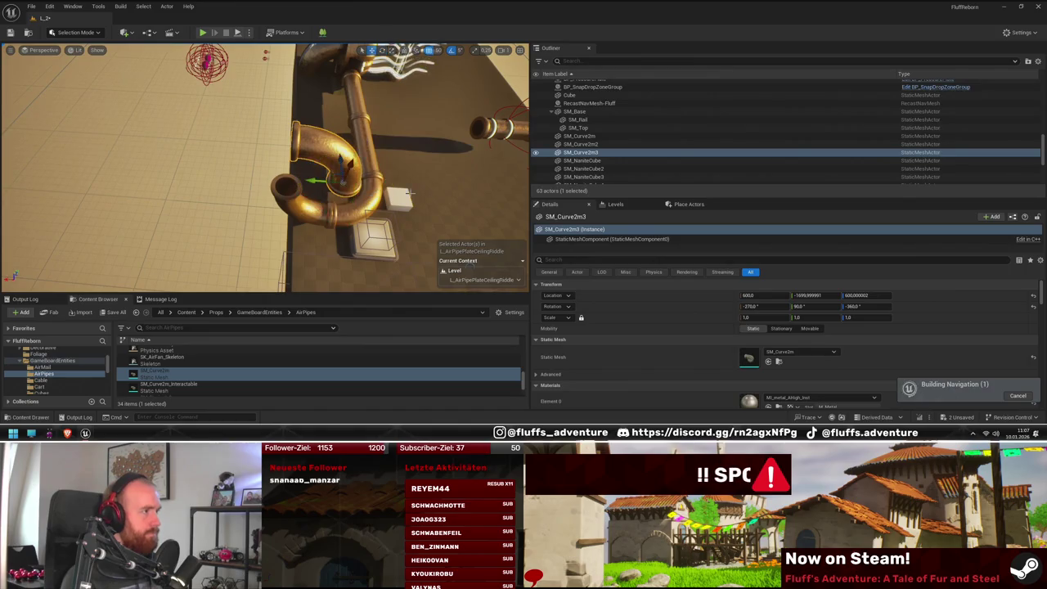
drag(270, 164, 172, 180)
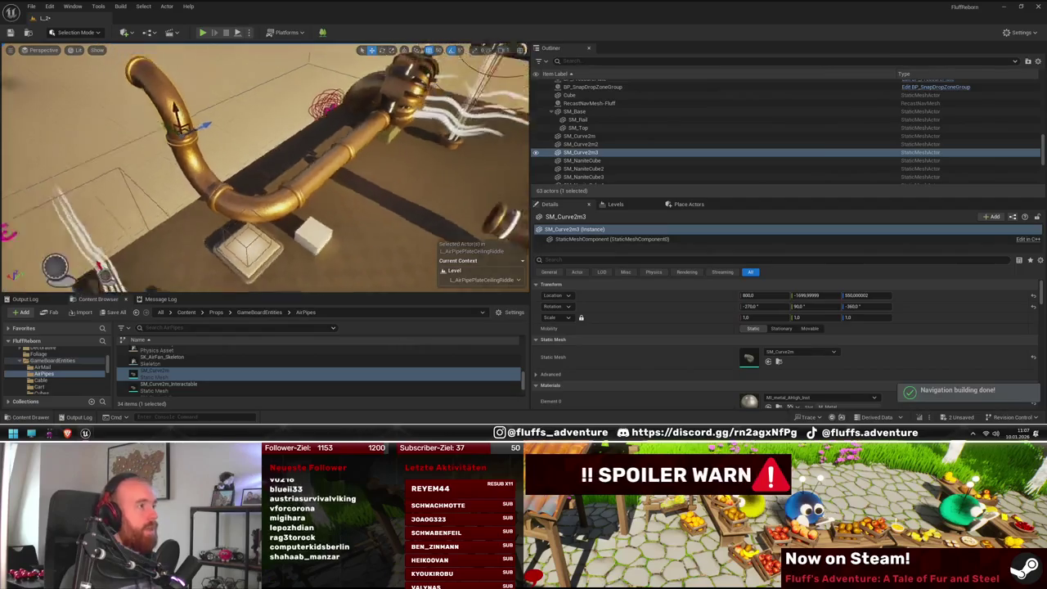
ctrl+click(613, 136)
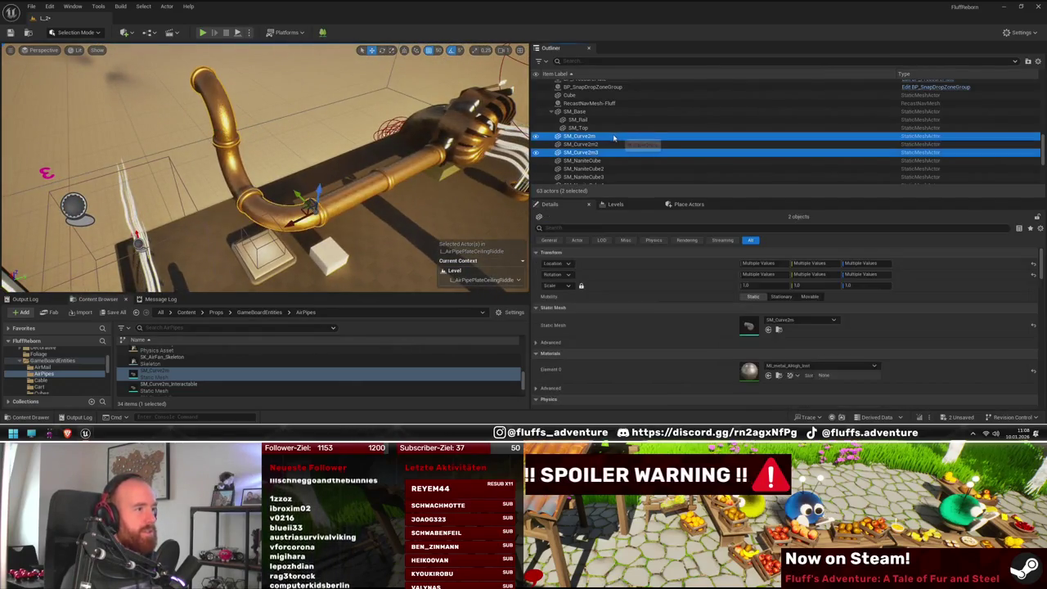
Step: Move the three SM_Curve2m elbows into the PipeSystem_35BC6 folder
ctrl+click(615, 144)
right_click(604, 146)
mouse_move(688, 388)
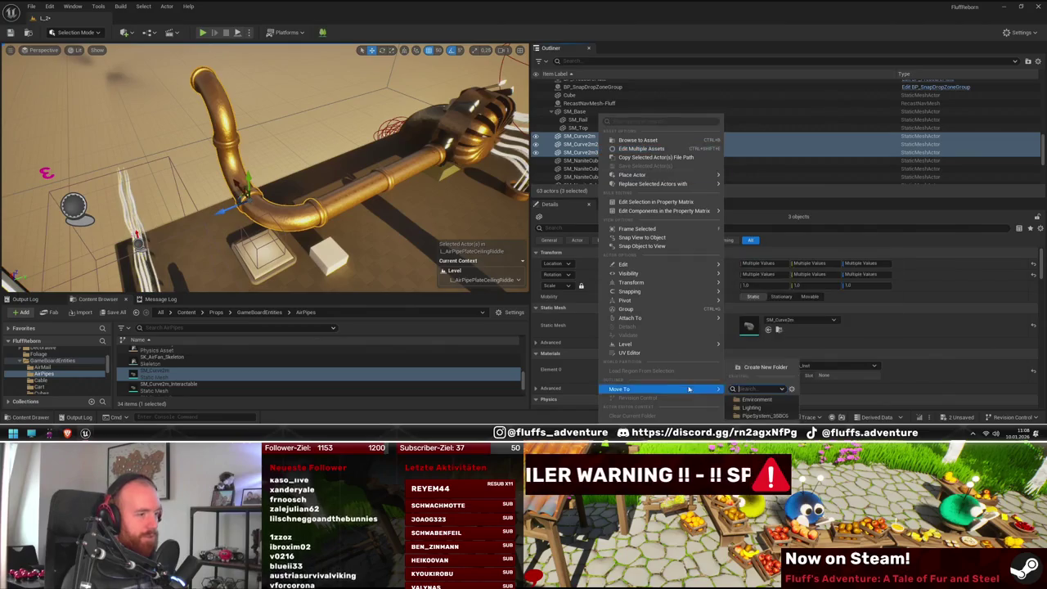
click(308, 160)
key(f)
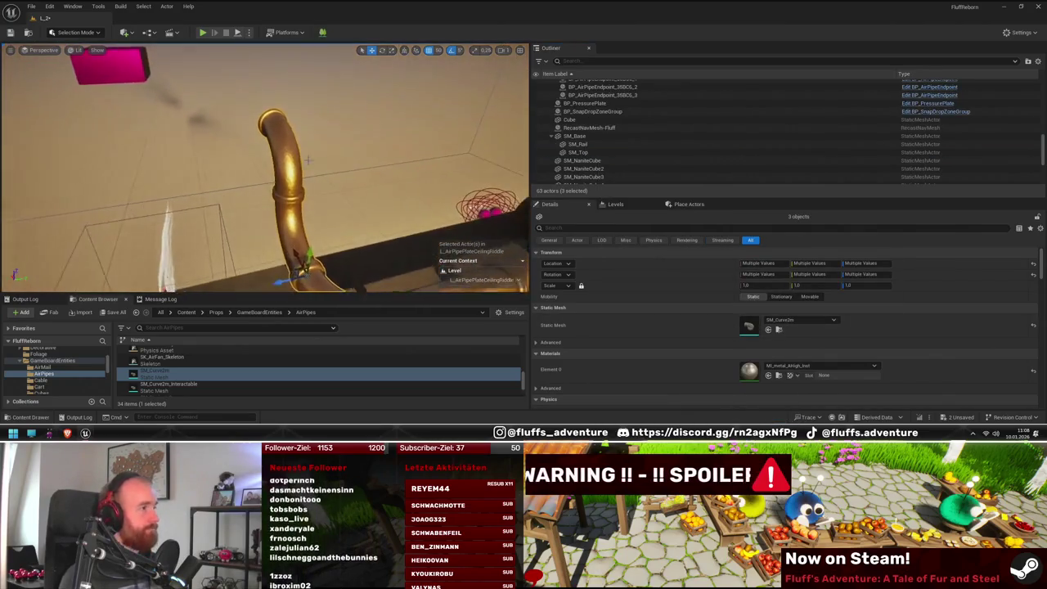
Step: Duplicate the straight pipe as SM_Straight_4m3, rotate it, raise it to Z 800 and slide it onto the elbow
click(307, 161)
drag(308, 160, 245, 168)
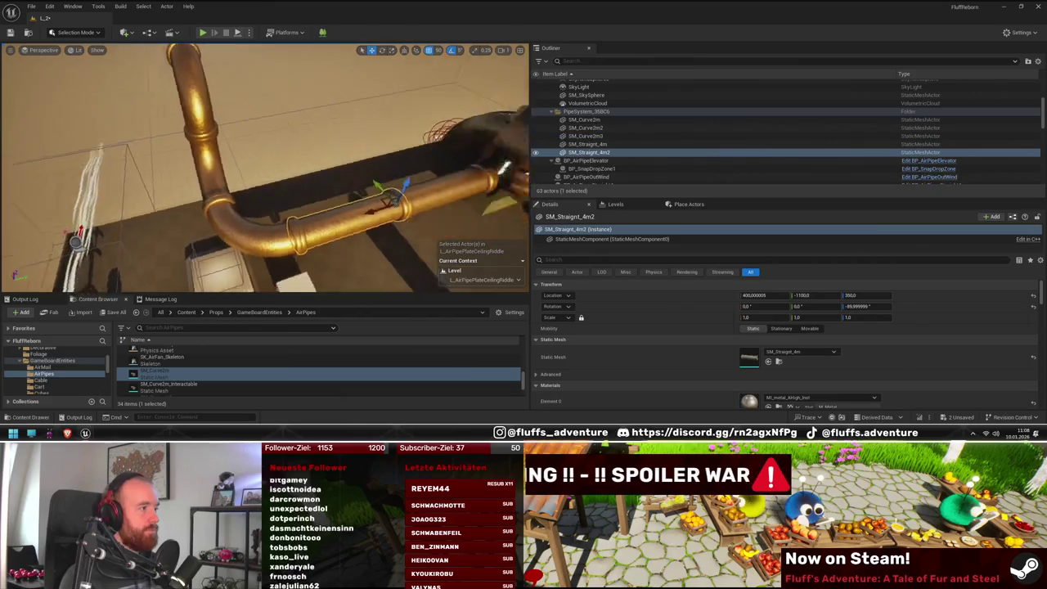
key(e)
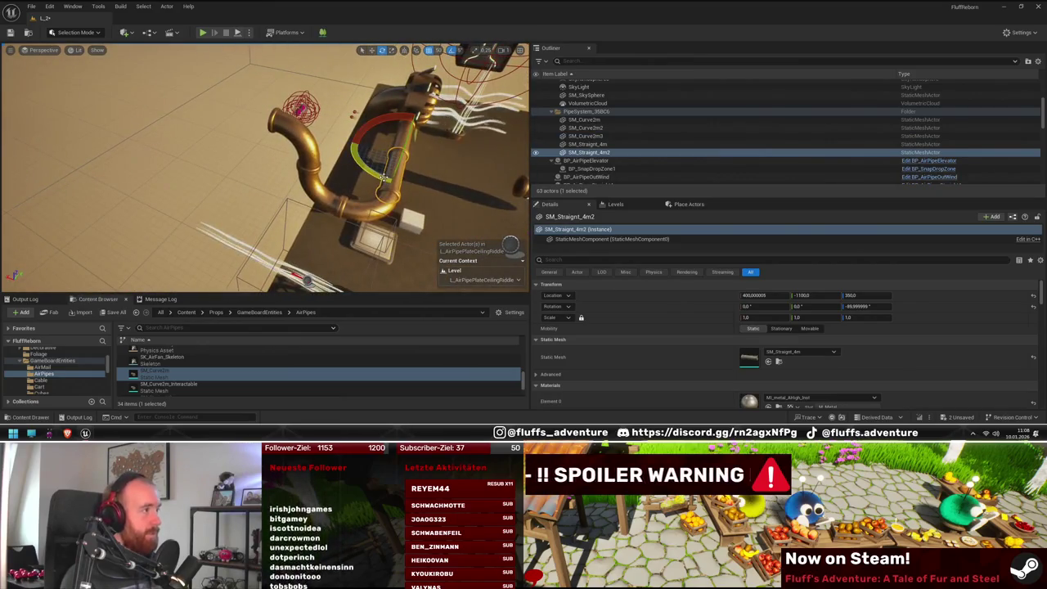
drag(433, 187, 405, 188)
drag(307, 172, 278, 152)
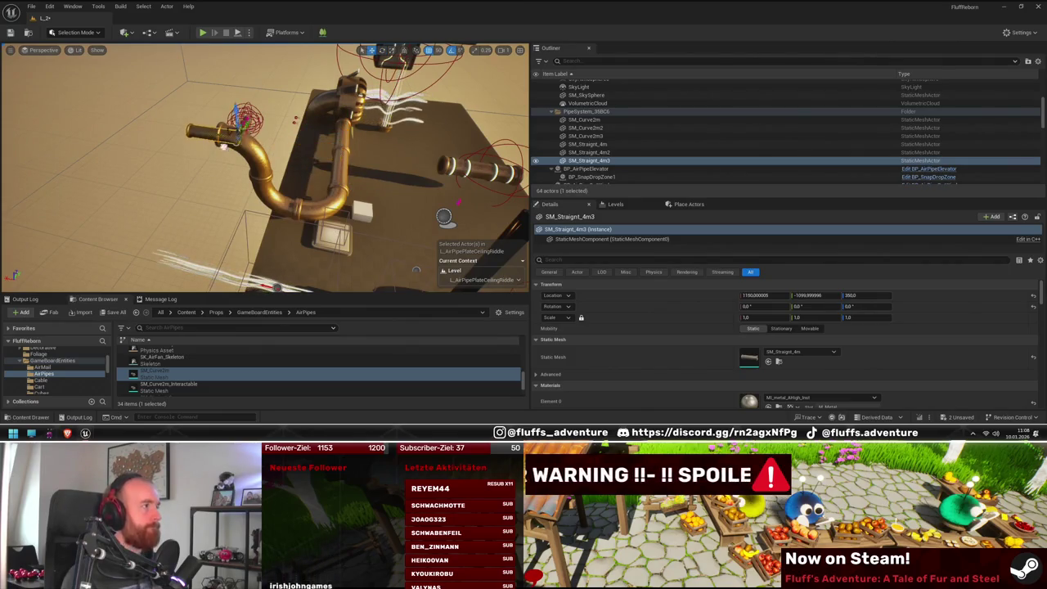
key(ctrl+z)
key(f)
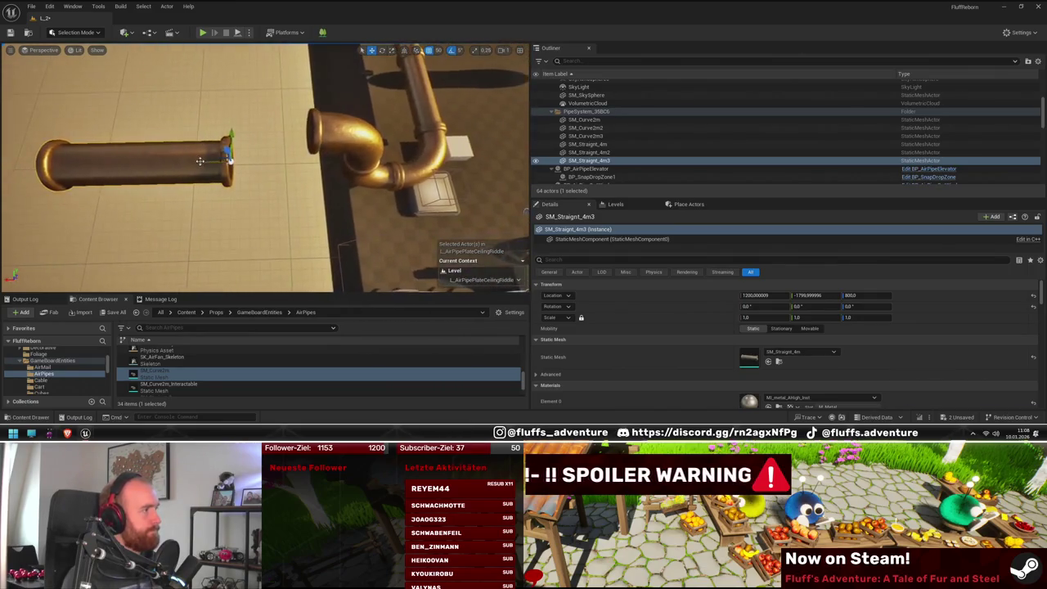
drag(200, 161, 277, 159)
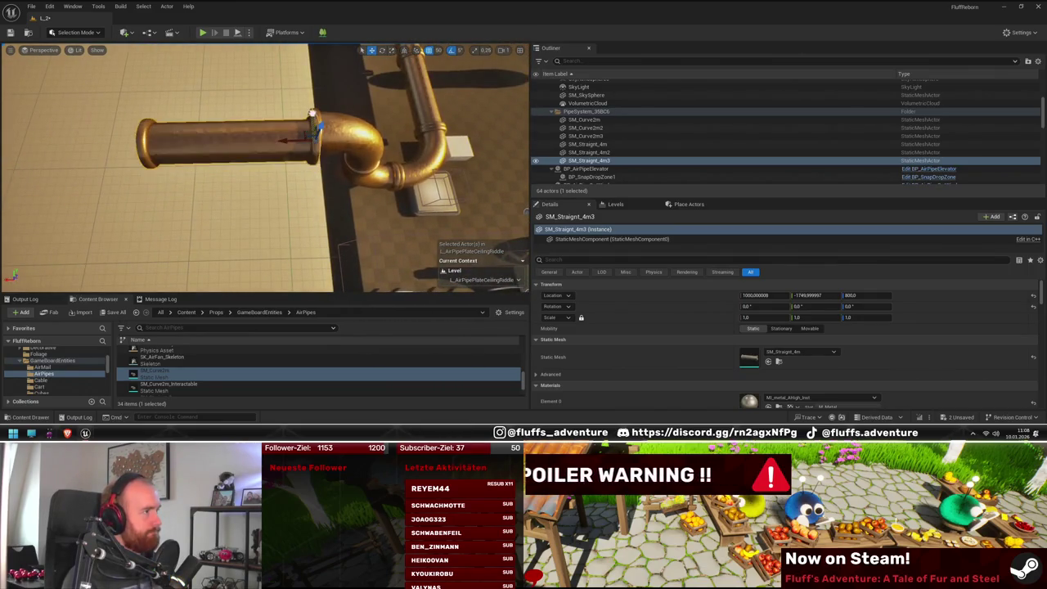
drag(312, 92, 124, 165)
click(310, 193)
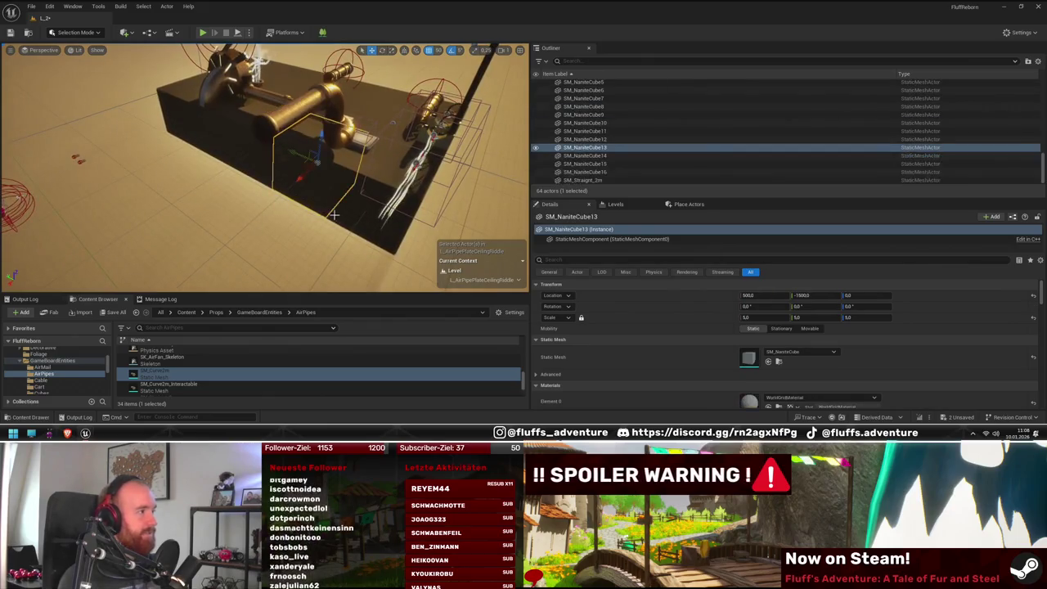
Step: Duplicate tabletop block SM_NaniteCube13 twice, placing the copies along the table under the pipe
drag(310, 193, 342, 207)
key(ctrl+d)
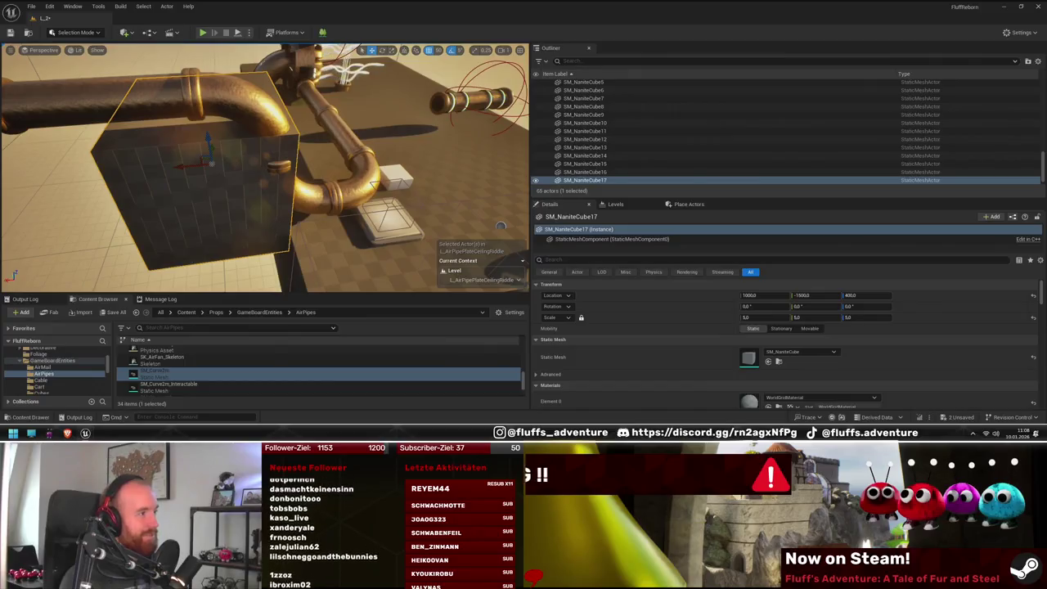
drag(222, 168, 327, 171)
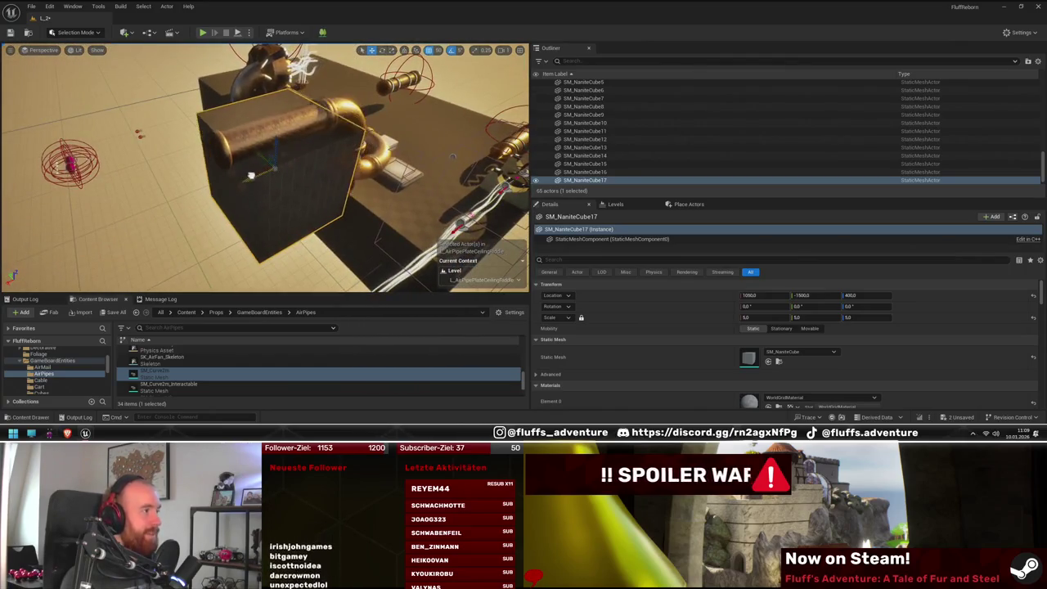
drag(327, 172, 295, 178)
key(ctrl+d)
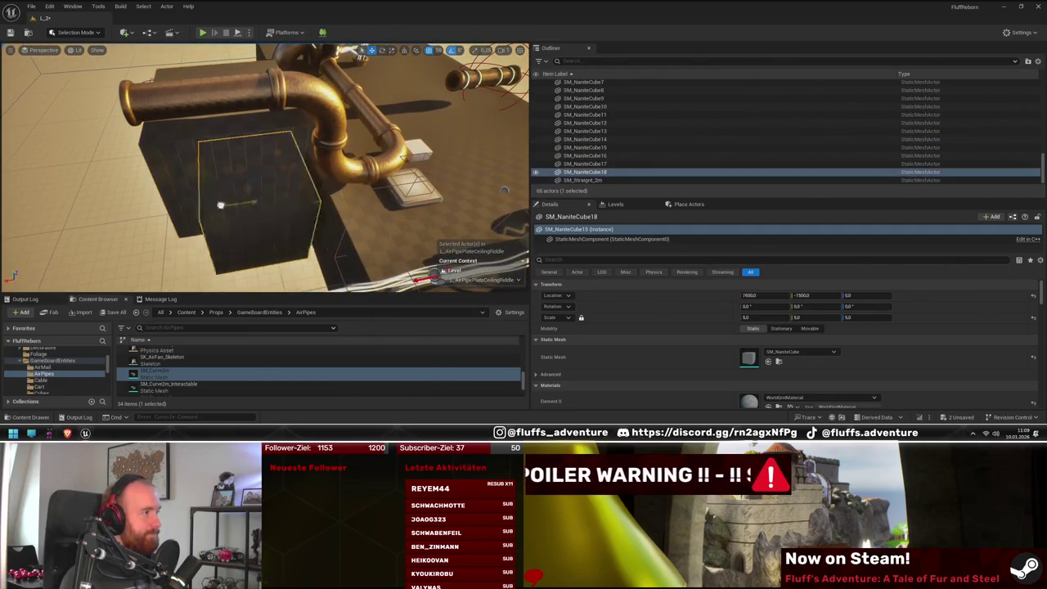
drag(294, 178, 212, 191)
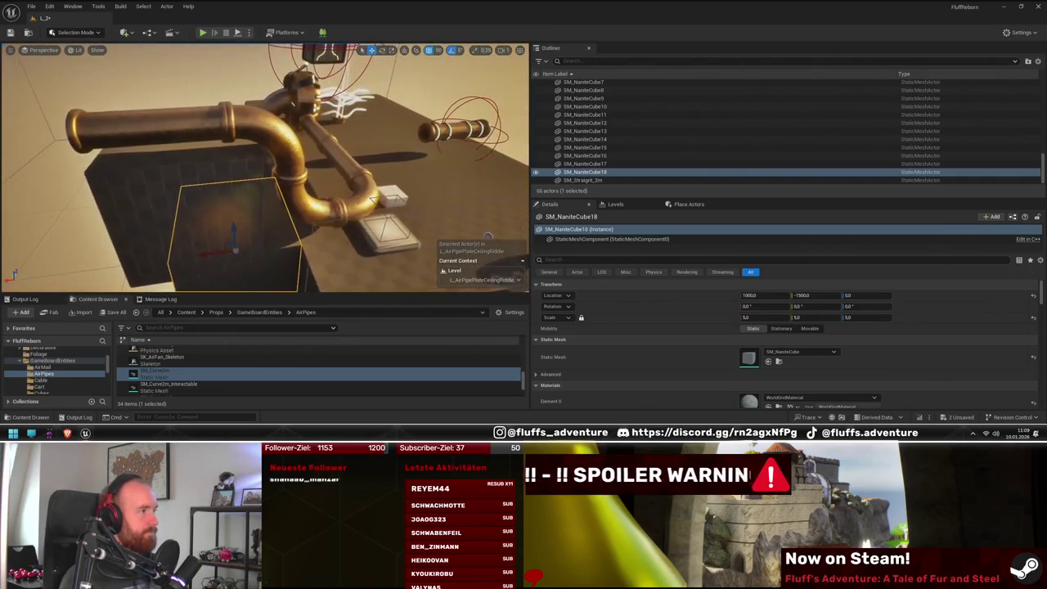
mouse_move(261, 216)
mouse_down()
mouse_move(246, 214)
mouse_move(270, 212)
mouse_up()
mouse_move(197, 191)
mouse_down()
mouse_move(250, 173)
mouse_move(229, 185)
mouse_up()
Step: Move a block copy further along to 2100 and select a second block beside it
click(221, 181)
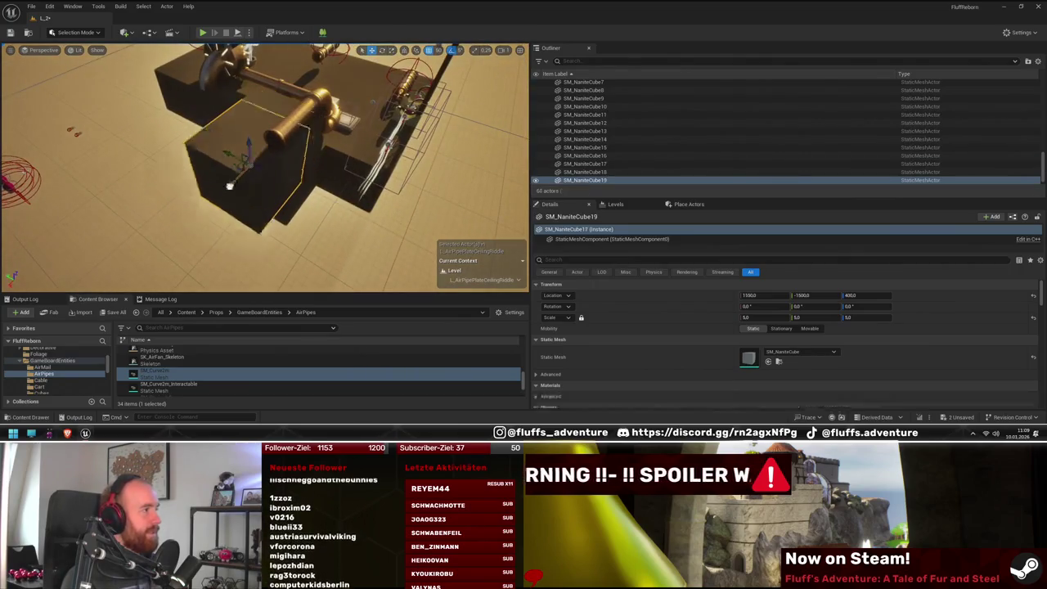
mouse_move(182, 214)
mouse_down()
mouse_move(204, 209)
mouse_move(115, 221)
mouse_move(169, 210)
mouse_up()
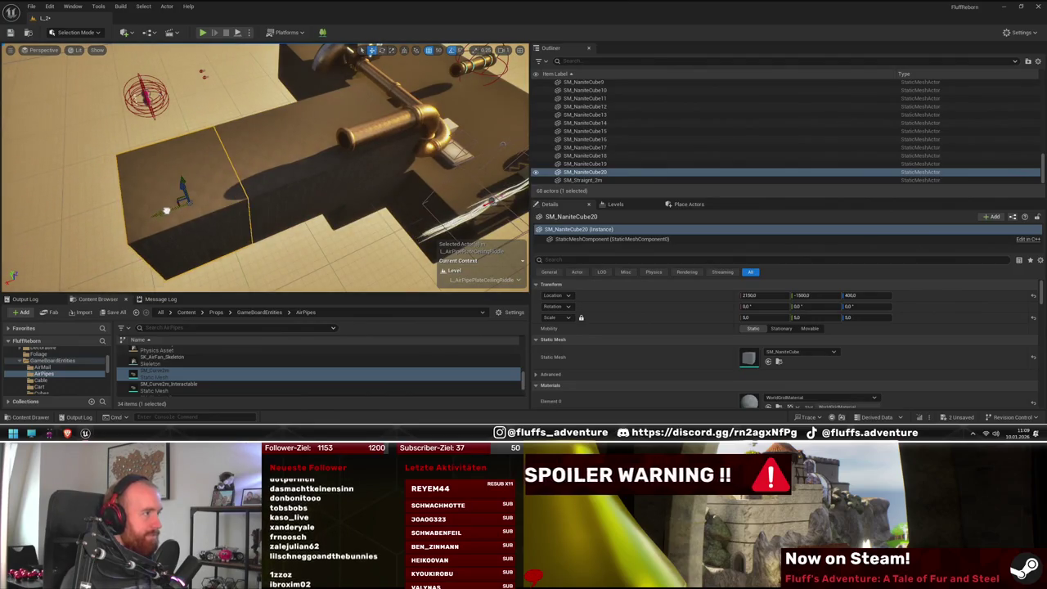
ctrl+click(270, 199)
mouse_move(270, 198)
mouse_down()
mouse_move(218, 220)
mouse_move(241, 160)
mouse_move(220, 169)
mouse_up()
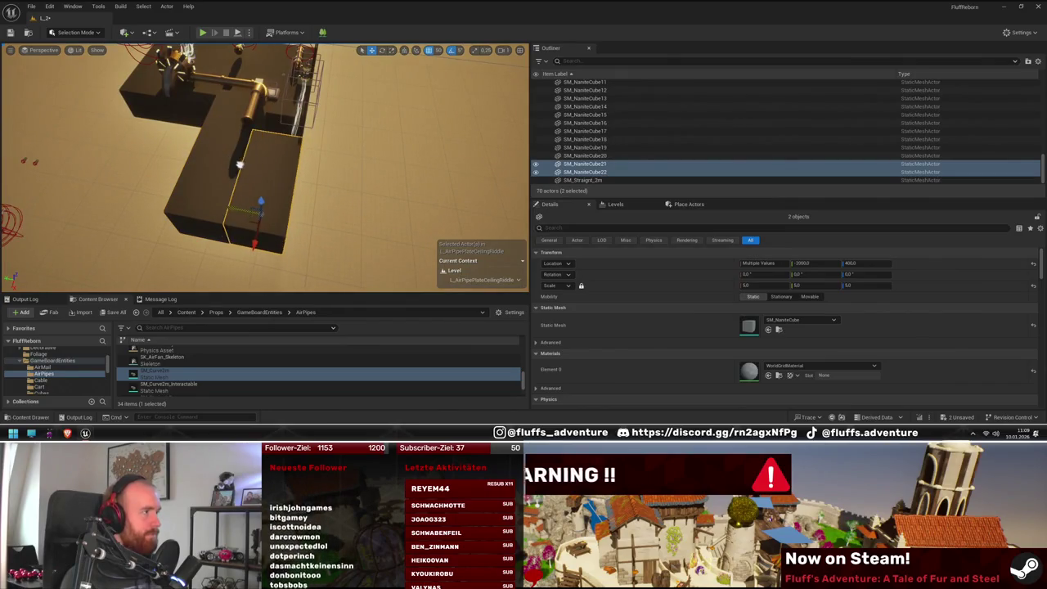
drag(231, 205, 253, 180)
mouse_move(262, 164)
mouse_down()
mouse_move(291, 167)
mouse_move(258, 168)
mouse_move(270, 180)
mouse_move(165, 177)
mouse_up()
Step: Delete the unwanted duplicate block, then copy the remaining block to the right and tilt it 15°
click(273, 191)
key(Delete)
click(164, 176)
drag(167, 131, 313, 147)
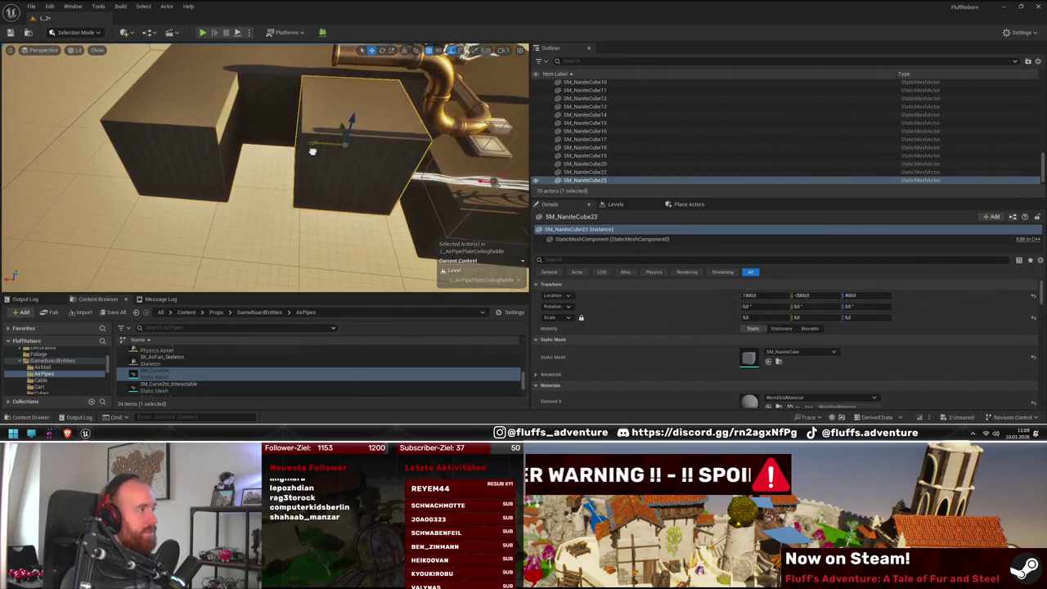
key(e)
mouse_move(286, 105)
mouse_down()
mouse_move(242, 133)
mouse_move(263, 131)
mouse_move(192, 136)
mouse_up()
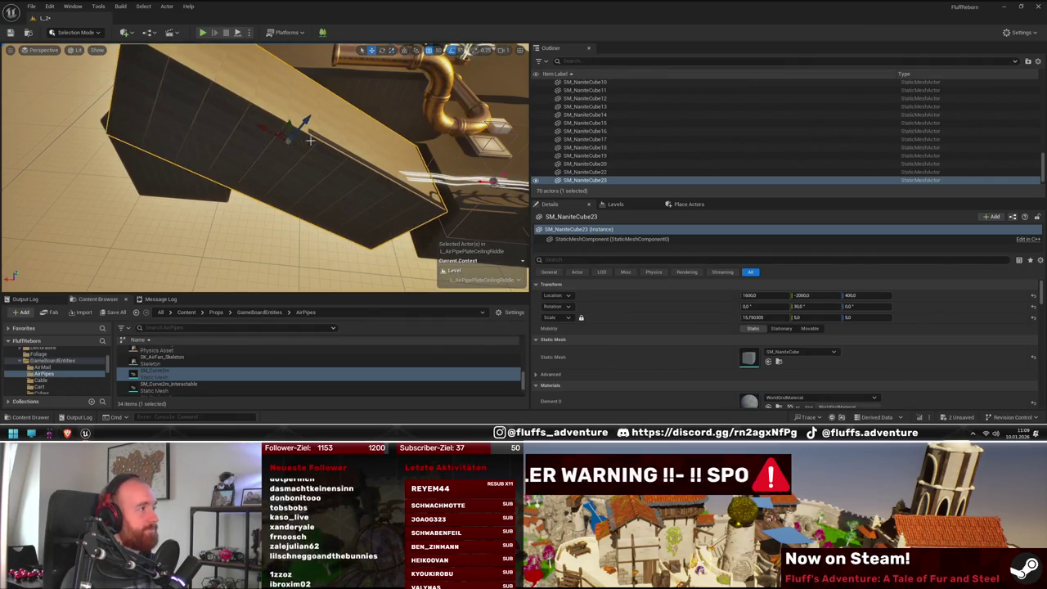
Step: Lower the tilted block into place at X 1250 and height 150
key(w)
mouse_move(288, 131)
mouse_down()
mouse_move(348, 153)
mouse_move(364, 172)
mouse_move(298, 174)
mouse_up()
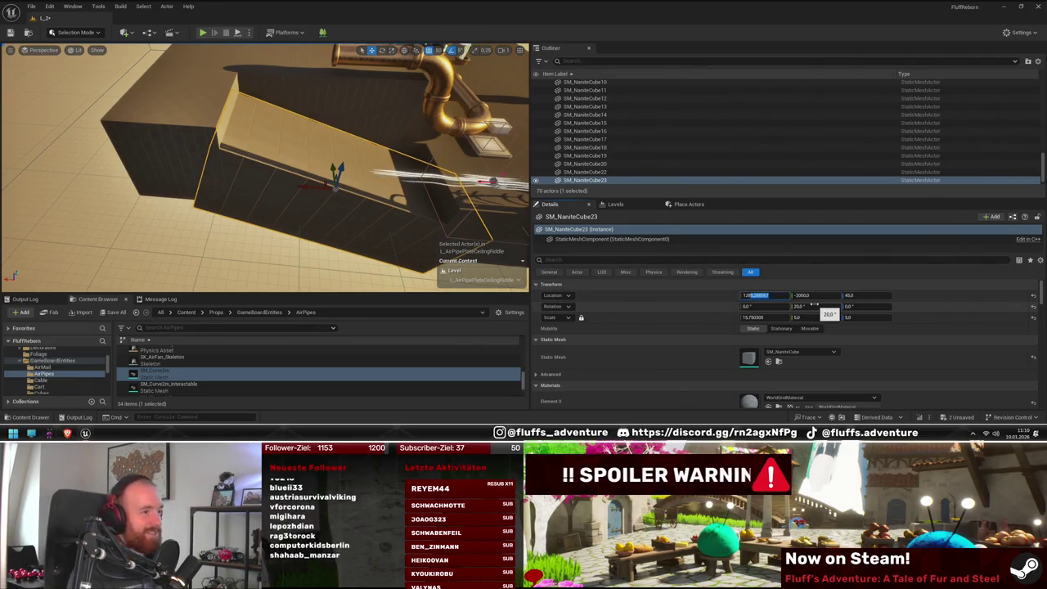
text(5)
key(Return)
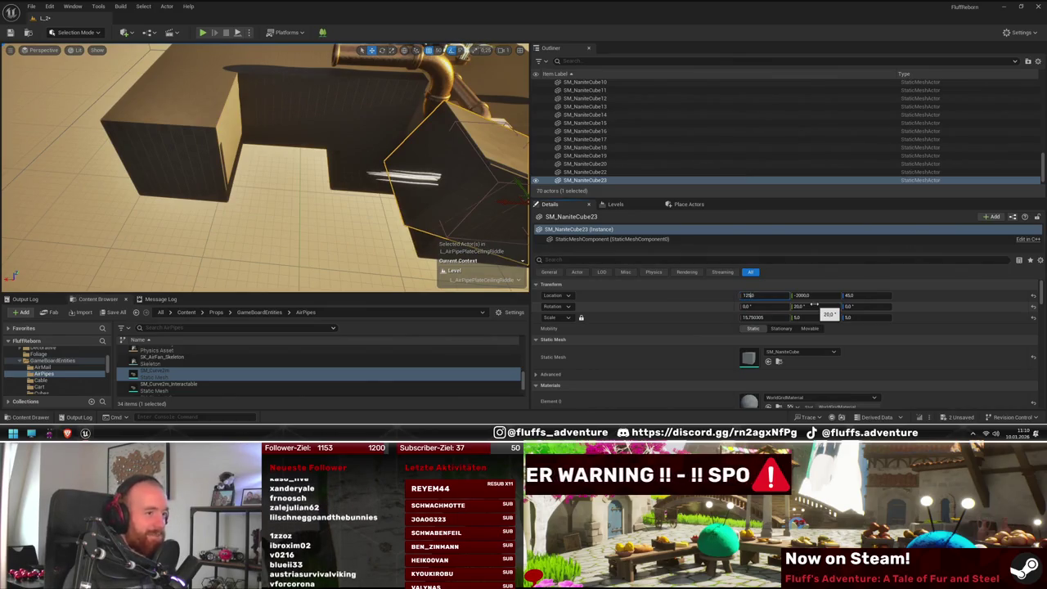
text(1250)
key(Return)
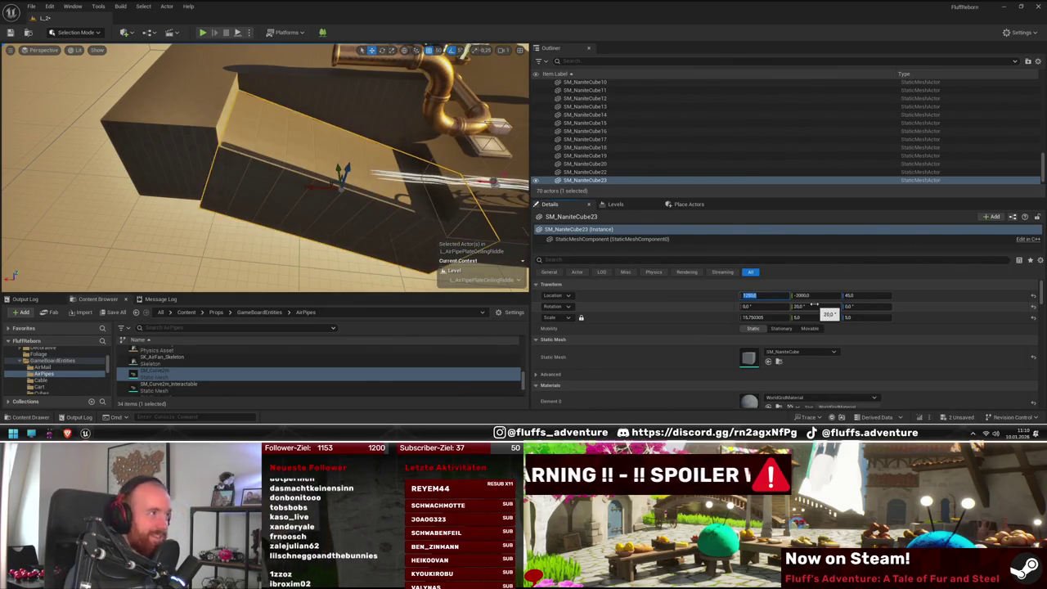
click(870, 299)
click(848, 296)
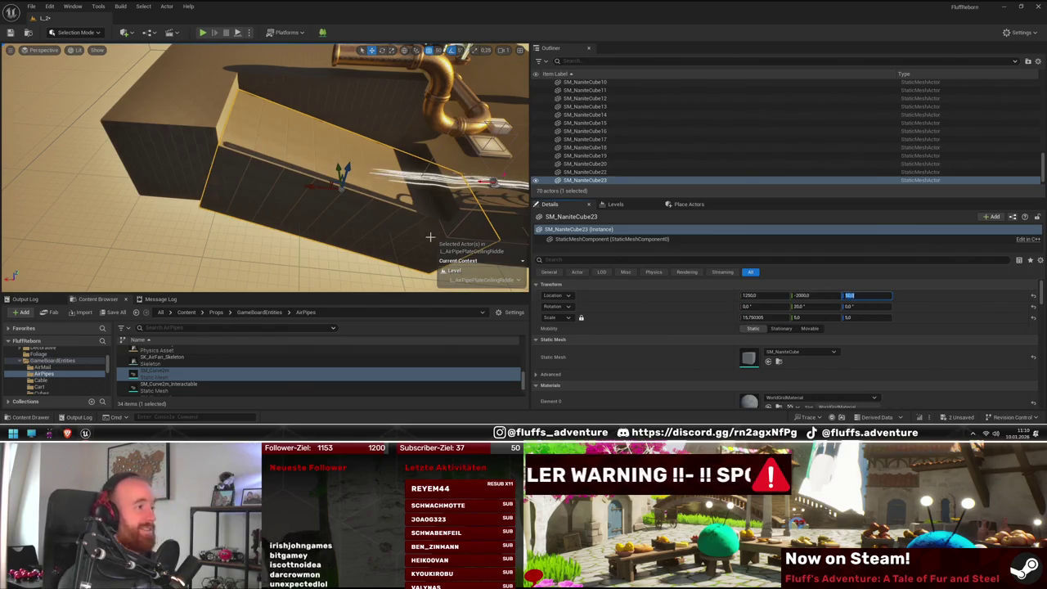
text(150)
key(Return)
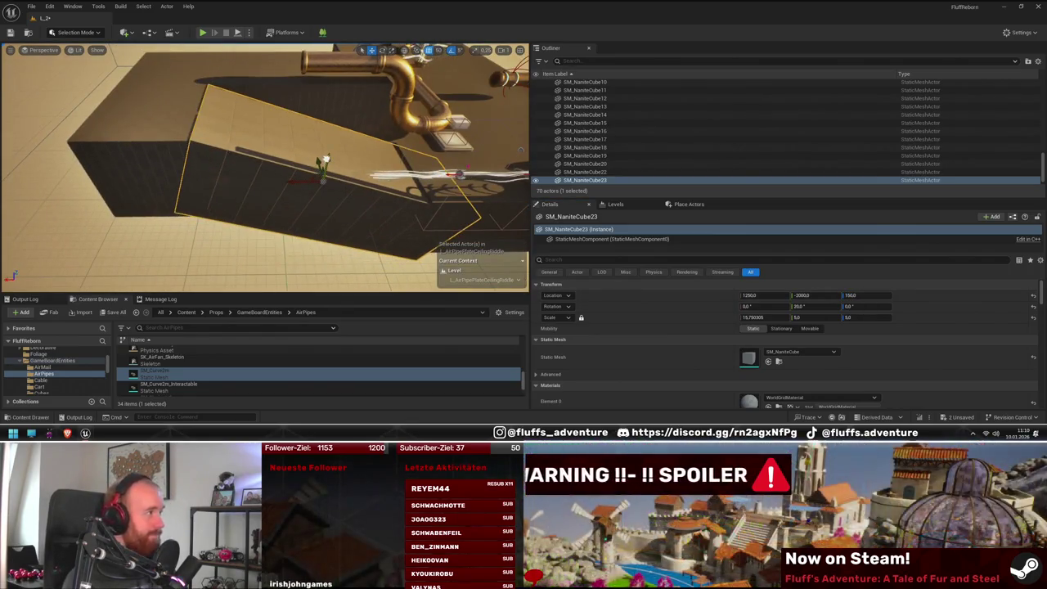
mouse_move(327, 164)
mouse_down()
mouse_move(217, 168)
mouse_move(196, 192)
mouse_move(156, 173)
mouse_up()
click(204, 197)
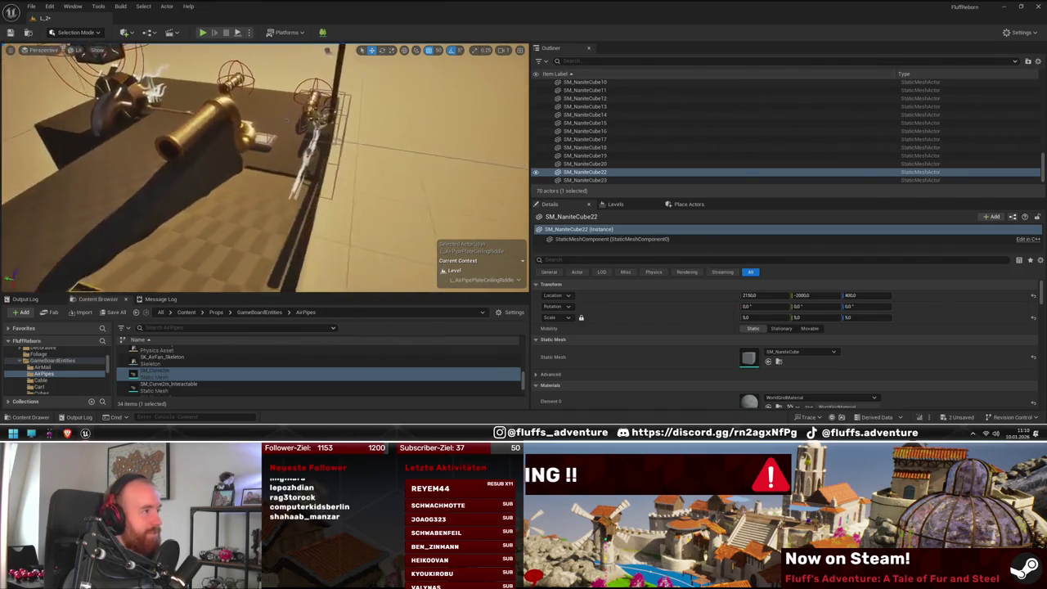
Step: Frame the block and select several tabletop blocks, including SM_NaniteCube23
key(f)
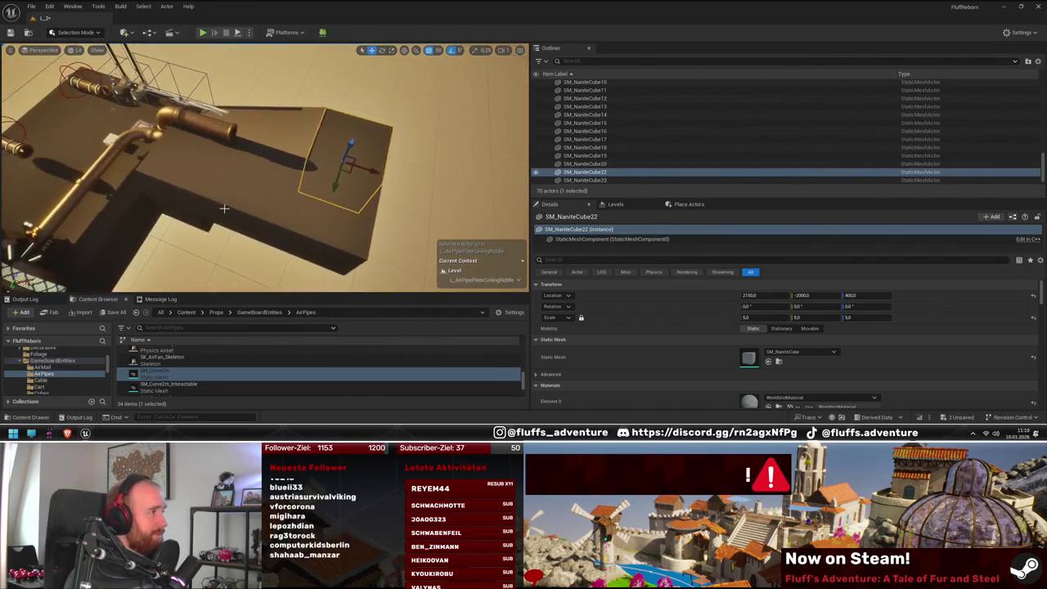
ctrl+click(224, 209)
ctrl+click(311, 237)
ctrl+click(370, 260)
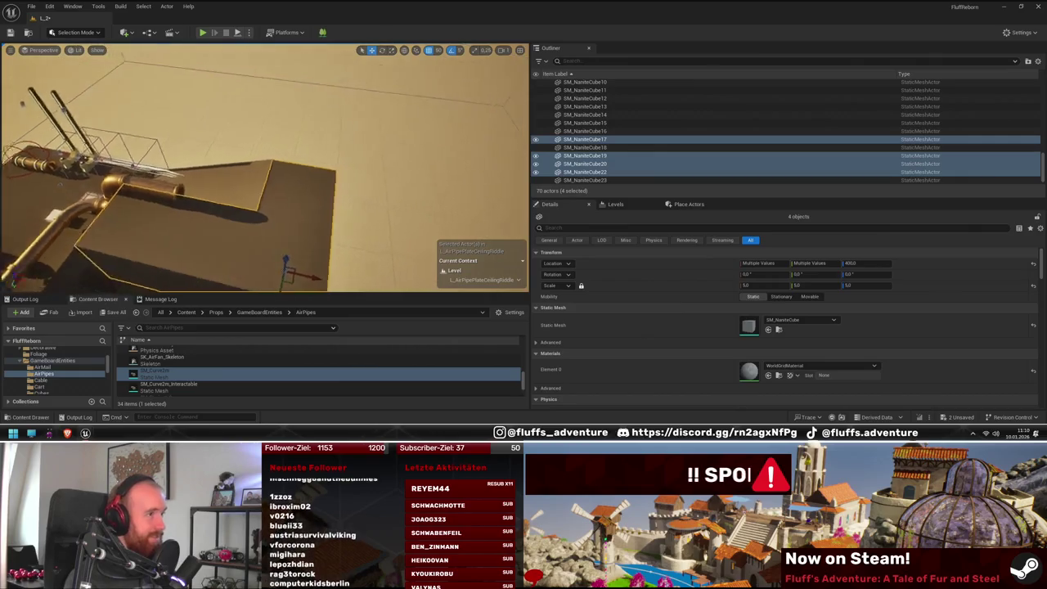
ctrl+click(285, 229)
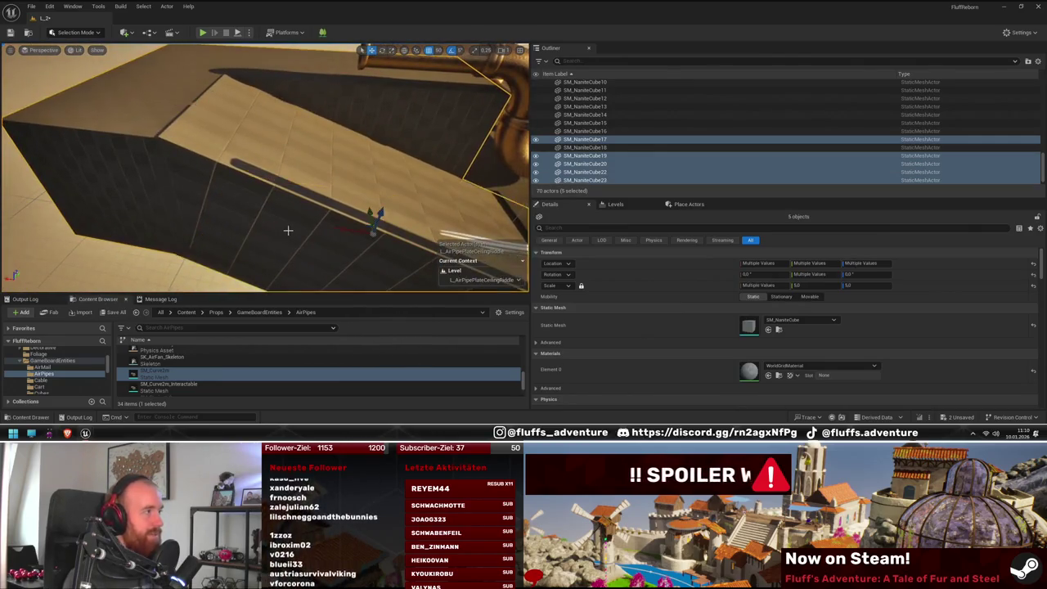
drag(186, 175, 205, 158)
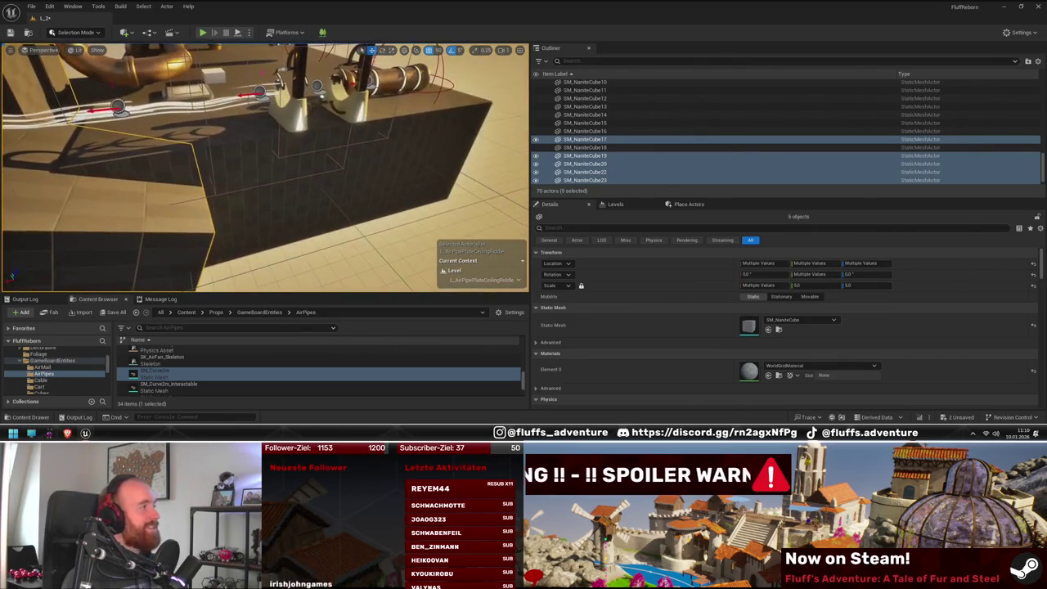
Step: Duplicate SM_NaniteCube14, 15 and 16 as a new tabletop section beside the table
click(150, 197)
ctrl+click(376, 203)
ctrl+click(434, 187)
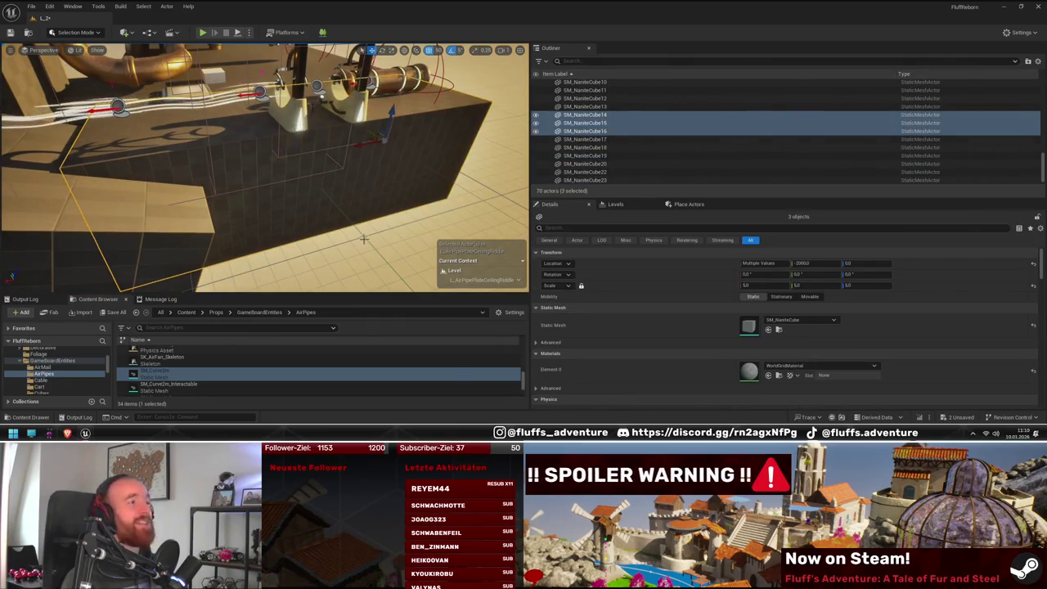
key(f)
mouse_move(260, 145)
mouse_down()
mouse_move(320, 186)
mouse_move(278, 176)
mouse_move(160, 191)
mouse_up()
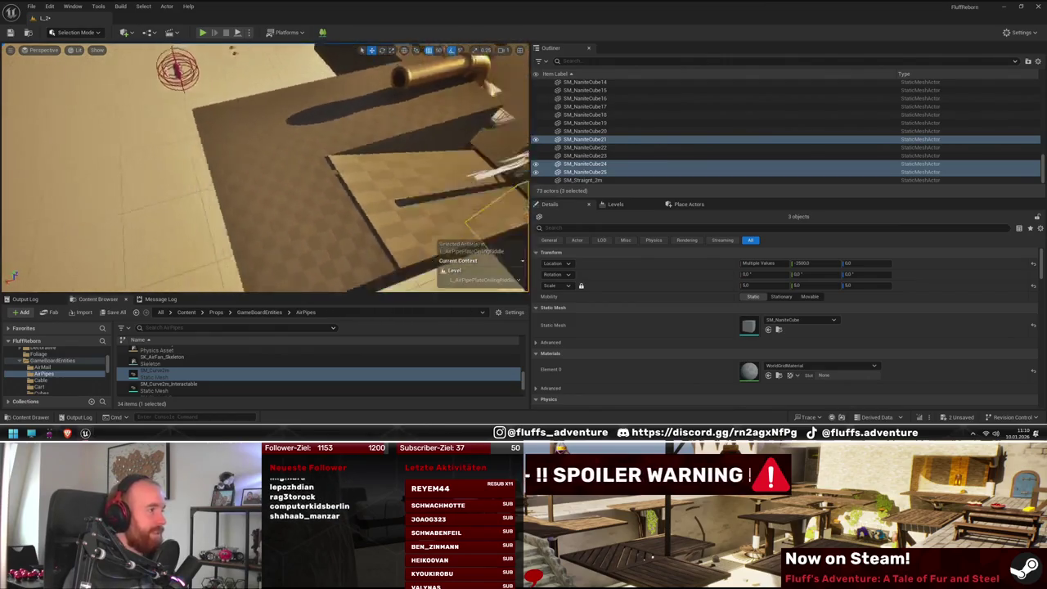
click(277, 150)
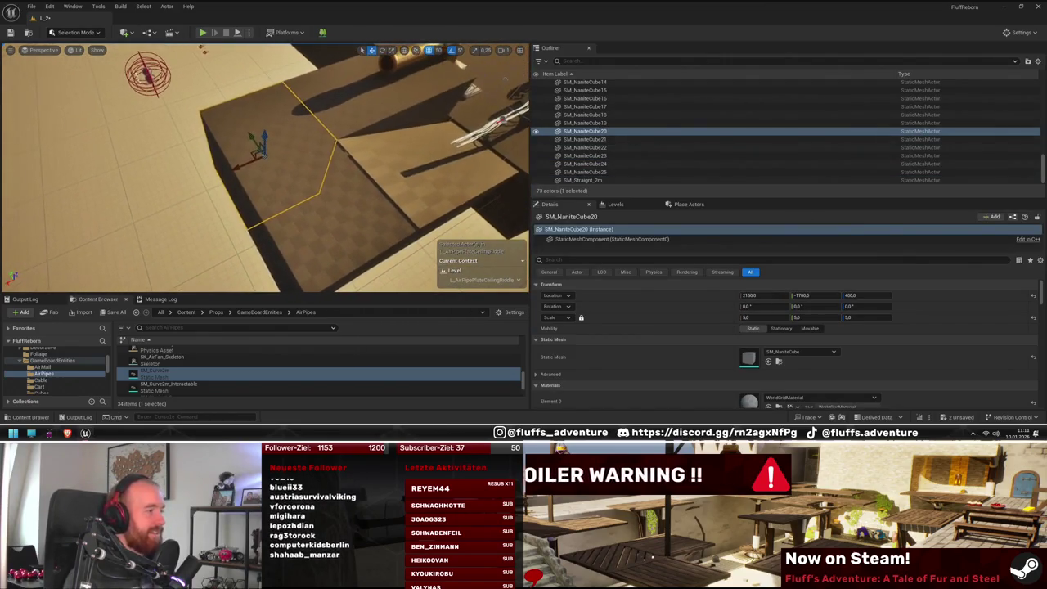
mouse_move(361, 194)
mouse_down()
mouse_move(345, 193)
mouse_move(373, 211)
mouse_up()
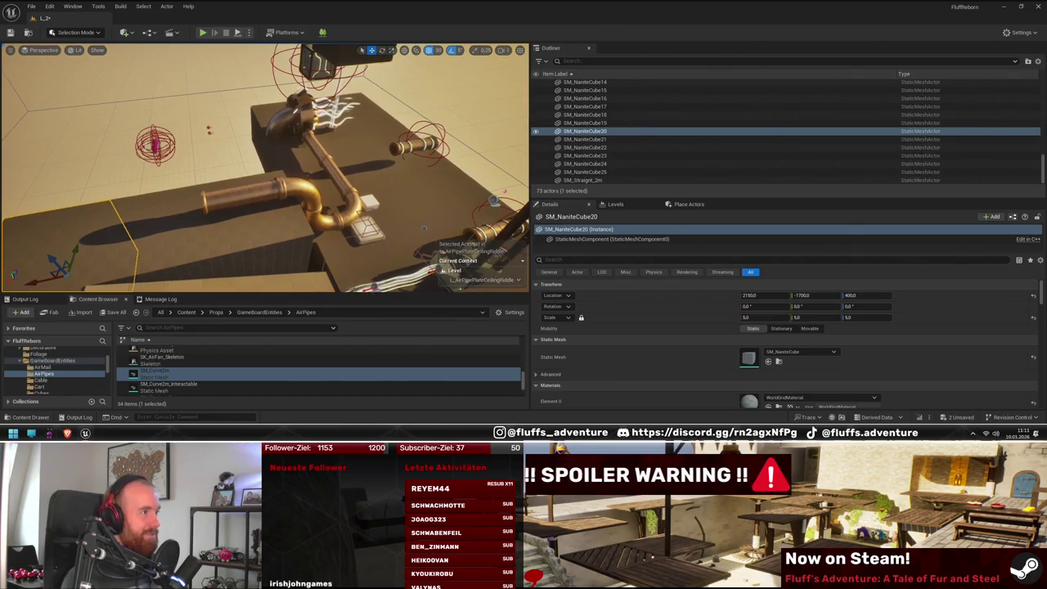
drag(373, 211, 400, 160)
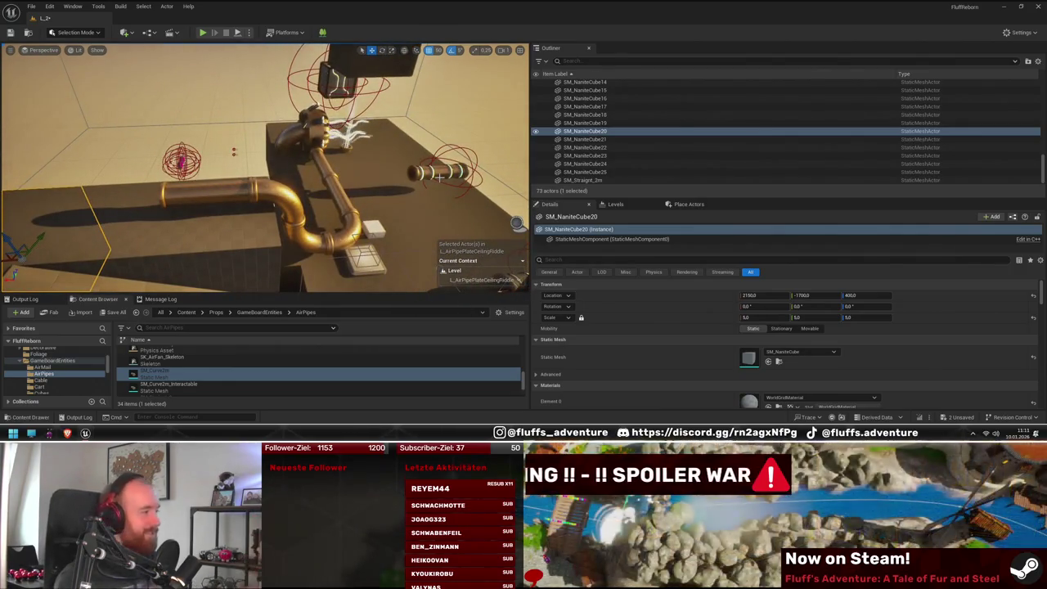
drag(254, 160, 283, 192)
mouse_move(444, 129)
mouse_down()
mouse_move(232, 202)
mouse_move(278, 196)
mouse_move(239, 202)
mouse_move(225, 228)
mouse_move(155, 221)
mouse_up()
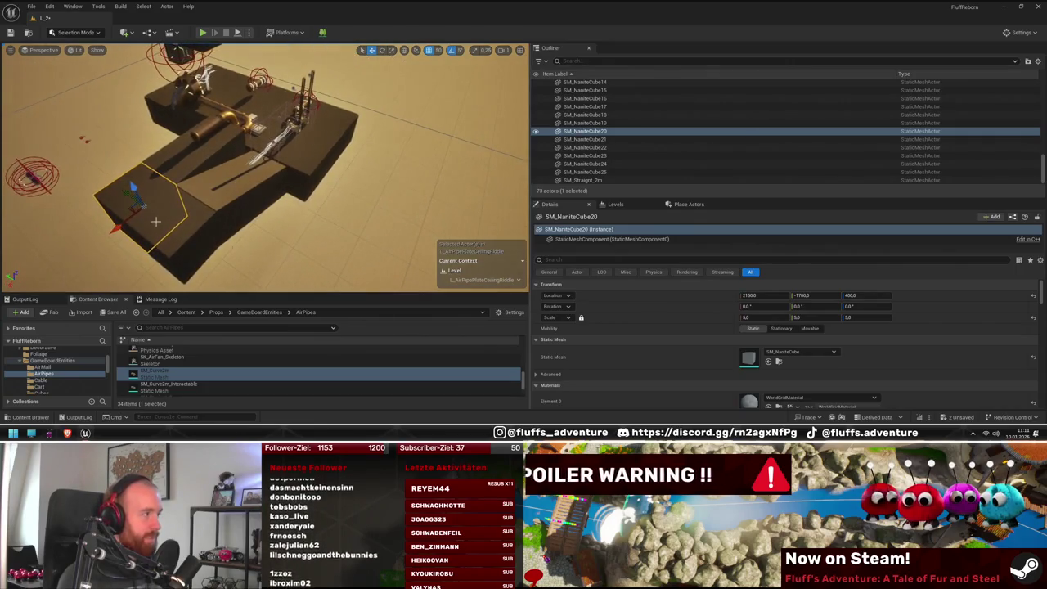
mouse_move(365, 177)
mouse_down()
mouse_move(352, 168)
mouse_move(359, 180)
mouse_up()
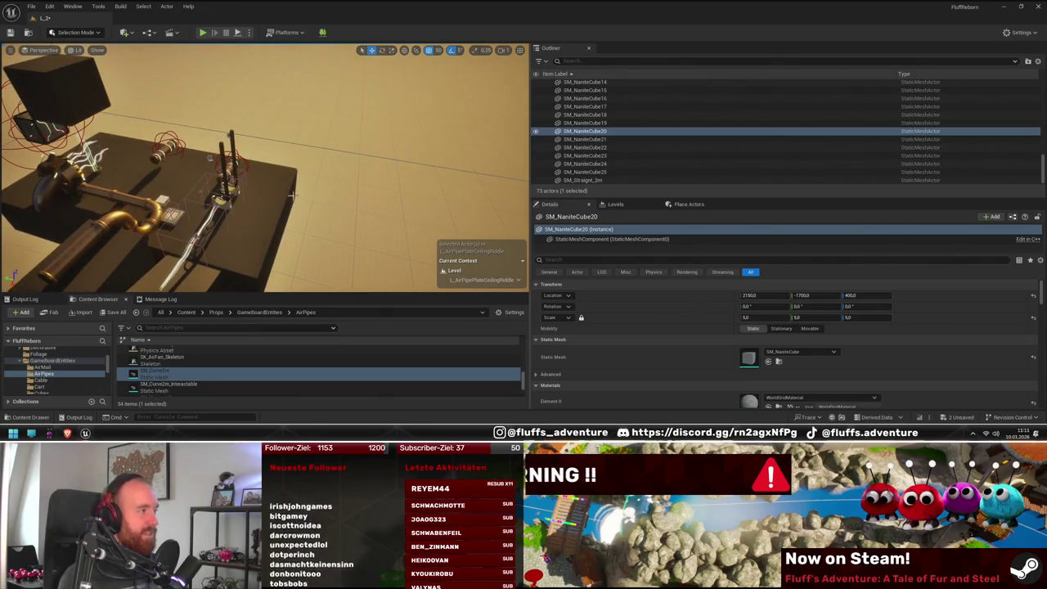
drag(254, 224, 233, 219)
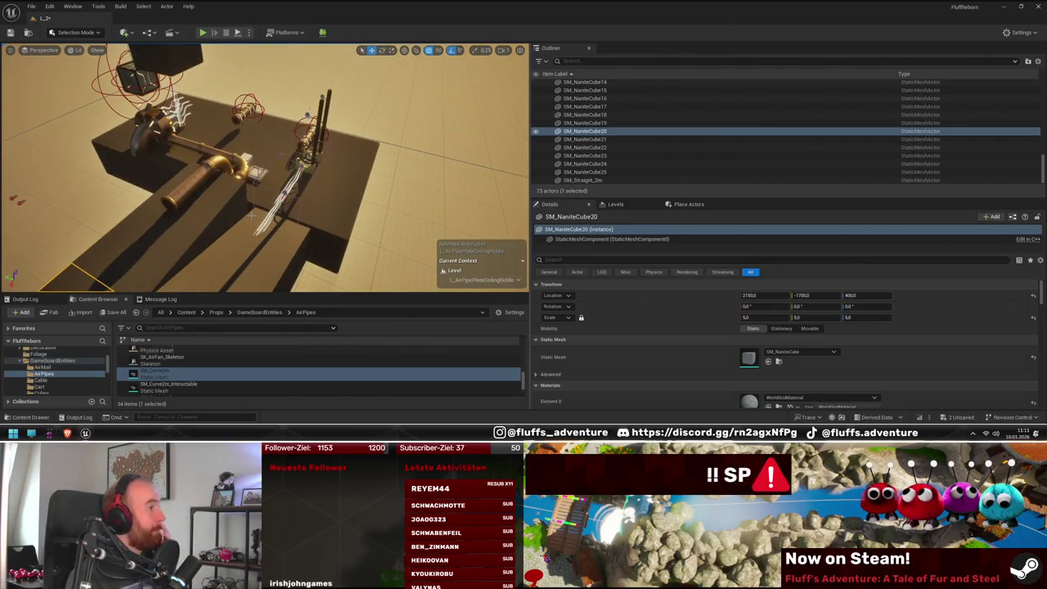
drag(233, 219, 204, 208)
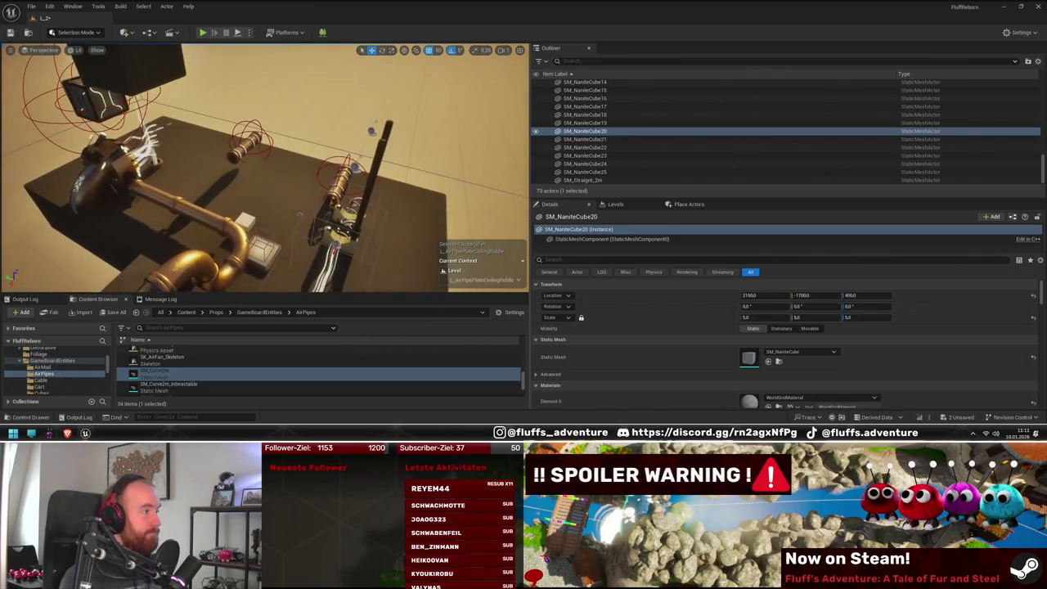
drag(282, 232, 289, 206)
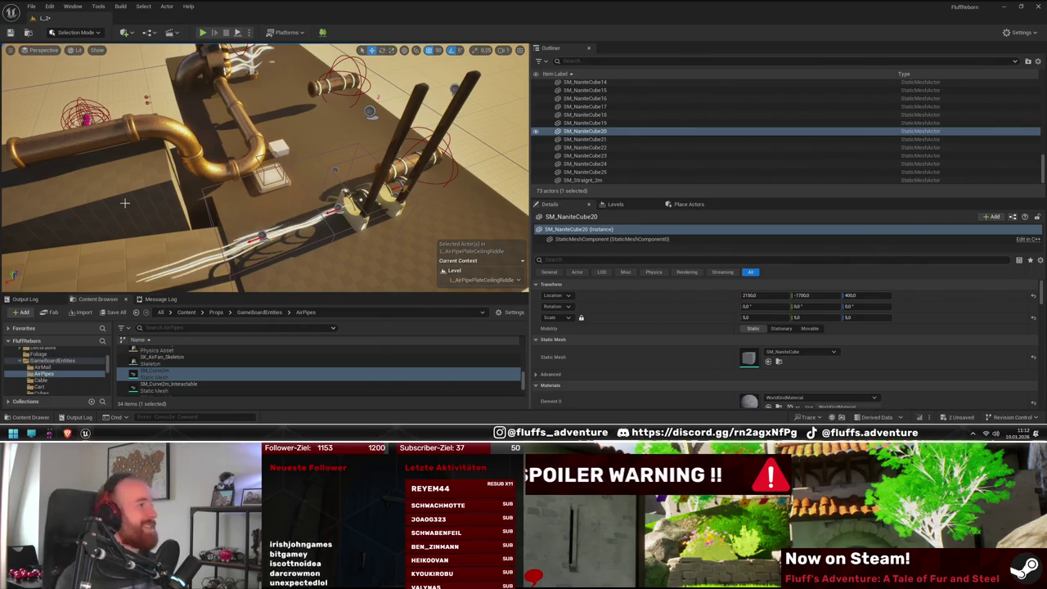
key(f)
Step: Duplicate SM_NaniteCube22 and its neighbouring block, shifting the copies left
mouse_move(242, 222)
mouse_down()
mouse_move(334, 232)
mouse_move(221, 239)
mouse_move(367, 228)
mouse_up()
ctrl+click(319, 224)
mouse_move(277, 184)
mouse_down()
mouse_move(150, 191)
mouse_move(270, 191)
mouse_up()
Step: Duplicate straight pipe SM_Straight_4m4 one length further along the run
click(433, 102)
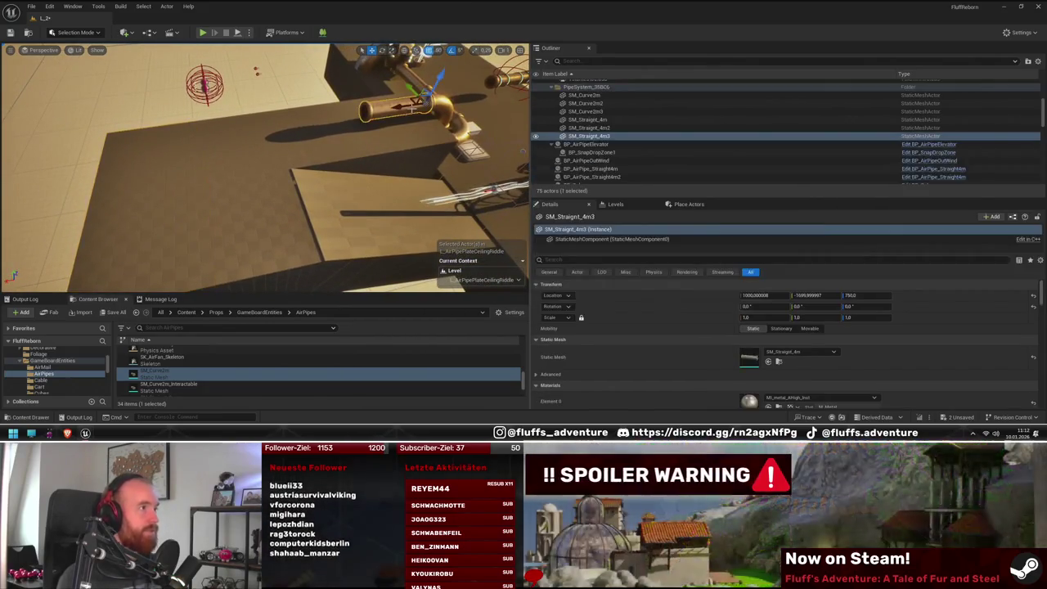
click(289, 128)
mouse_move(339, 117)
mouse_down()
mouse_move(281, 116)
mouse_move(297, 139)
mouse_move(210, 152)
mouse_move(284, 177)
mouse_up()
scroll(265, 168, down, 3)
scroll(265, 168, down, 2)
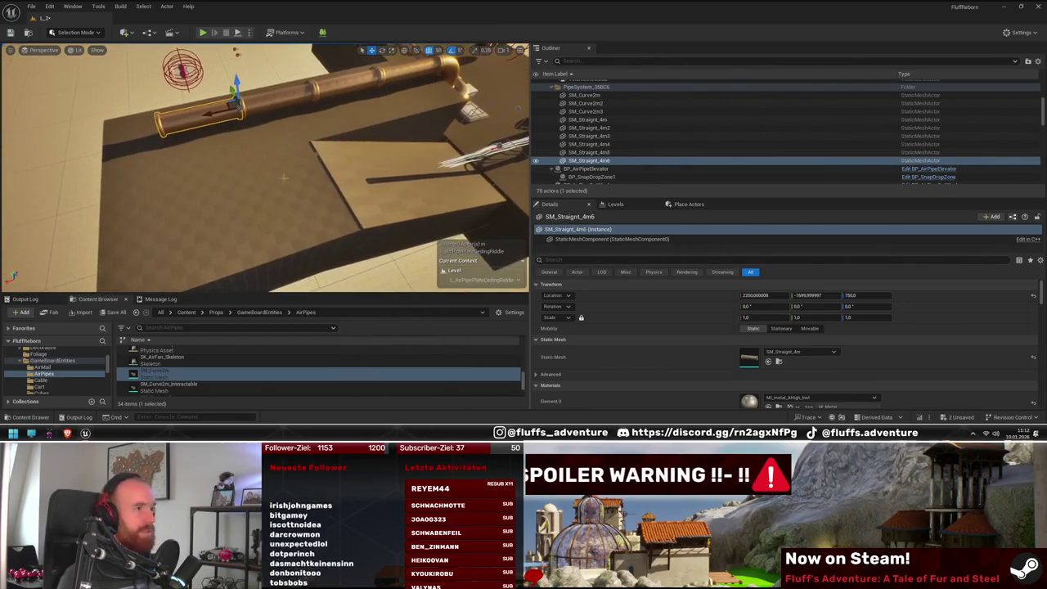
mouse_move(498, 177)
mouse_down()
mouse_move(283, 102)
mouse_move(201, 145)
mouse_move(254, 167)
mouse_move(223, 188)
mouse_move(245, 205)
mouse_up()
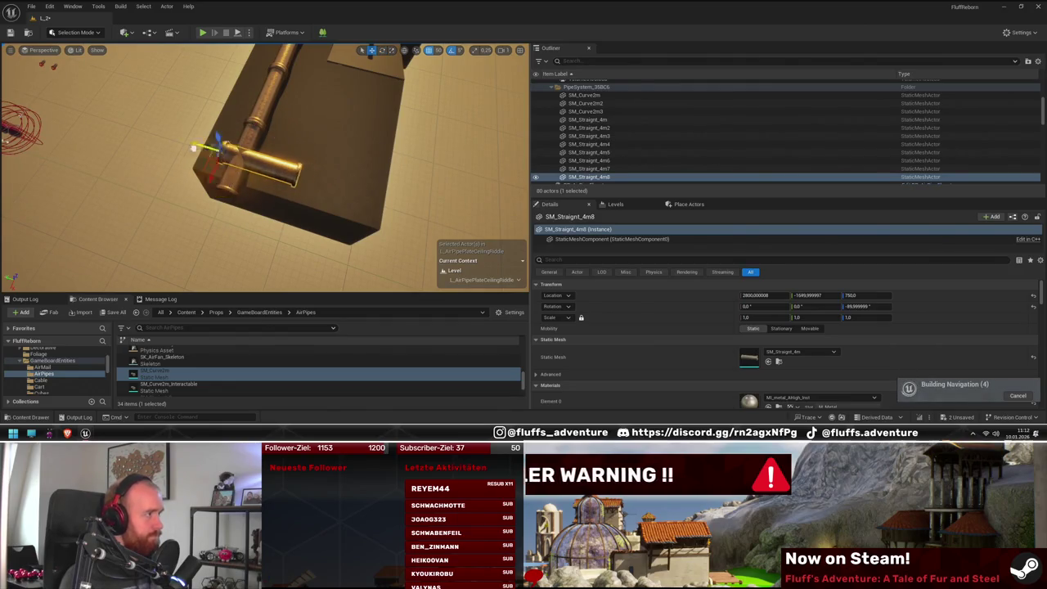
drag(181, 146, 201, 129)
Step: Inspect pipe SM_Straight_4m7 and the pipe cross from several angles, then frame SM_Straight_4m8
click(245, 94)
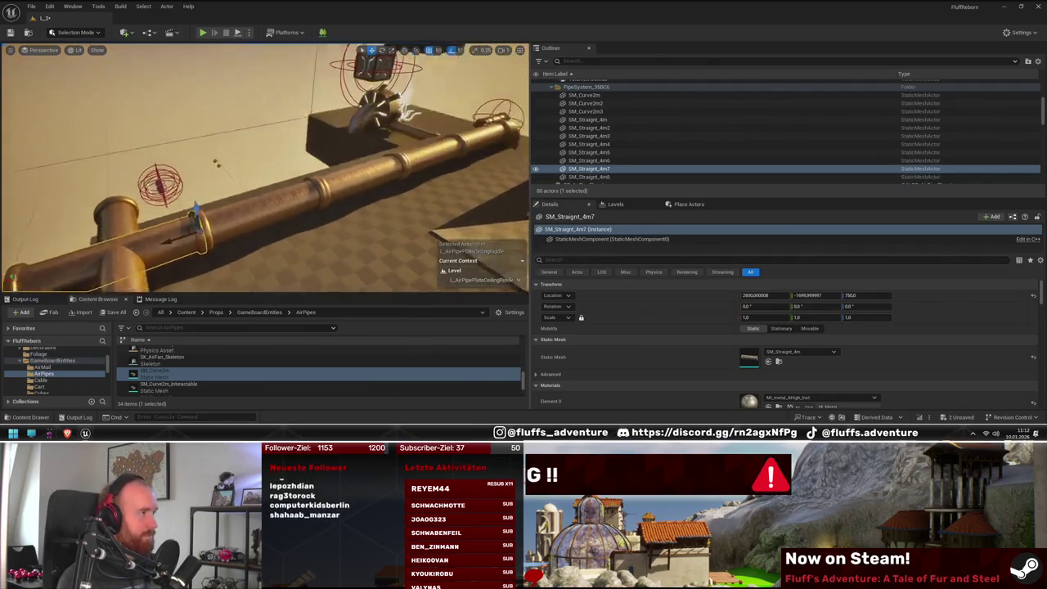
drag(229, 143, 256, 190)
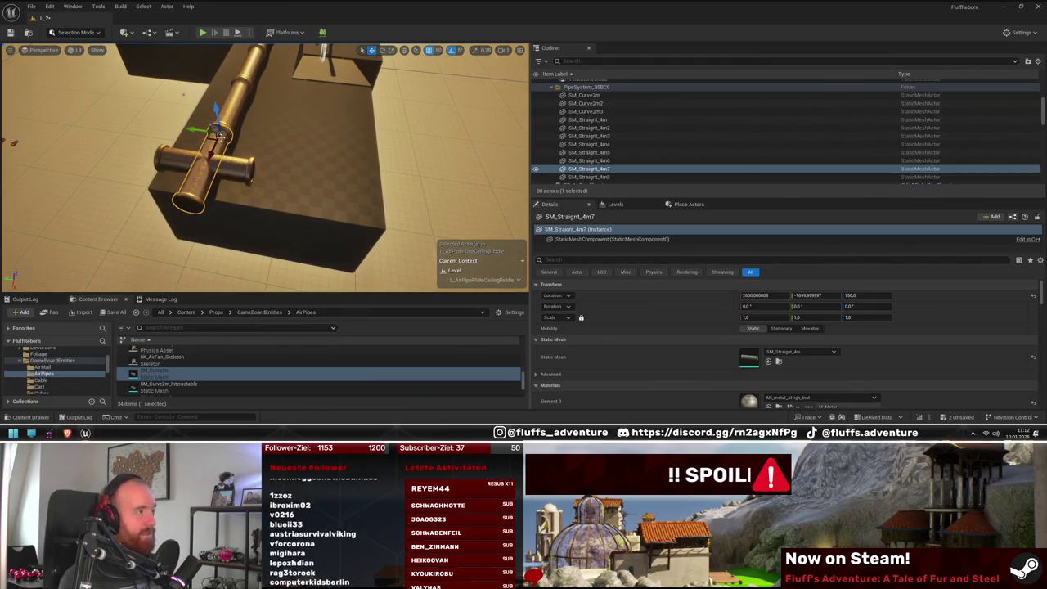
scroll(262, 163, up, 3)
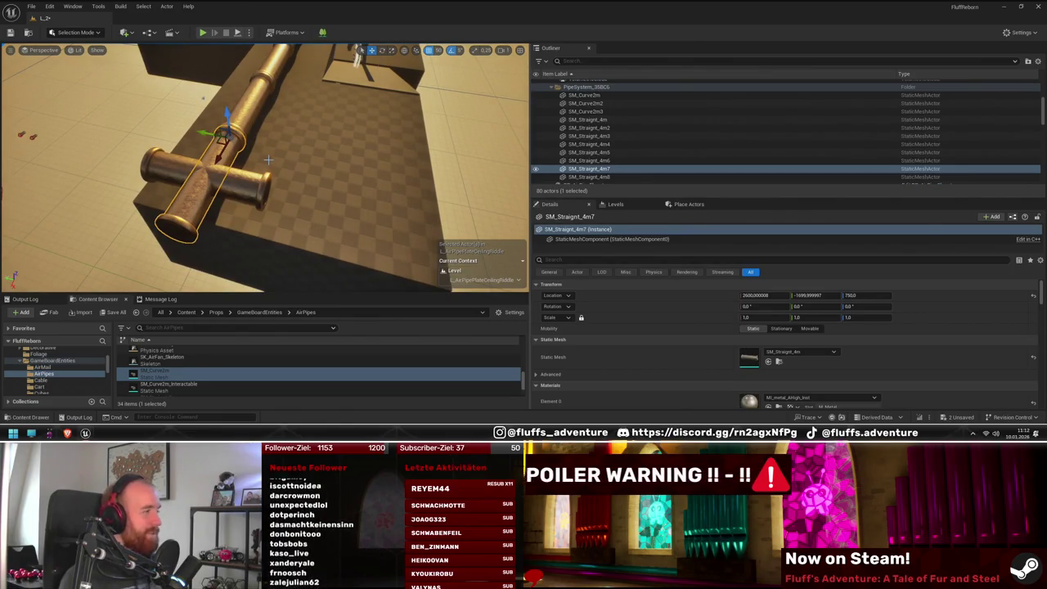
drag(263, 187, 301, 211)
drag(268, 171, 195, 235)
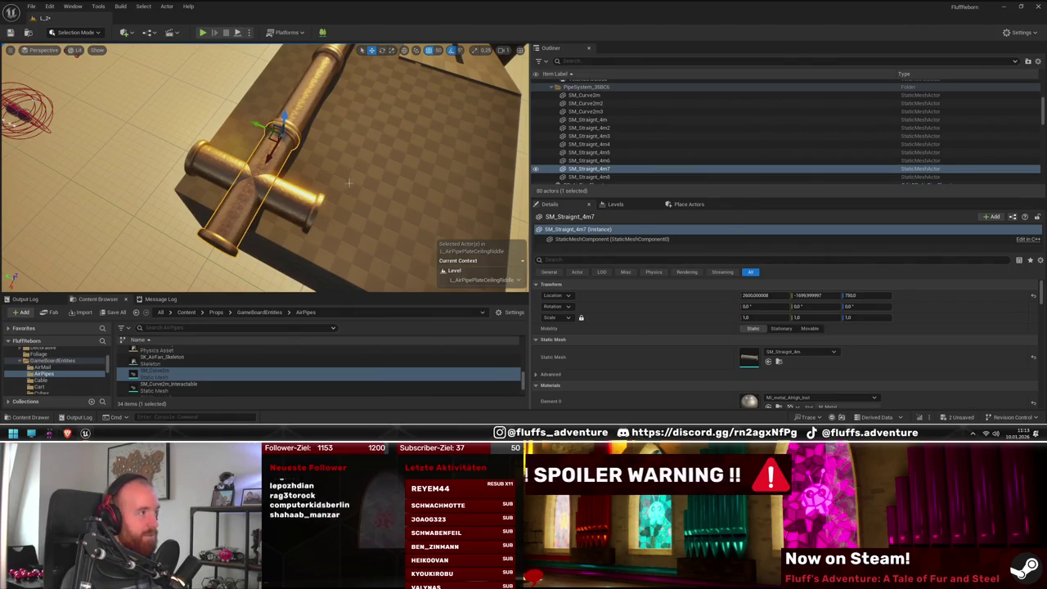
drag(246, 180, 271, 192)
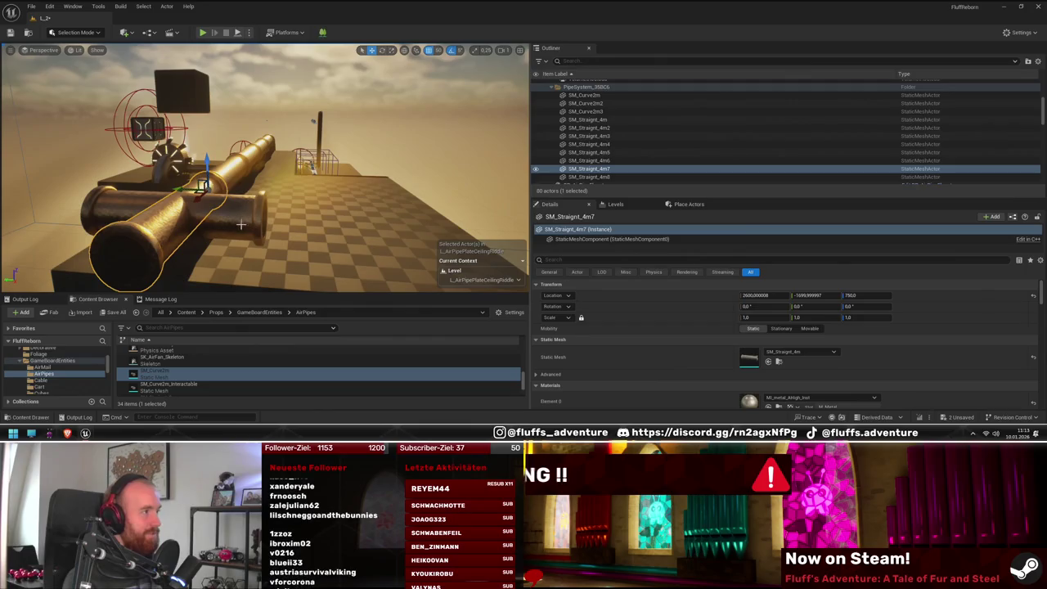
mouse_move(97, 209)
mouse_down()
mouse_move(448, 175)
mouse_move(352, 195)
mouse_move(406, 219)
mouse_move(340, 209)
mouse_move(388, 187)
mouse_up()
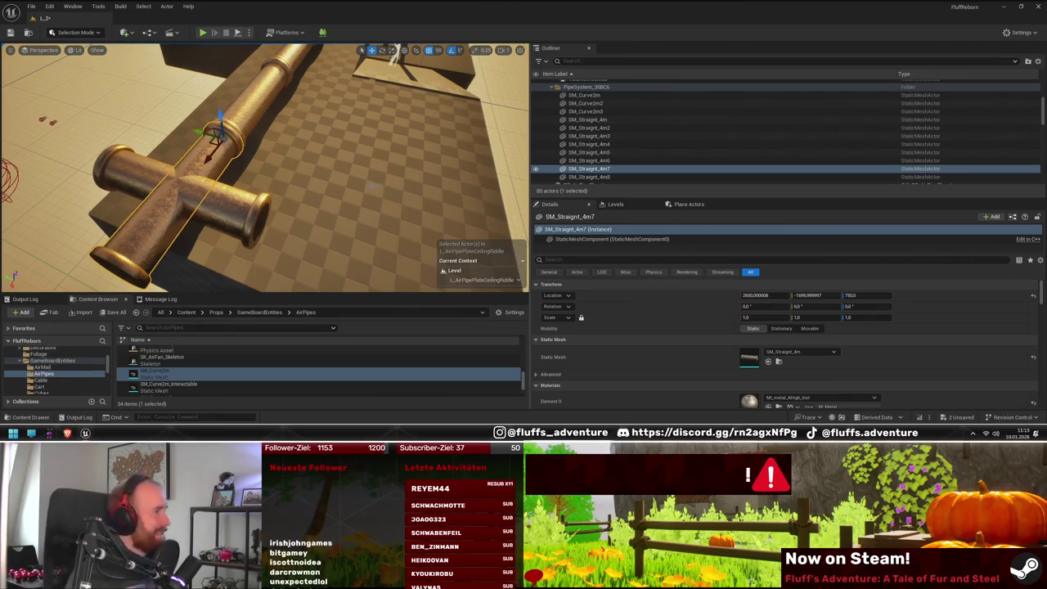
key(f)
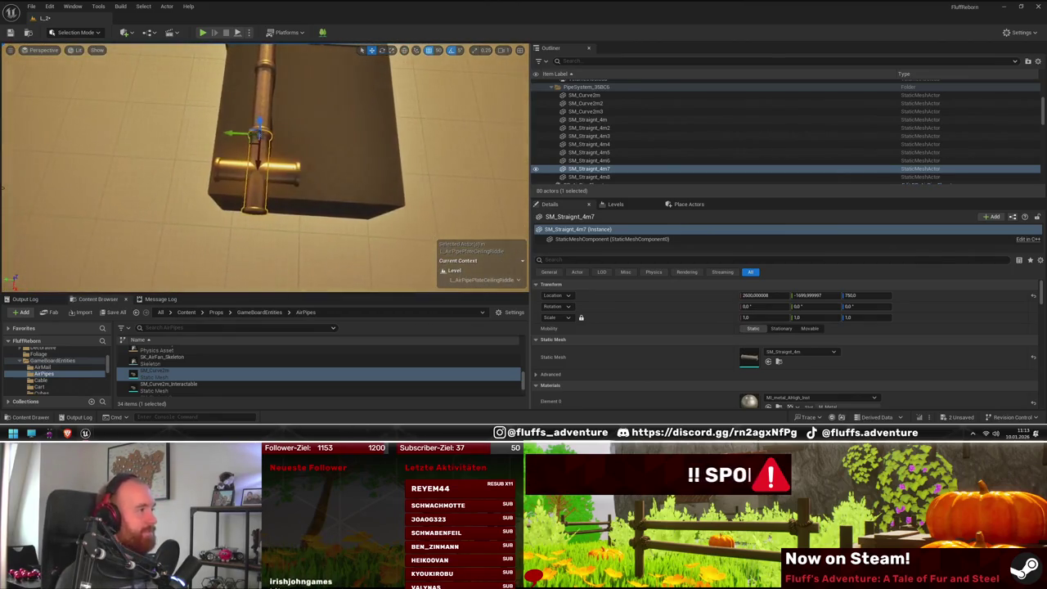
key(Down)
key(f)
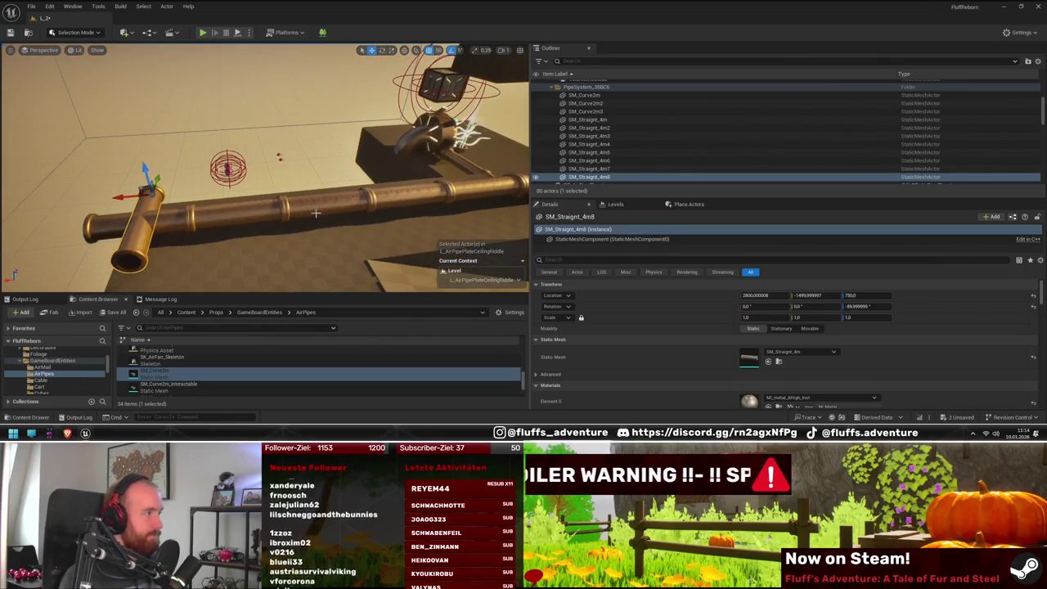
Step: Rotate elbow SM_Curve2m4 to 190° on Y and move it to Y -1450, Z 750
click(479, 218)
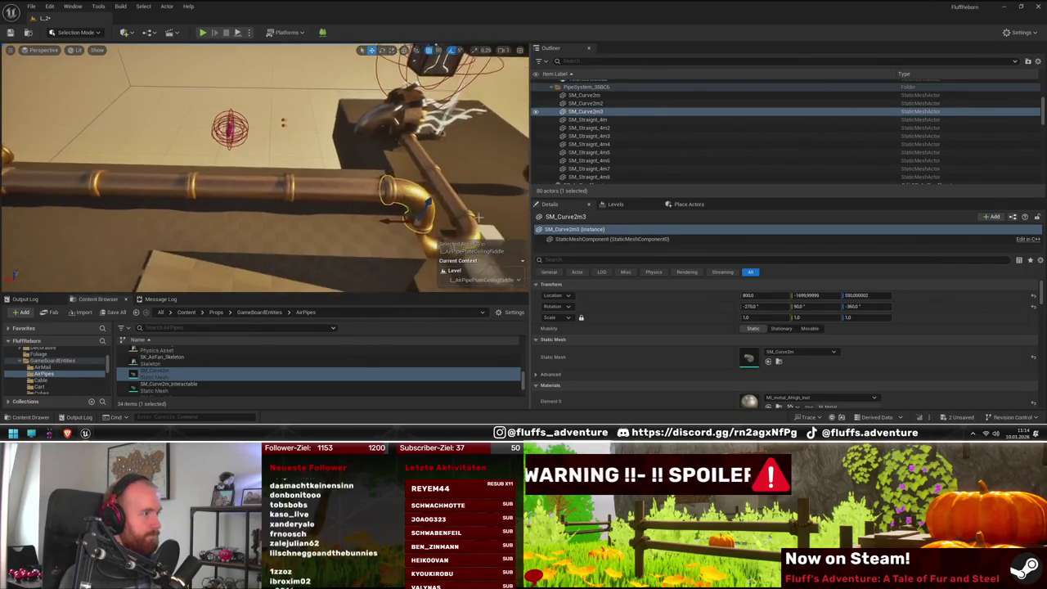
click(446, 115)
key(e)
mouse_move(231, 159)
mouse_down()
mouse_move(209, 115)
mouse_move(156, 197)
mouse_up()
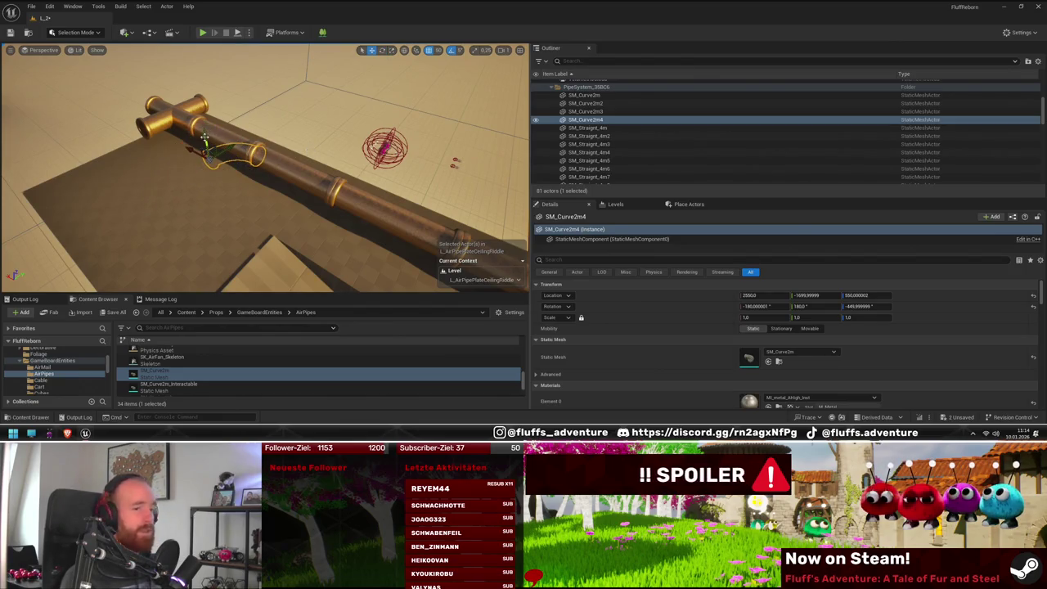
key(f)
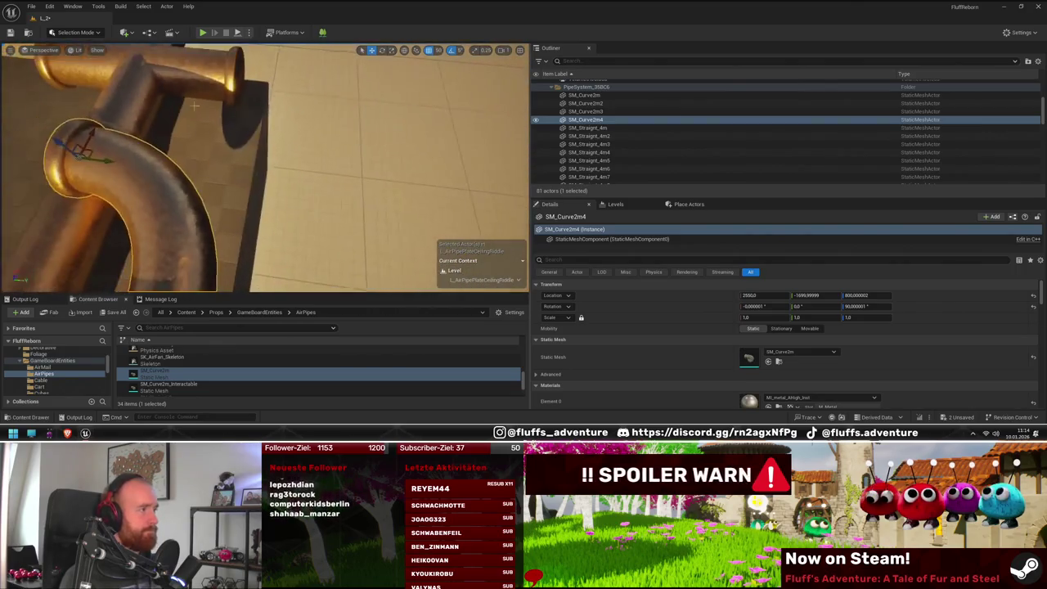
mouse_move(112, 163)
mouse_down()
mouse_move(299, 170)
mouse_move(270, 188)
mouse_move(303, 95)
mouse_move(246, 50)
mouse_move(212, 57)
mouse_move(175, 166)
mouse_move(292, 143)
mouse_move(274, 193)
mouse_move(378, 193)
mouse_up()
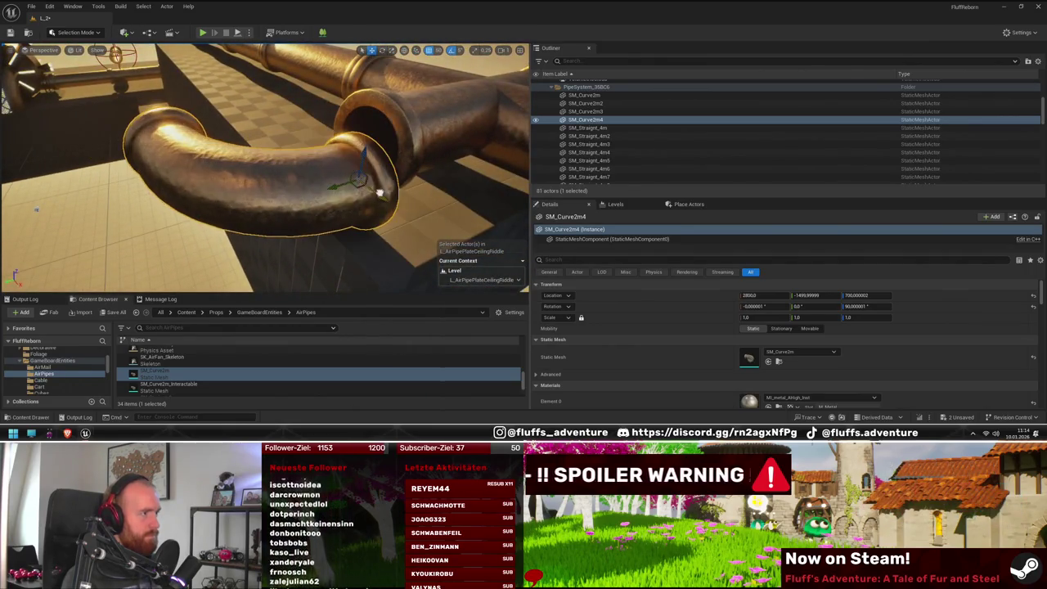
drag(363, 151, 363, 139)
Step: Add a straight pipe bridging the gap to the curved elbow
scroll(262, 163, down, 5)
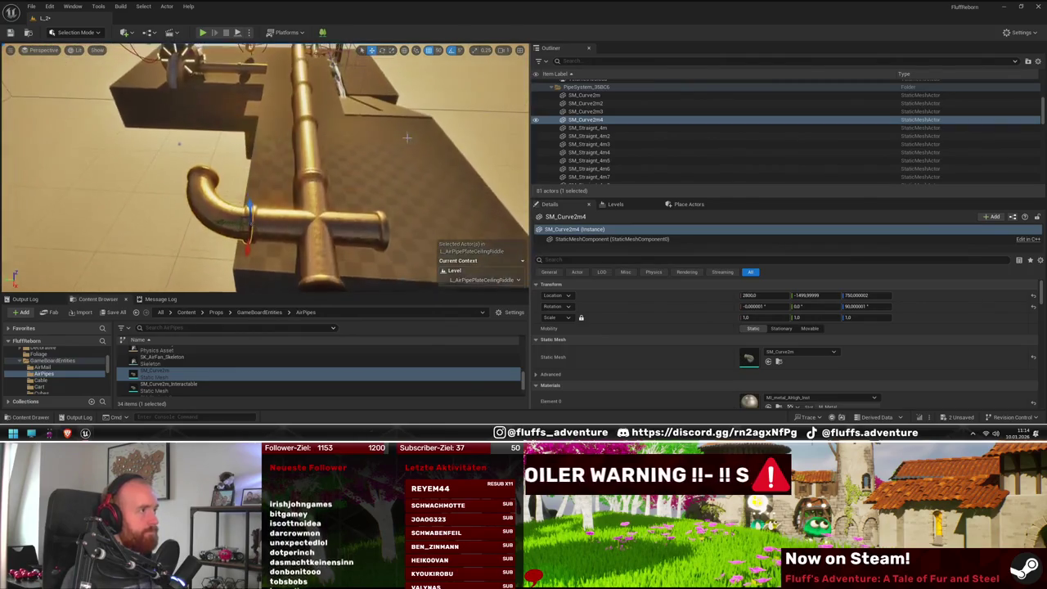
drag(175, 145, 179, 179)
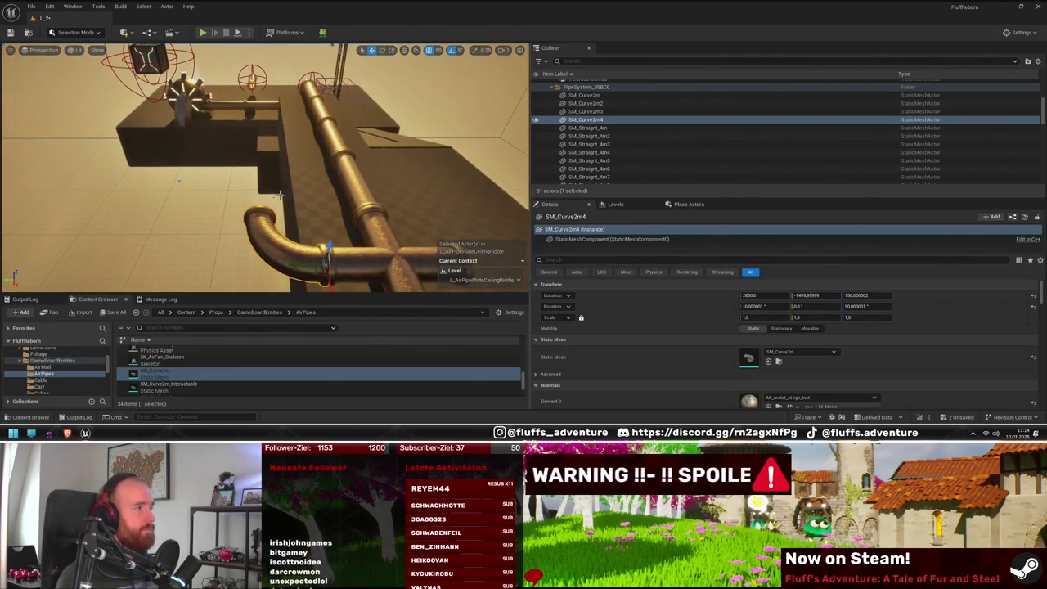
drag(282, 262, 162, 262)
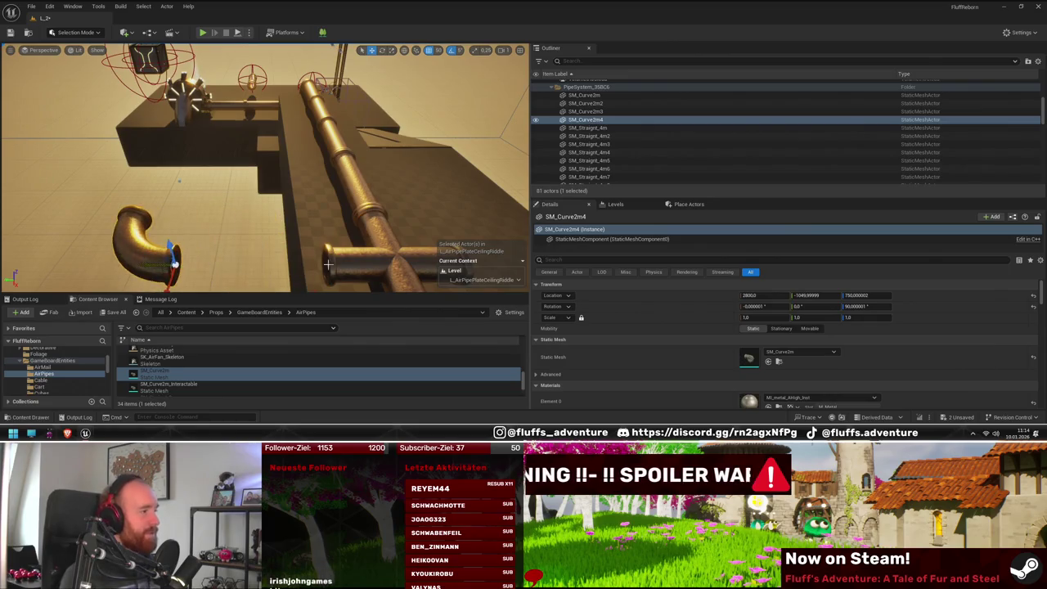
click(143, 262)
mouse_move(173, 262)
mouse_down()
mouse_move(308, 221)
mouse_move(344, 173)
mouse_up()
click(335, 222)
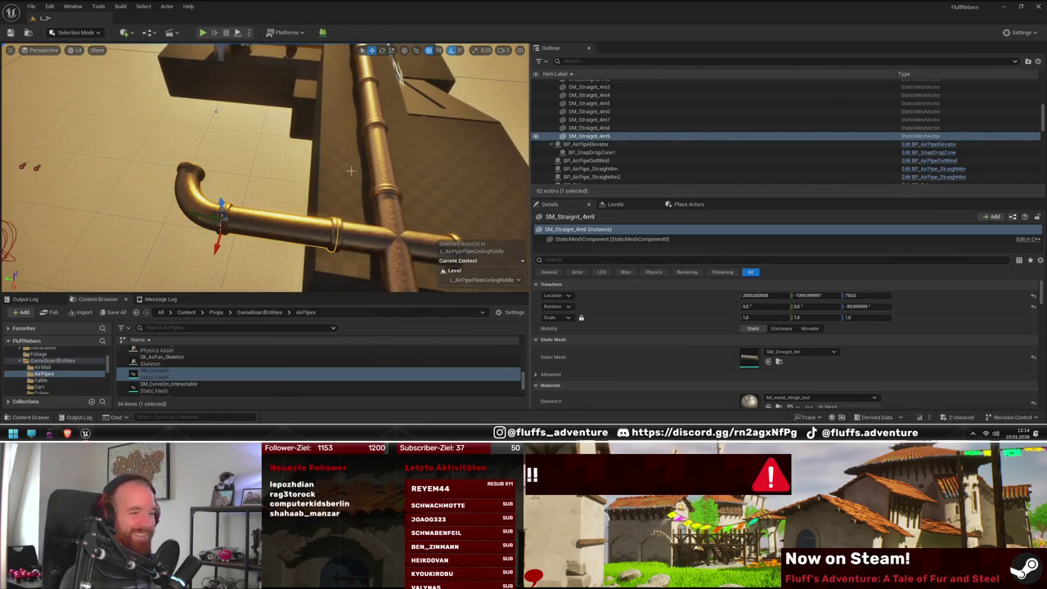
mouse_move(332, 217)
mouse_down()
mouse_move(182, 270)
mouse_move(173, 253)
mouse_up()
Step: Duplicate elbow SM_Curve2m4 further along and rotate the copy to turn the pipe
key(w)
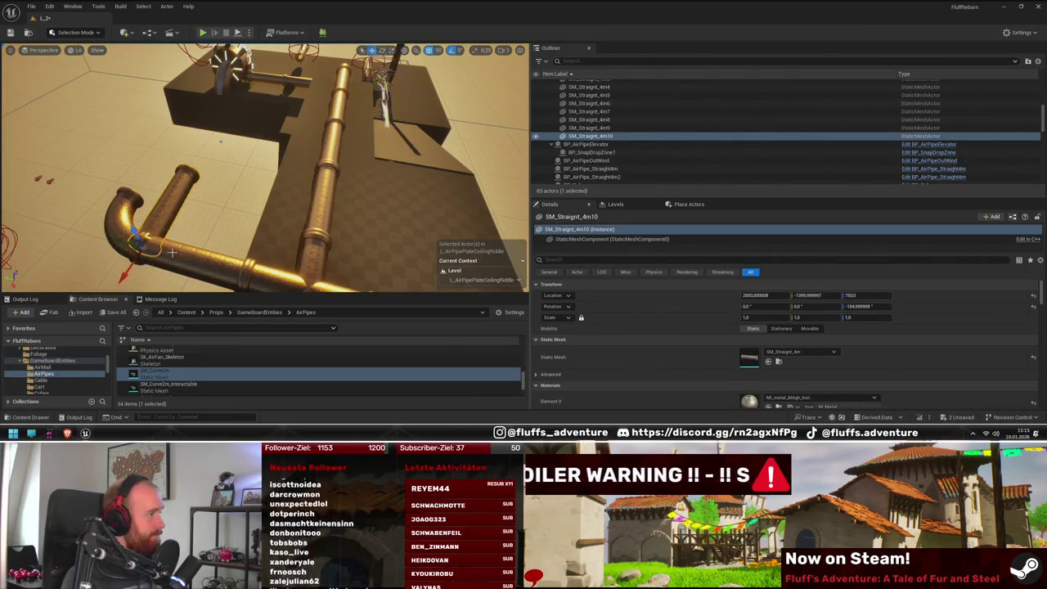
drag(115, 278, 131, 272)
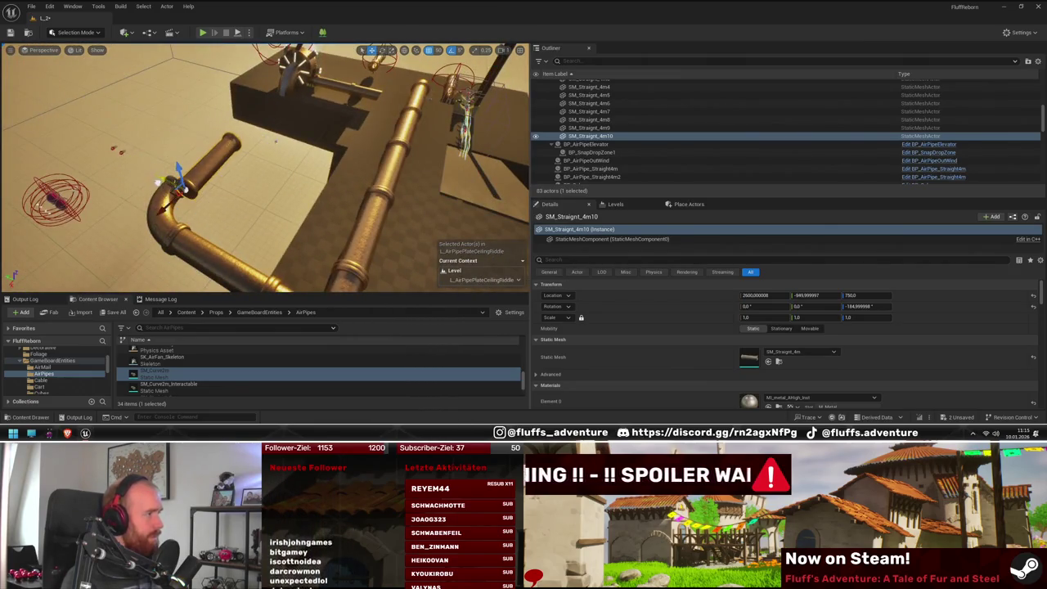
click(159, 178)
drag(205, 203, 206, 204)
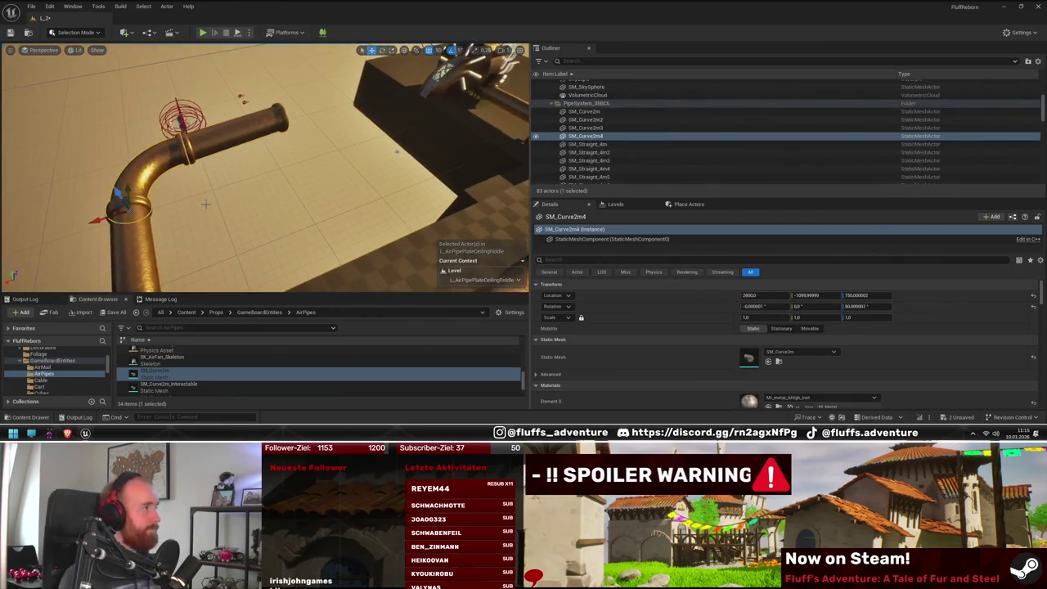
mouse_move(105, 217)
mouse_down()
mouse_move(284, 160)
mouse_move(283, 179)
mouse_move(268, 166)
mouse_up()
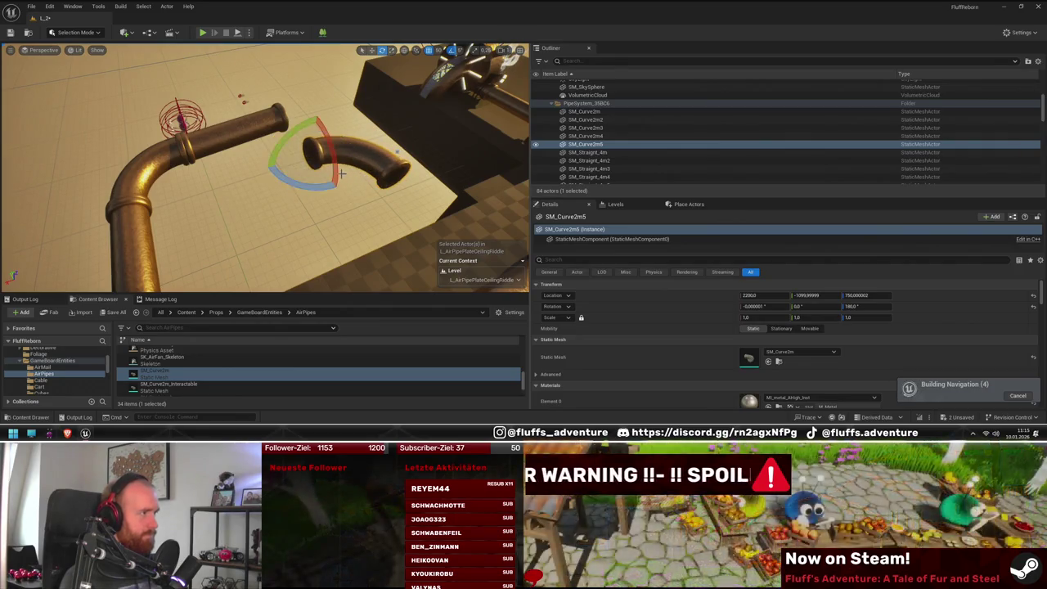
drag(338, 177, 338, 176)
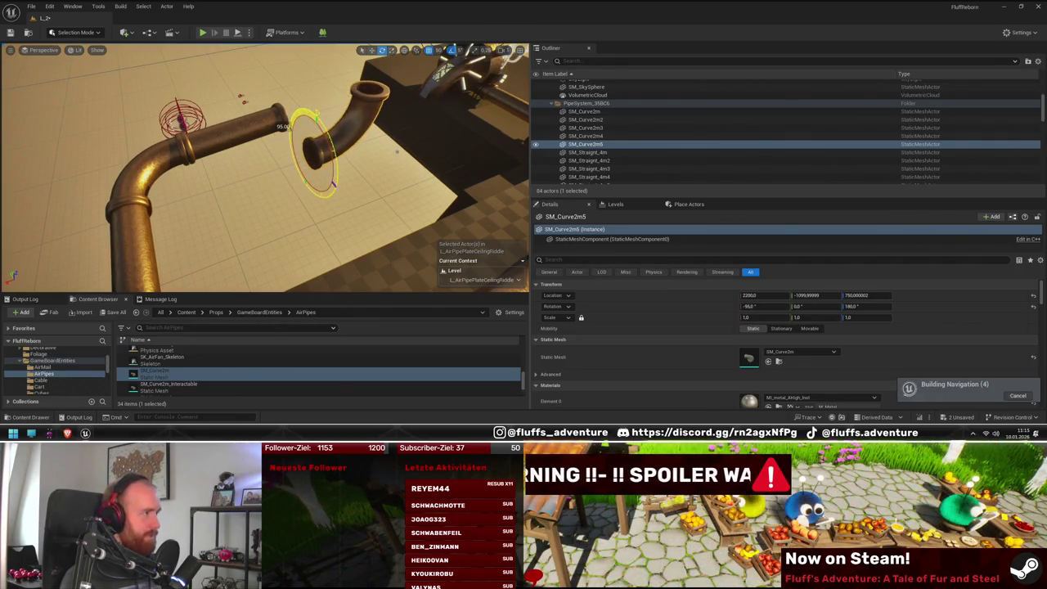
key(w)
drag(338, 174, 360, 204)
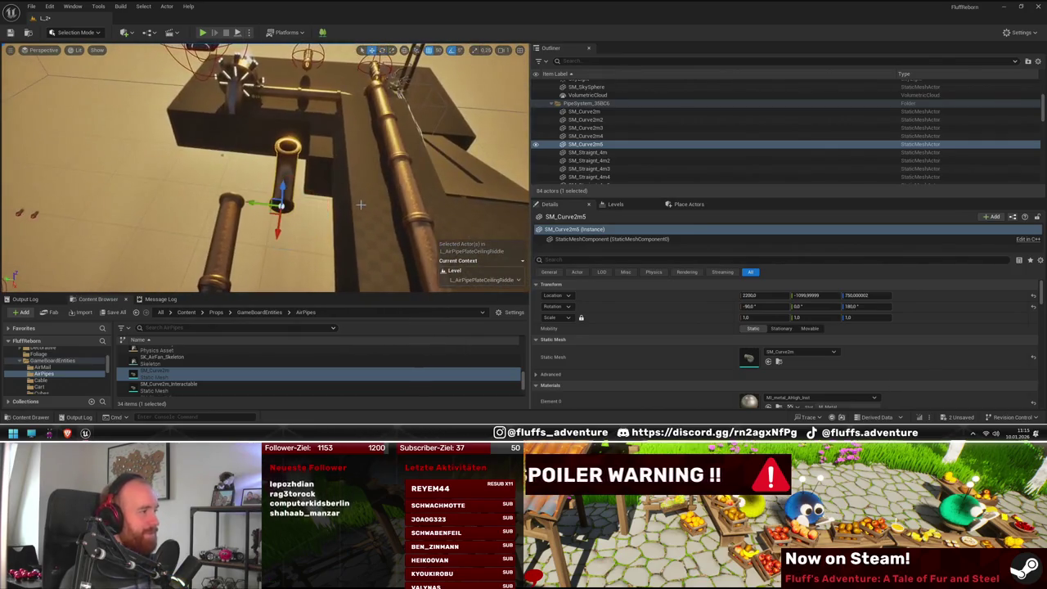
key(f)
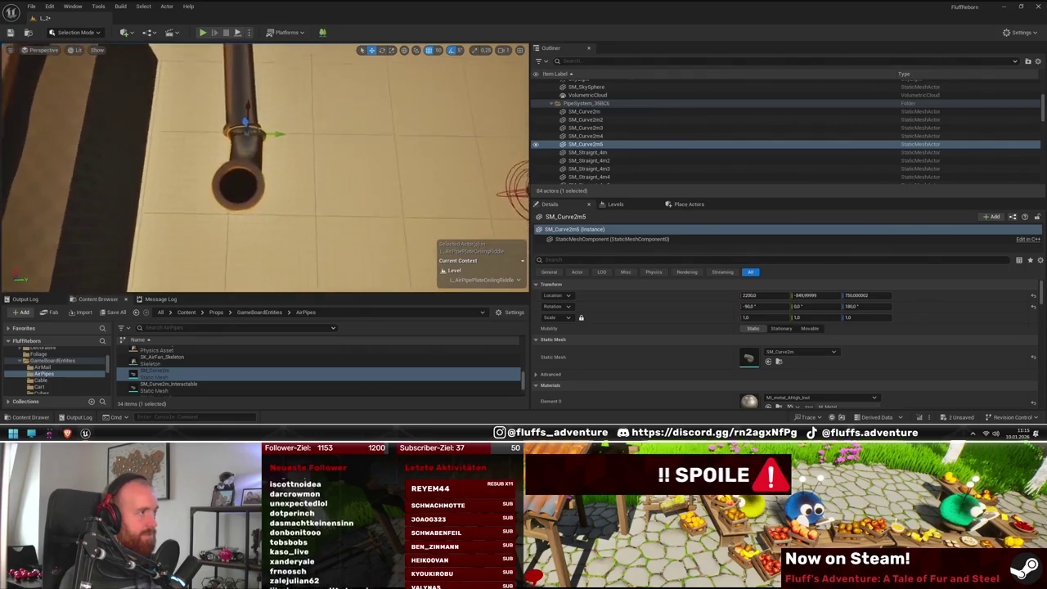
Step: Check SM_Straight_4m10 and the new elbow, then playtest the level
click(283, 187)
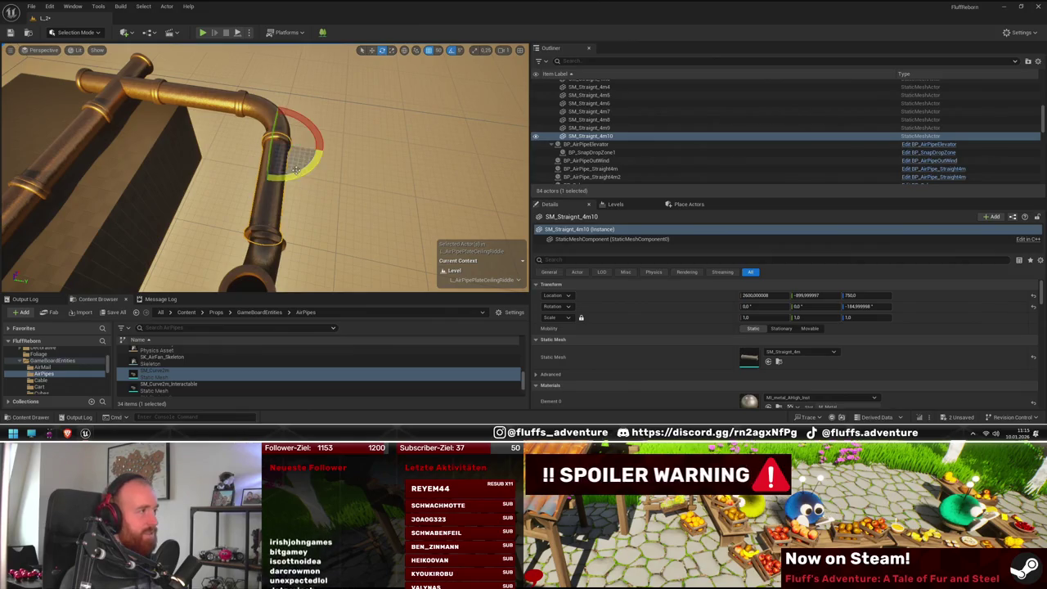
click(269, 258)
mouse_move(319, 248)
mouse_down()
mouse_move(188, 231)
mouse_move(275, 201)
mouse_up()
drag(310, 97, 290, 98)
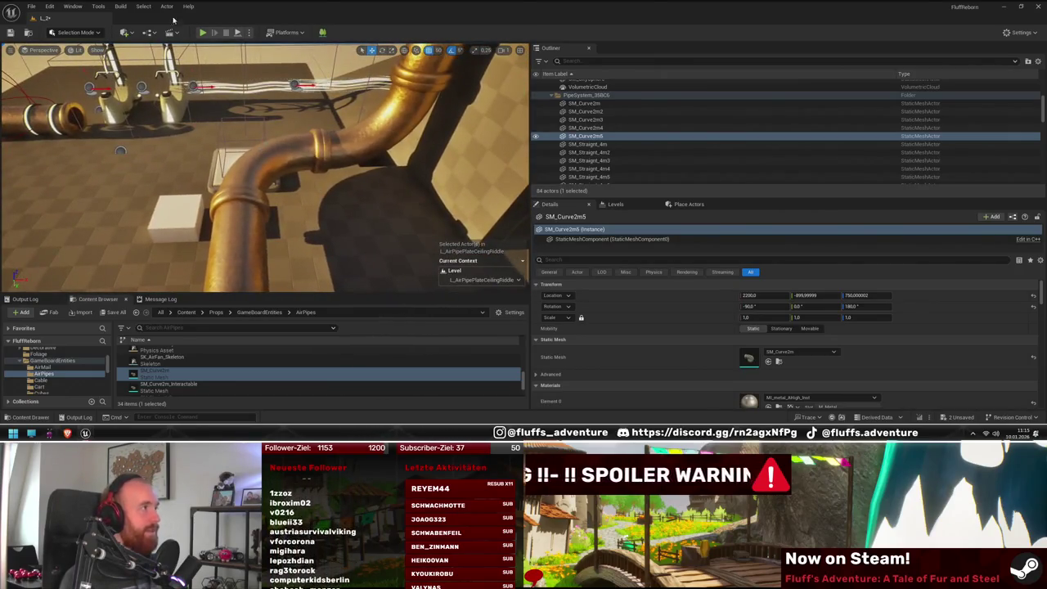
click(202, 33)
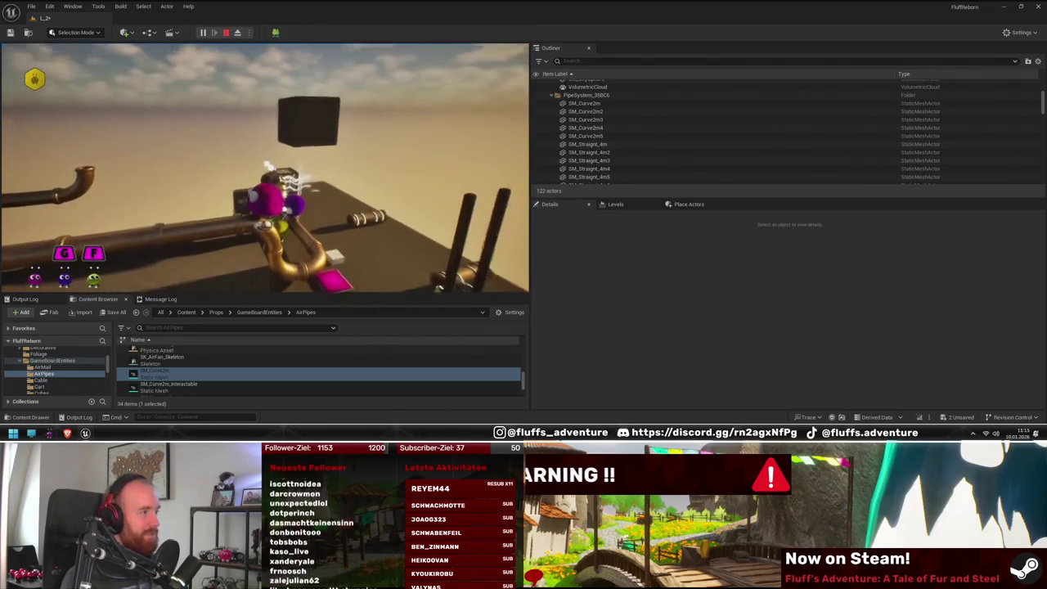
key(Escape)
Step: Duplicate straight pipe SM_Straight_4m9 as a vertical rising section
key(f)
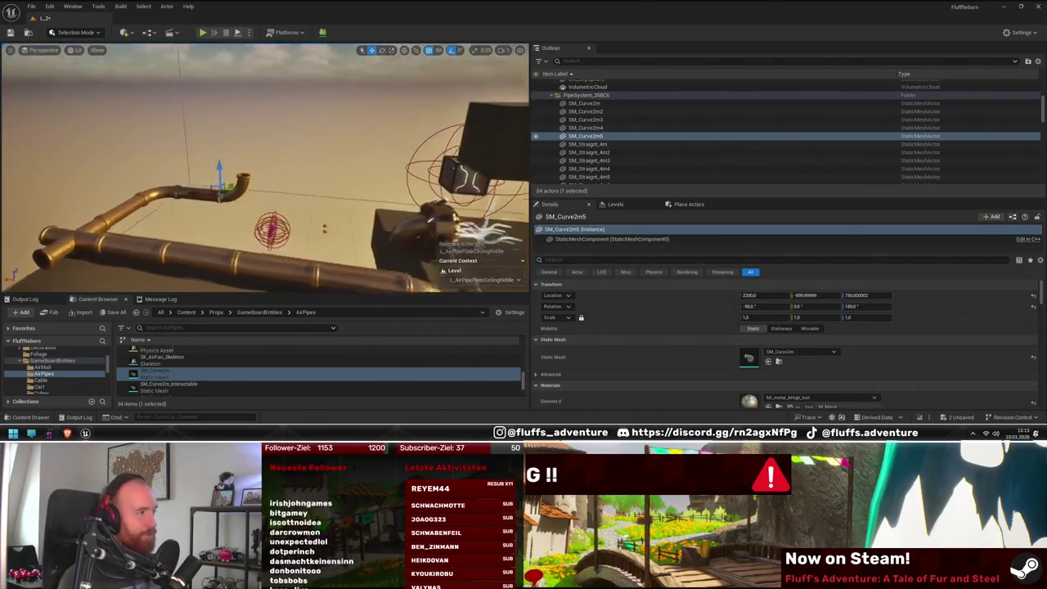
click(153, 196)
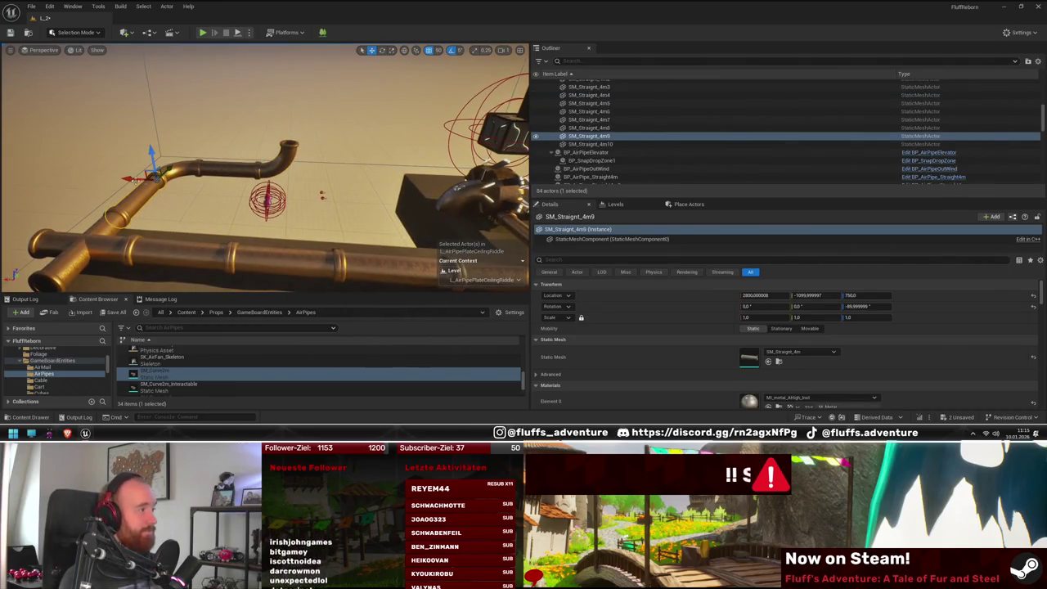
key(ctrl+v)
drag(322, 194, 249, 174)
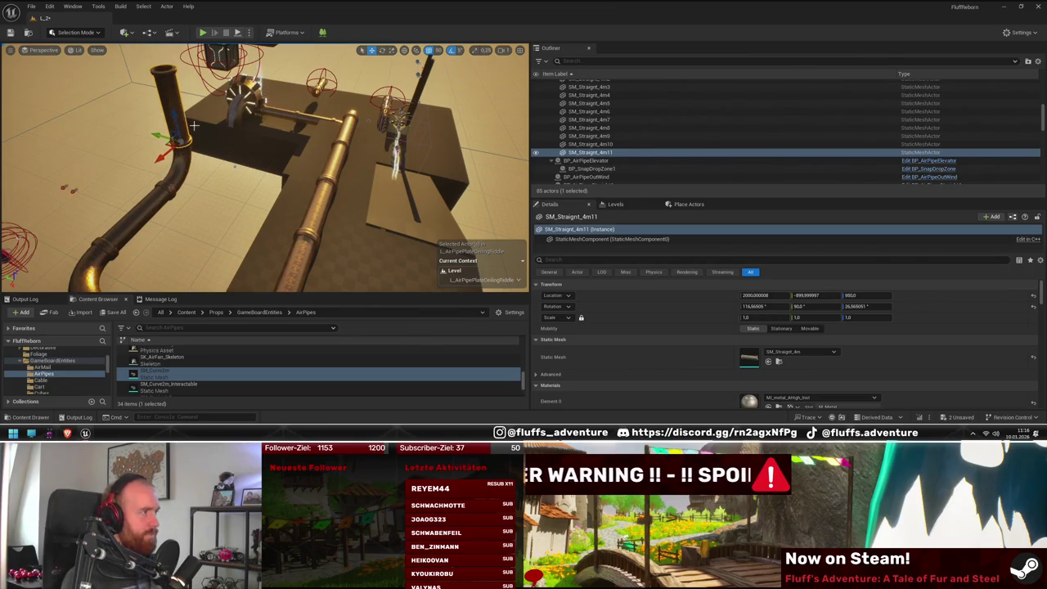
key(f)
Step: Add a rotated copy of the elbow onto the rise and playtest again
drag(320, 182, 374, 198)
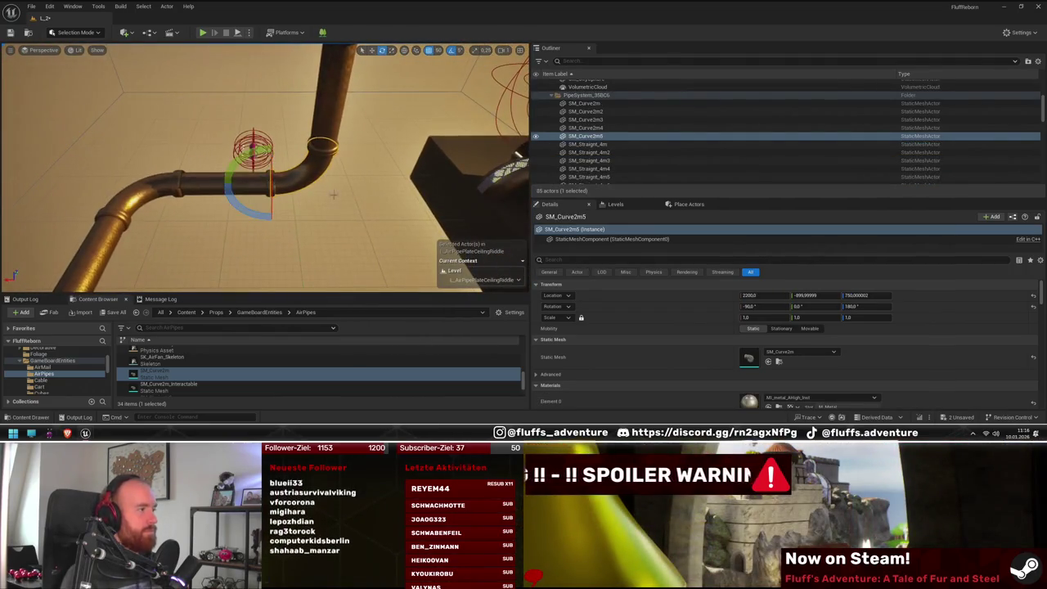
drag(266, 151, 307, 184)
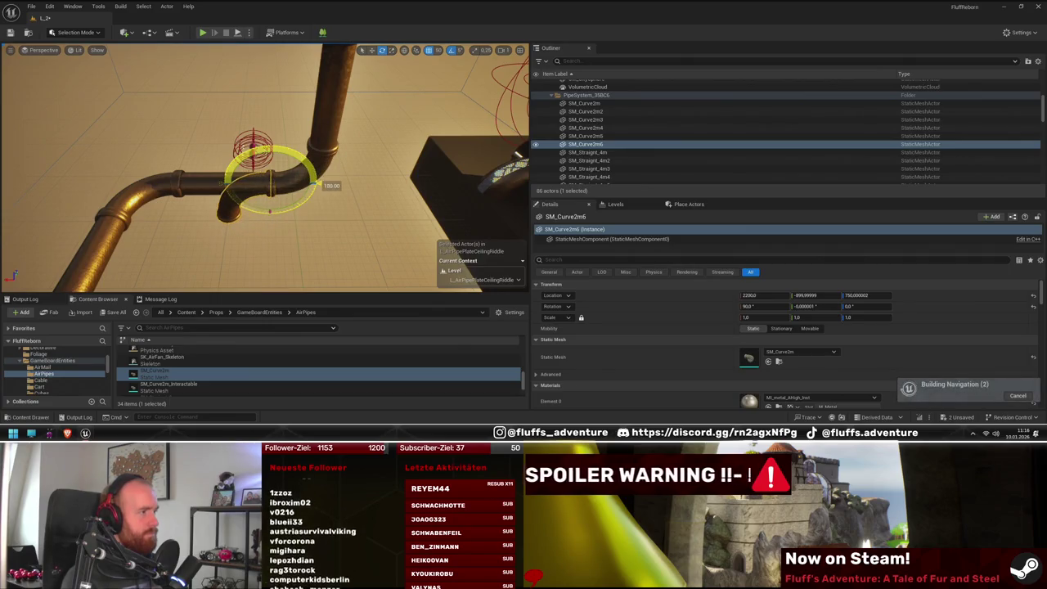
mouse_move(338, 192)
mouse_down()
mouse_move(266, 221)
mouse_move(297, 219)
mouse_move(244, 192)
mouse_move(197, 71)
mouse_up()
click(203, 33)
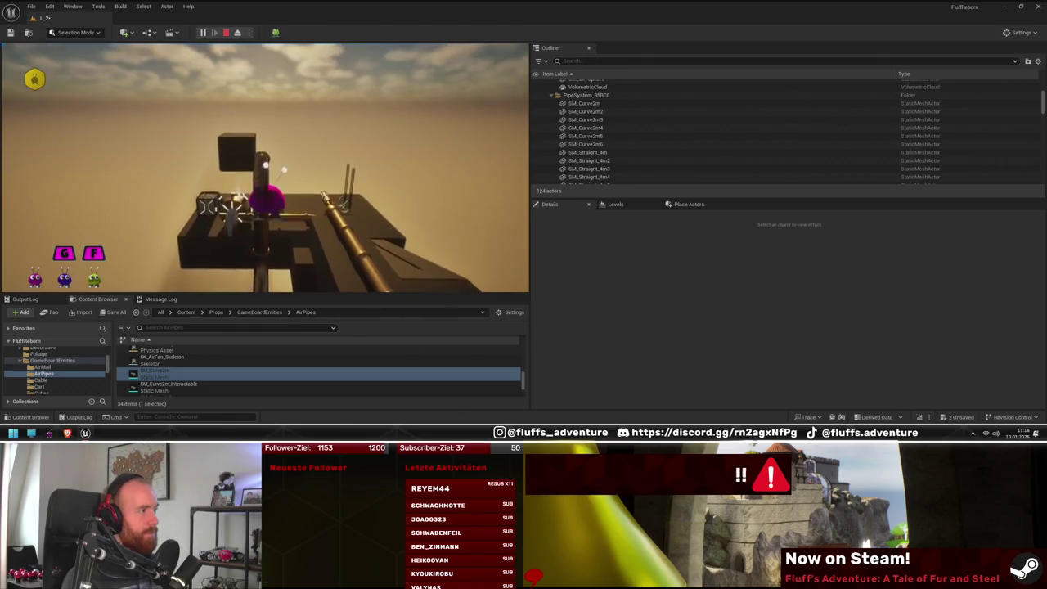
Step: Select SM_Straight_4m11, the other straight pipe and both elbows, and shift them sideways
key(Escape)
drag(328, 188, 313, 182)
click(192, 186)
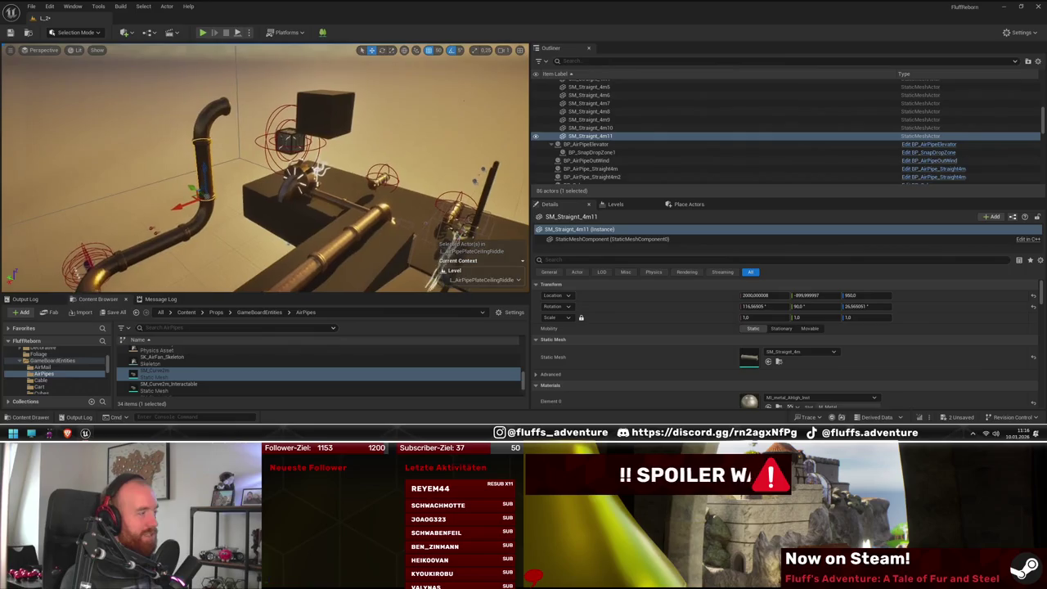
mouse_move(328, 188)
mouse_down()
mouse_move(310, 182)
mouse_move(313, 200)
mouse_up()
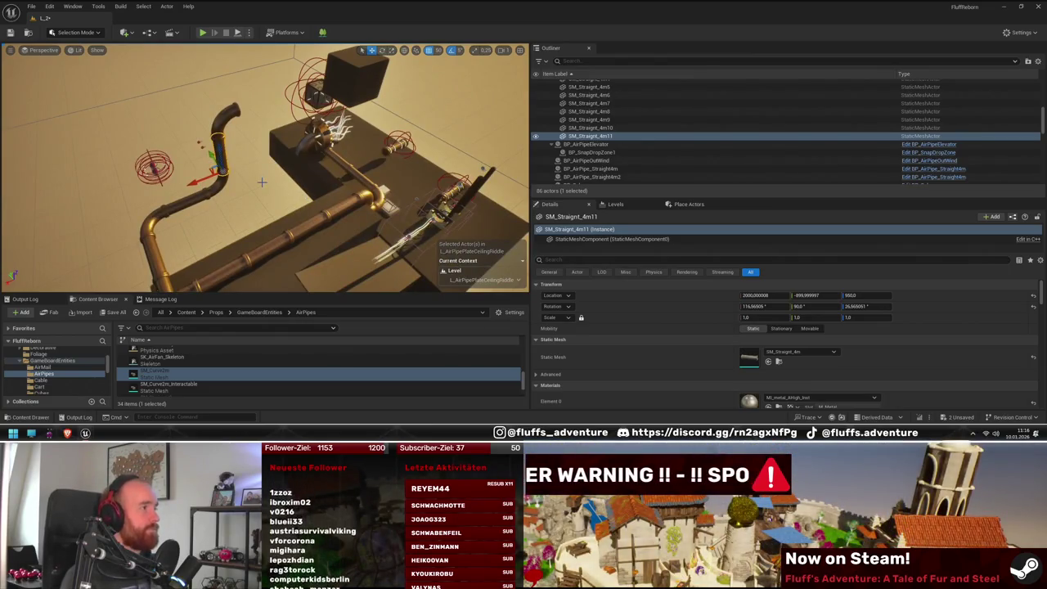
mouse_move(288, 176)
mouse_down()
mouse_move(173, 166)
mouse_move(87, 177)
mouse_up()
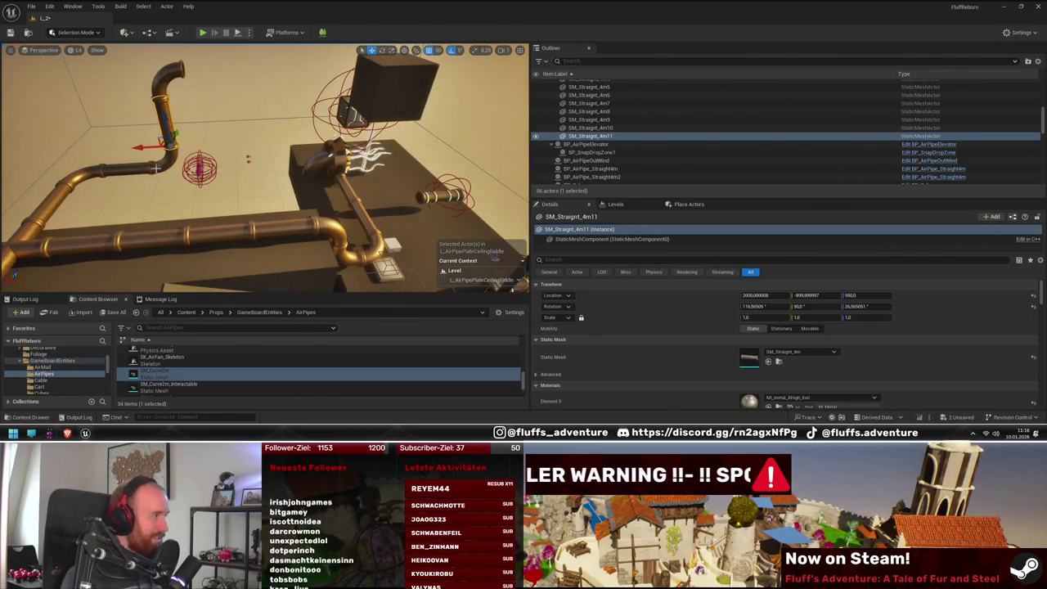
ctrl+click(130, 172)
ctrl+click(153, 164)
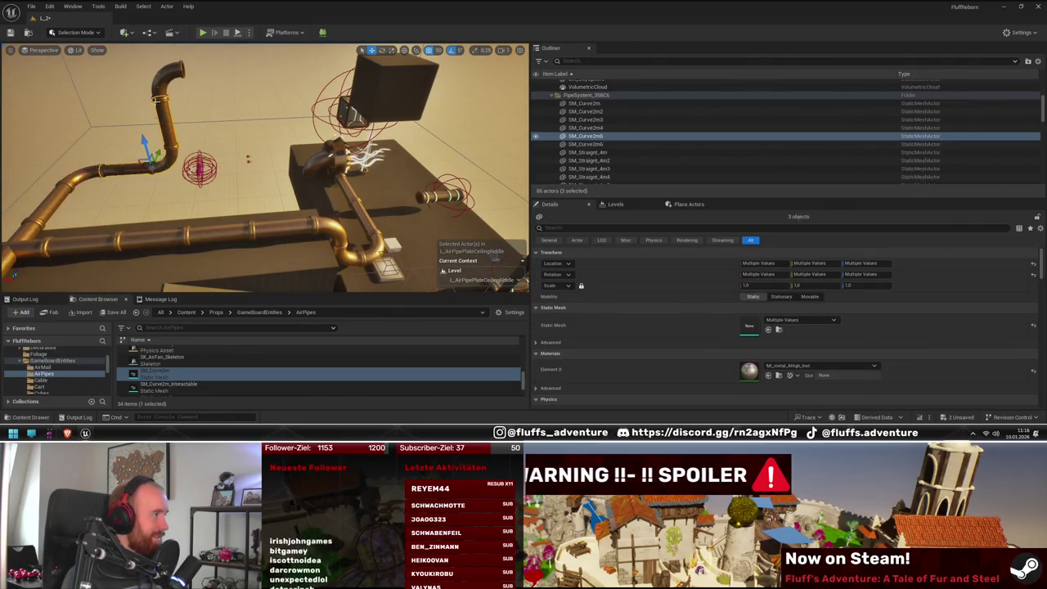
ctrl+click(170, 74)
mouse_move(123, 174)
mouse_down()
mouse_move(213, 160)
mouse_move(142, 172)
mouse_up()
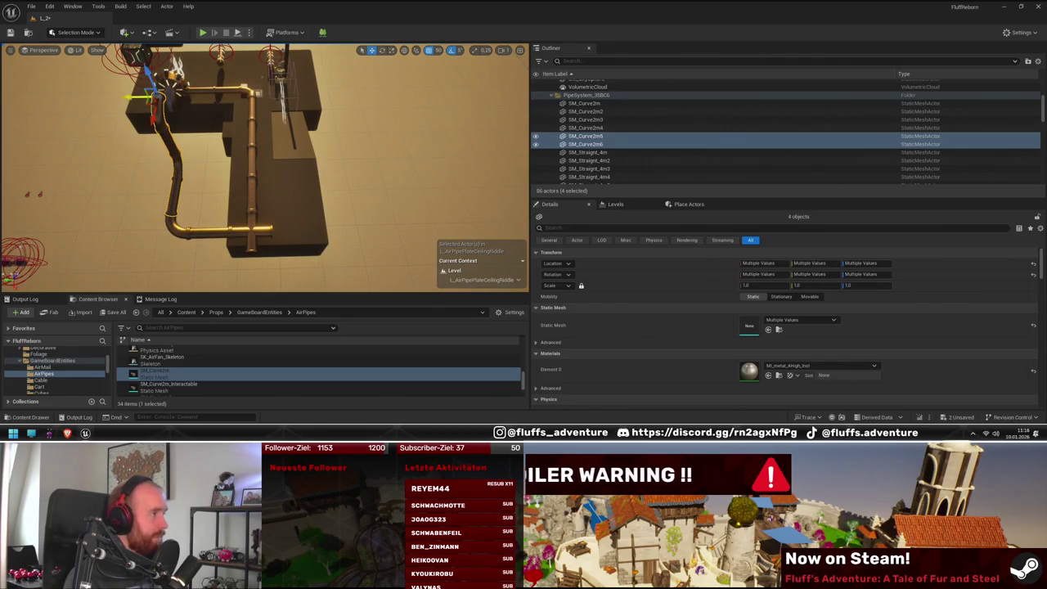
mouse_move(292, 91)
mouse_down()
mouse_move(318, 85)
mouse_move(278, 139)
mouse_move(245, 147)
mouse_move(310, 96)
mouse_up()
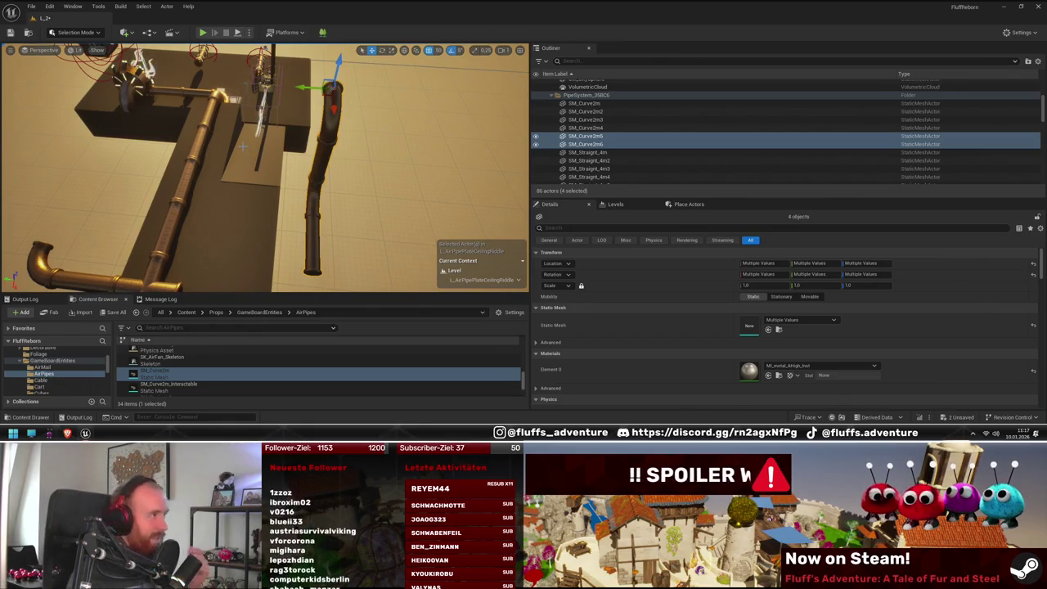
Step: Duplicate three of those pipe pieces along the run, then select copied elbow SM_Curve2m8
click(311, 232)
ctrl+click(325, 190)
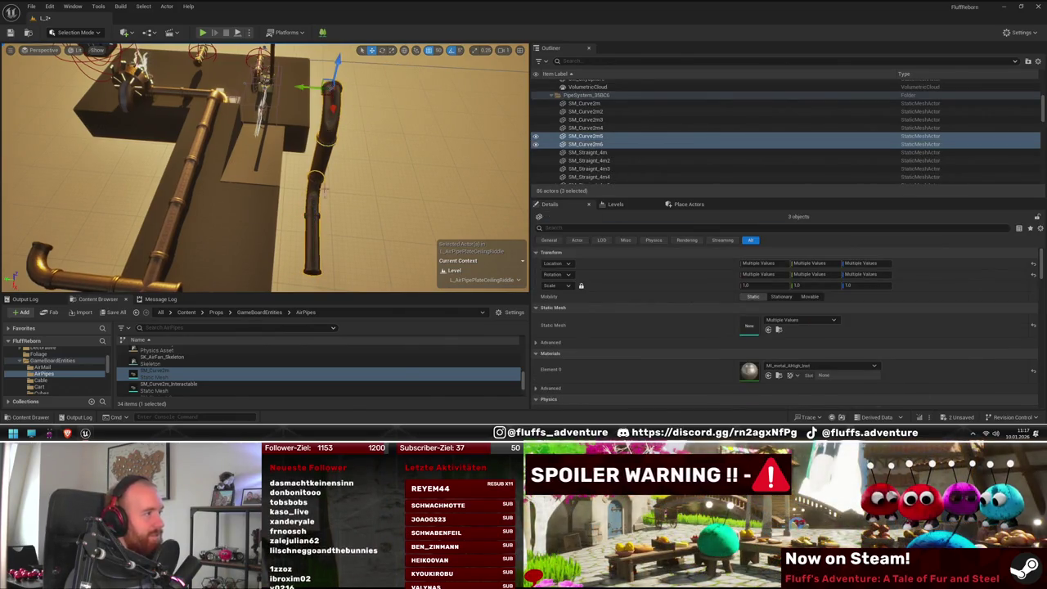
mouse_move(311, 86)
mouse_down()
mouse_move(50, 79)
mouse_move(141, 100)
mouse_move(125, 92)
mouse_up()
mouse_move(189, 135)
mouse_down()
mouse_move(221, 154)
mouse_move(209, 108)
mouse_move(249, 110)
mouse_up()
click(208, 107)
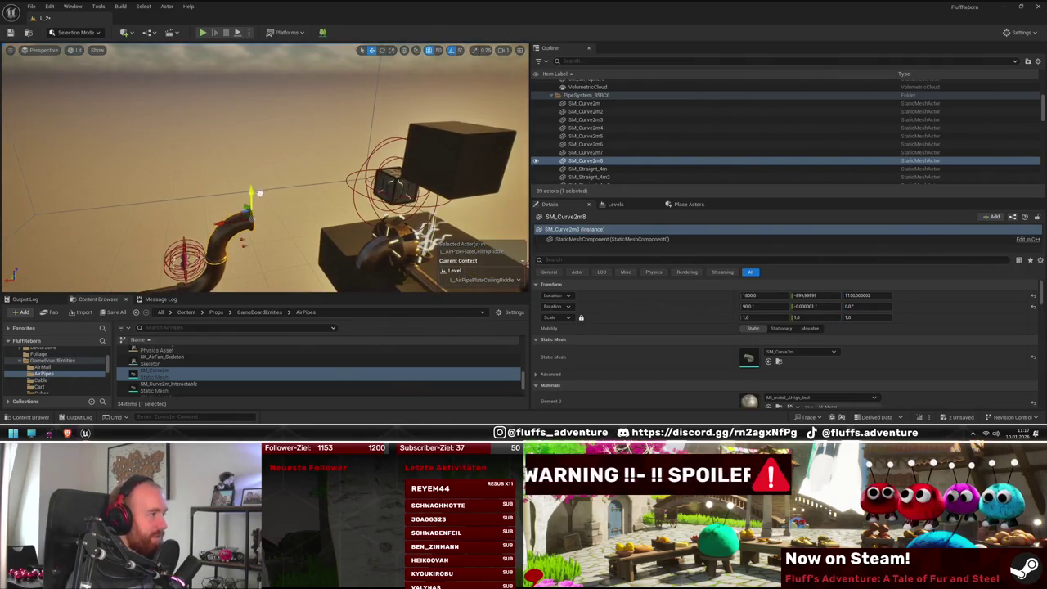
Step: Duplicate straight pipe SM_Straight_4m12 twice further along the run
drag(259, 193, 249, 182)
click(247, 177)
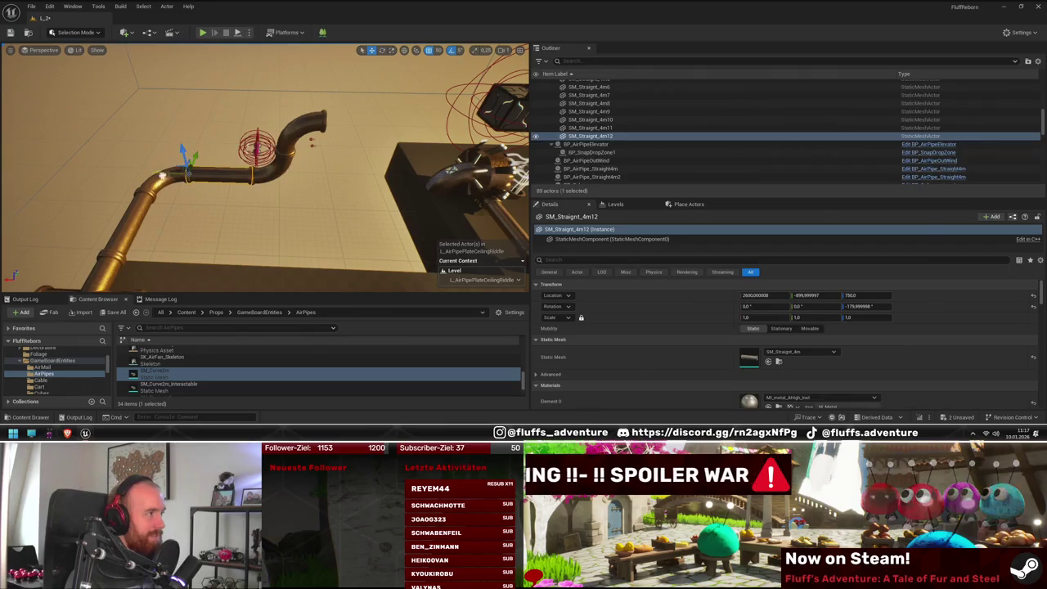
alt+drag(162, 176, 297, 180)
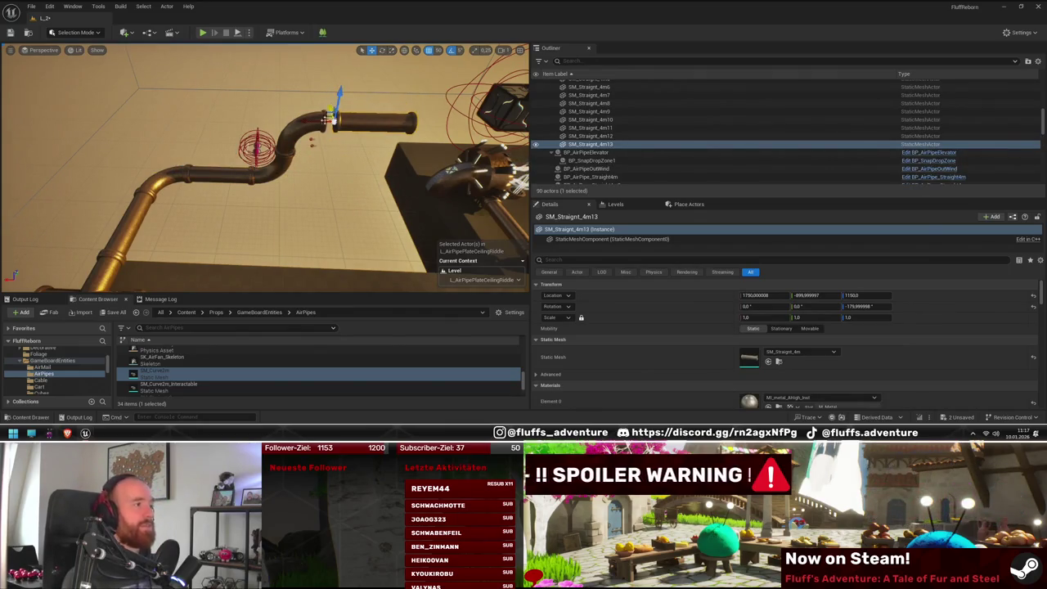
mouse_move(297, 123)
mouse_down()
mouse_move(368, 172)
mouse_move(268, 155)
mouse_up()
mouse_move(78, 137)
alt+mouse_down()
mouse_move(351, 127)
mouse_move(311, 147)
alt+mouse_up()
drag(363, 170, 372, 184)
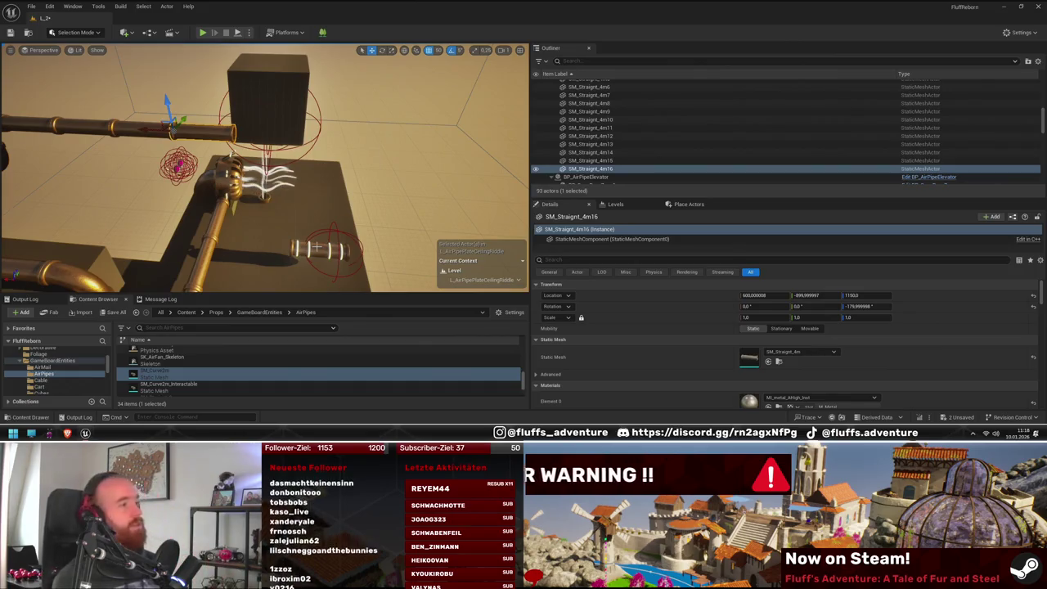
Step: Add more straight pipe copies 1000 units further, reaching SM_Straight_4m20
drag(262, 163, 237, 175)
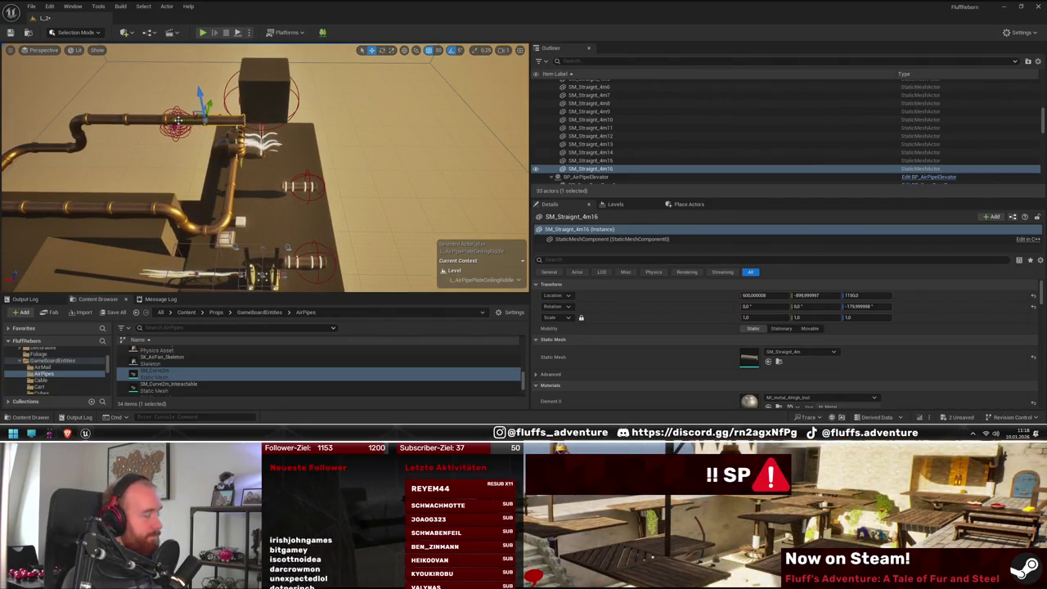
drag(237, 190, 205, 166)
alt+drag(179, 87, 301, 95)
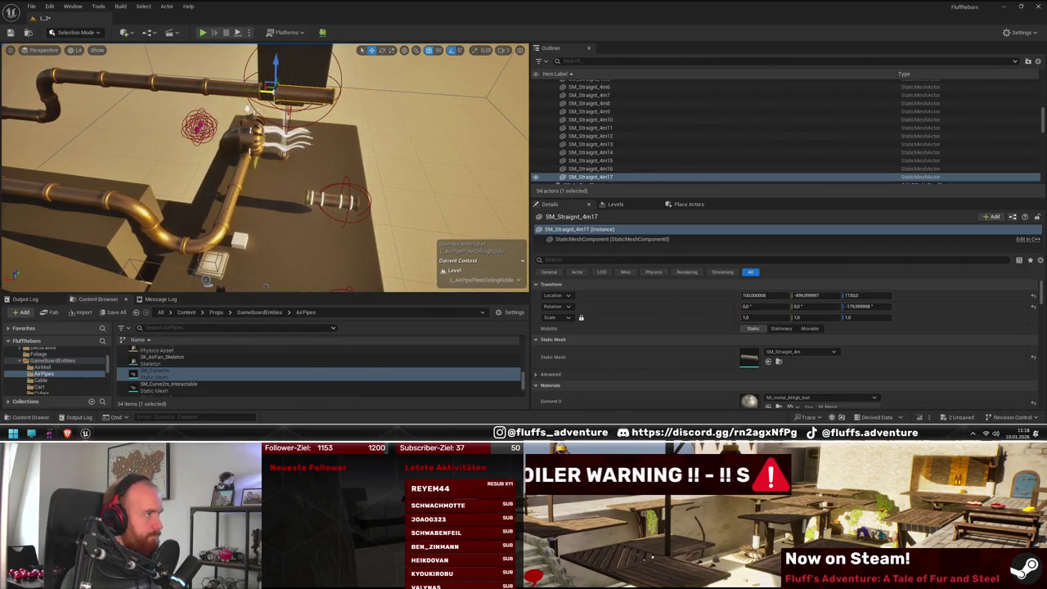
drag(204, 103, 363, 114)
mouse_move(339, 231)
mouse_down()
mouse_move(304, 251)
mouse_move(389, 211)
mouse_up()
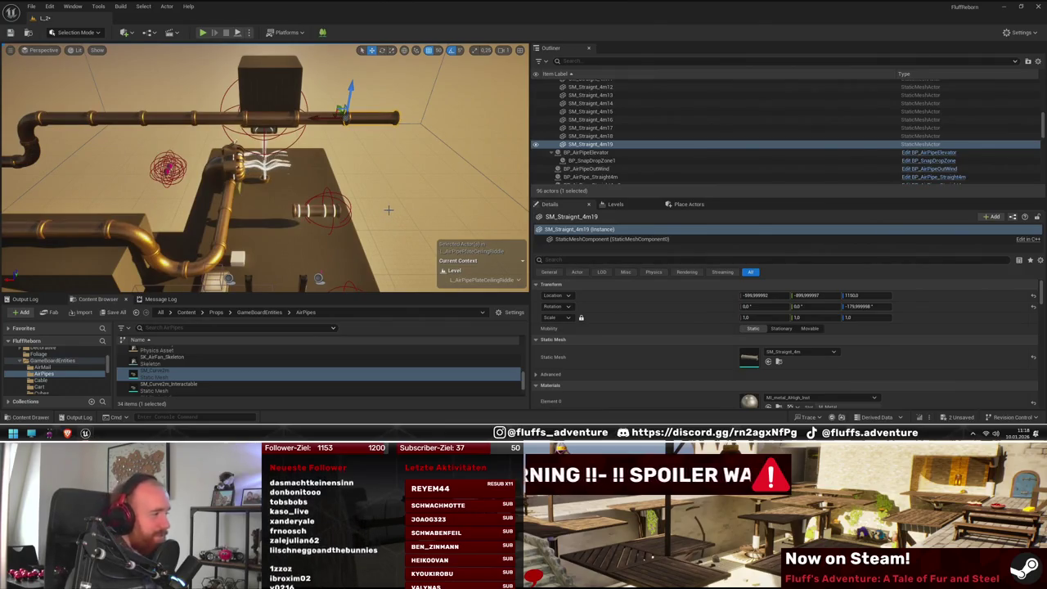
mouse_move(389, 211)
mouse_down()
mouse_move(381, 236)
mouse_move(340, 239)
mouse_up()
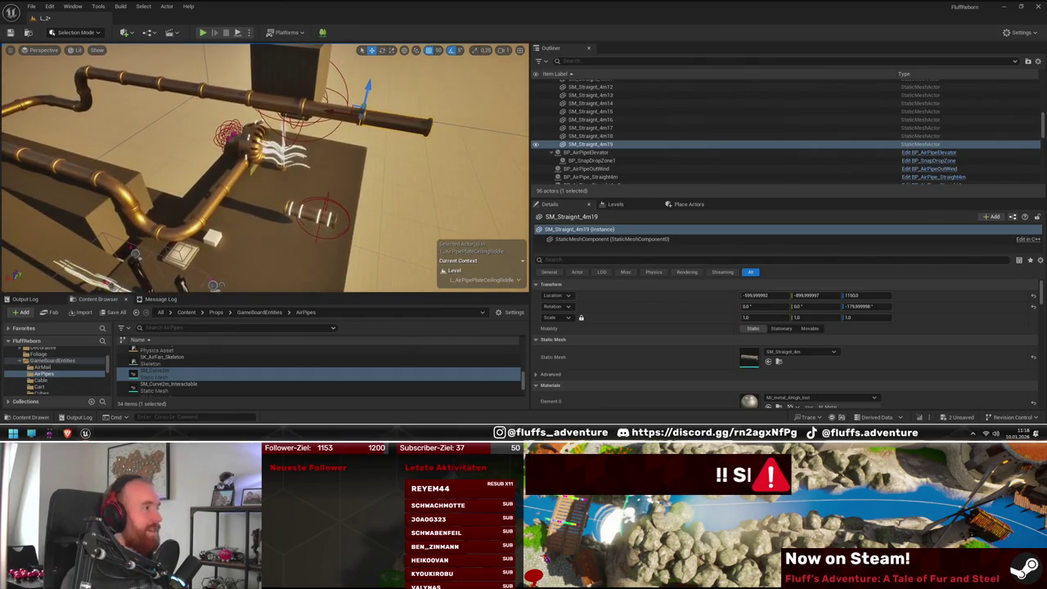
drag(309, 193, 312, 237)
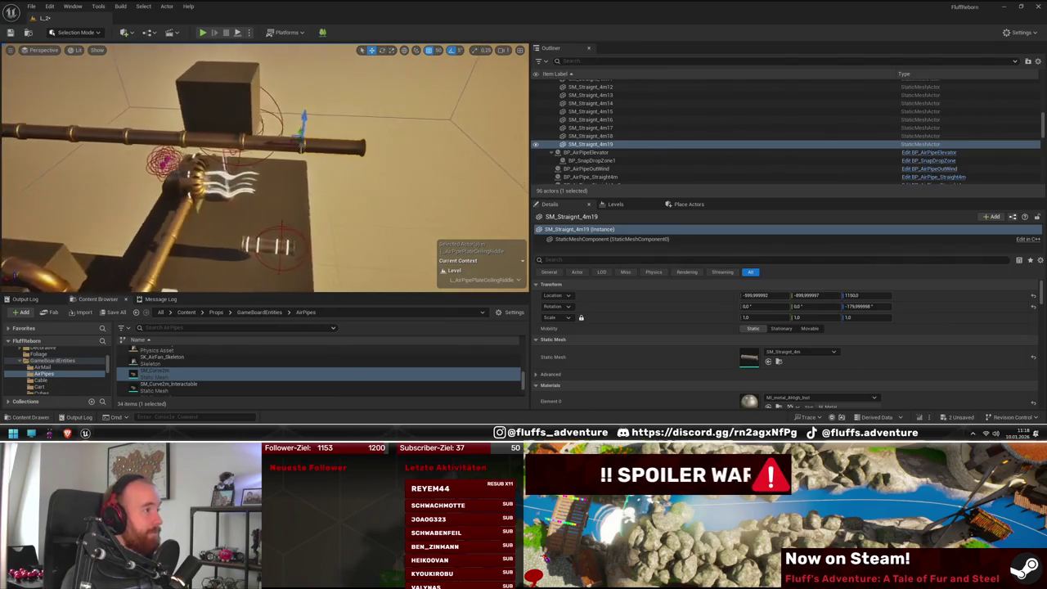
mouse_move(219, 144)
mouse_down()
mouse_move(297, 154)
mouse_move(313, 195)
mouse_move(304, 180)
mouse_move(304, 212)
mouse_up()
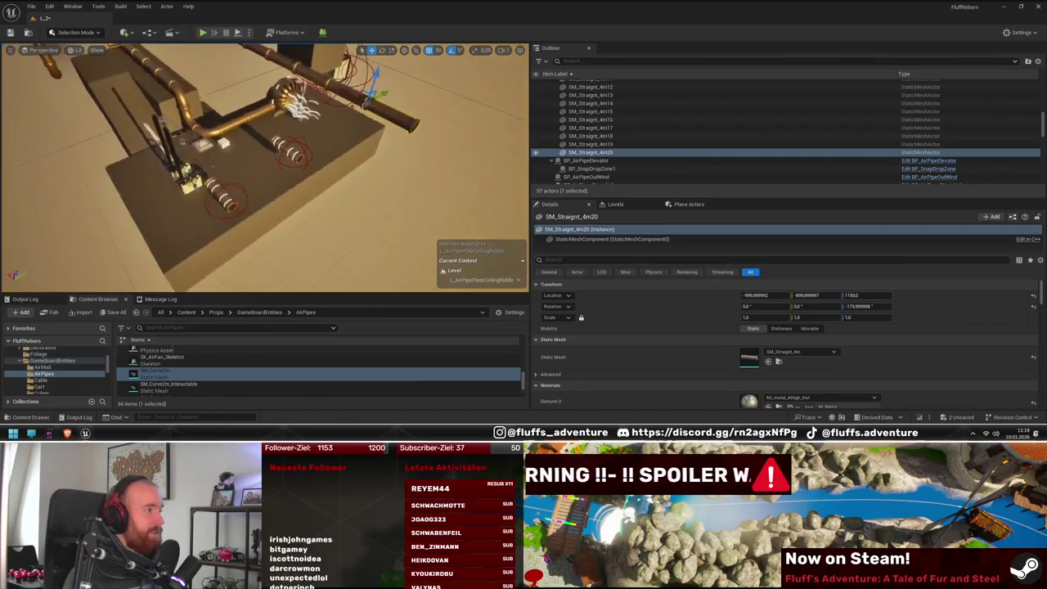
click(280, 208)
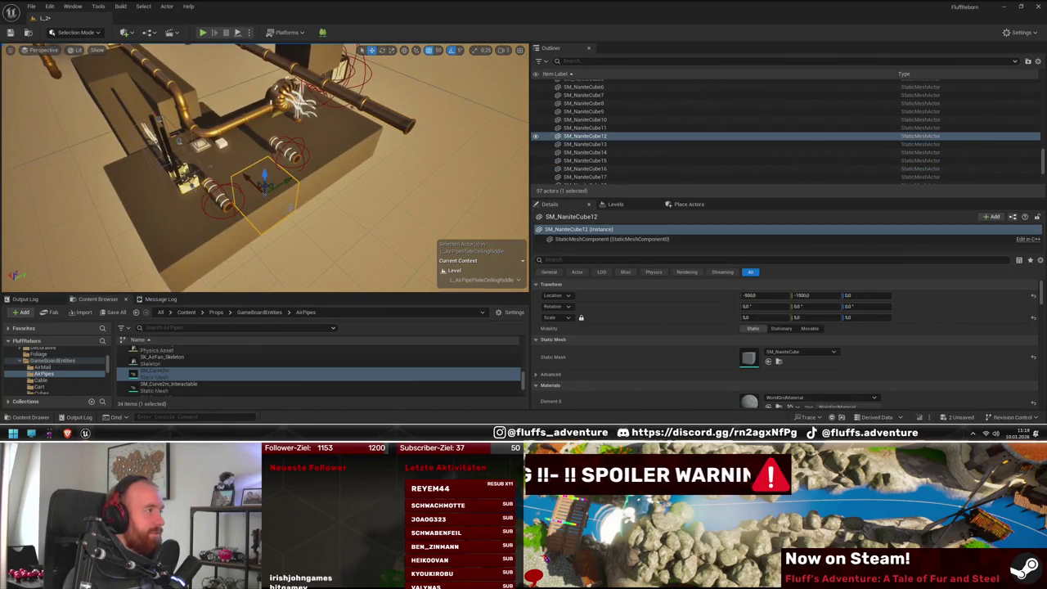
mouse_move(266, 197)
mouse_down()
mouse_move(327, 198)
mouse_move(299, 254)
mouse_move(246, 276)
mouse_move(269, 204)
mouse_up()
key(Escape)
drag(382, 236, 376, 233)
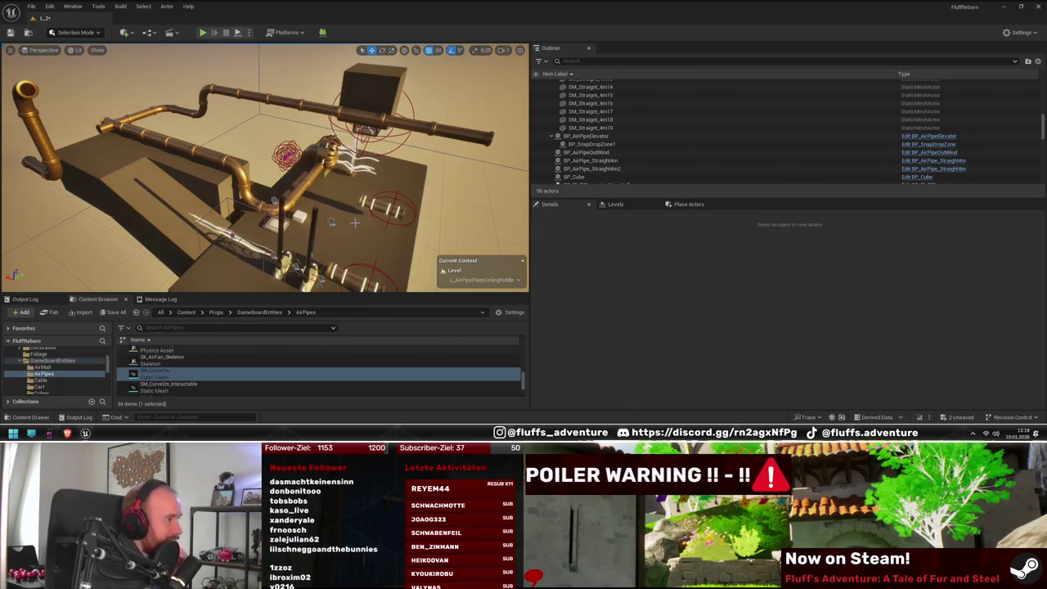
mouse_move(350, 223)
mouse_down()
mouse_move(303, 226)
mouse_move(149, 172)
mouse_up()
drag(123, 135, 370, 211)
mouse_move(298, 236)
mouse_down()
mouse_move(143, 249)
mouse_move(151, 239)
mouse_up()
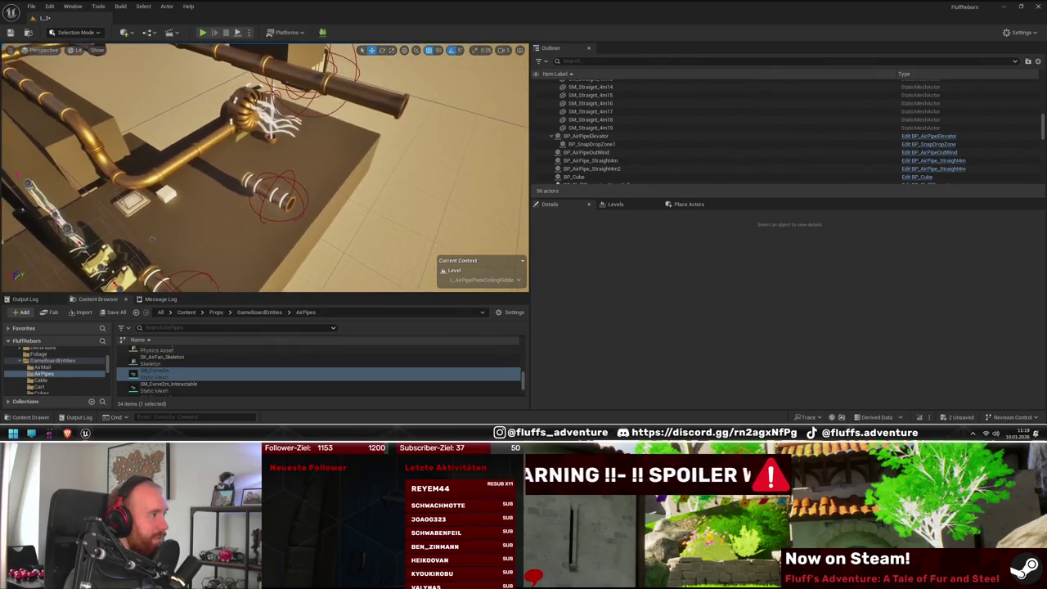
mouse_move(380, 194)
mouse_down()
mouse_move(335, 215)
mouse_move(377, 193)
mouse_up()
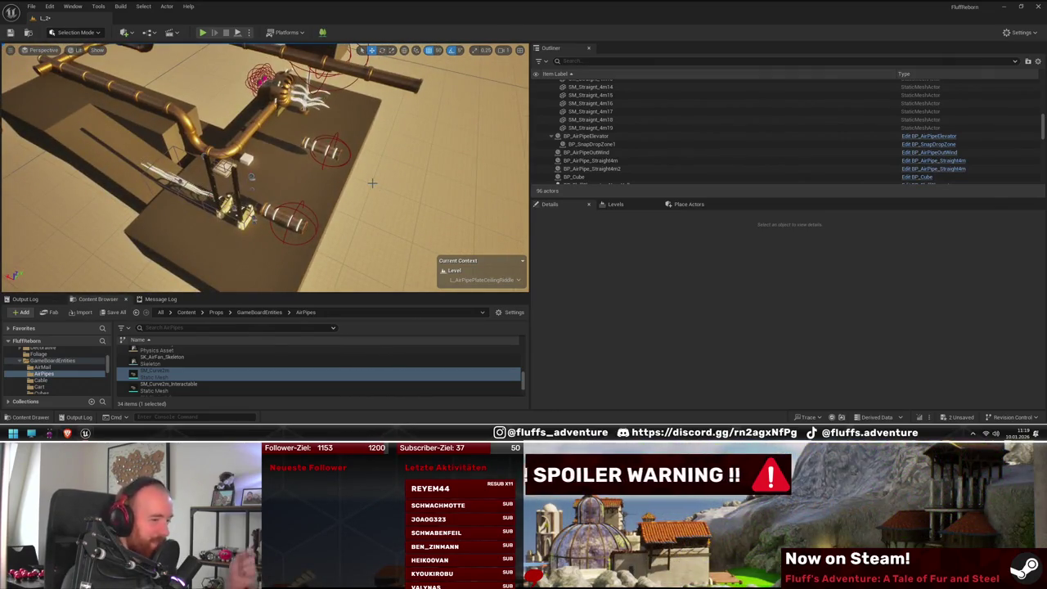
mouse_move(372, 184)
mouse_down()
mouse_move(385, 199)
mouse_move(373, 205)
mouse_up()
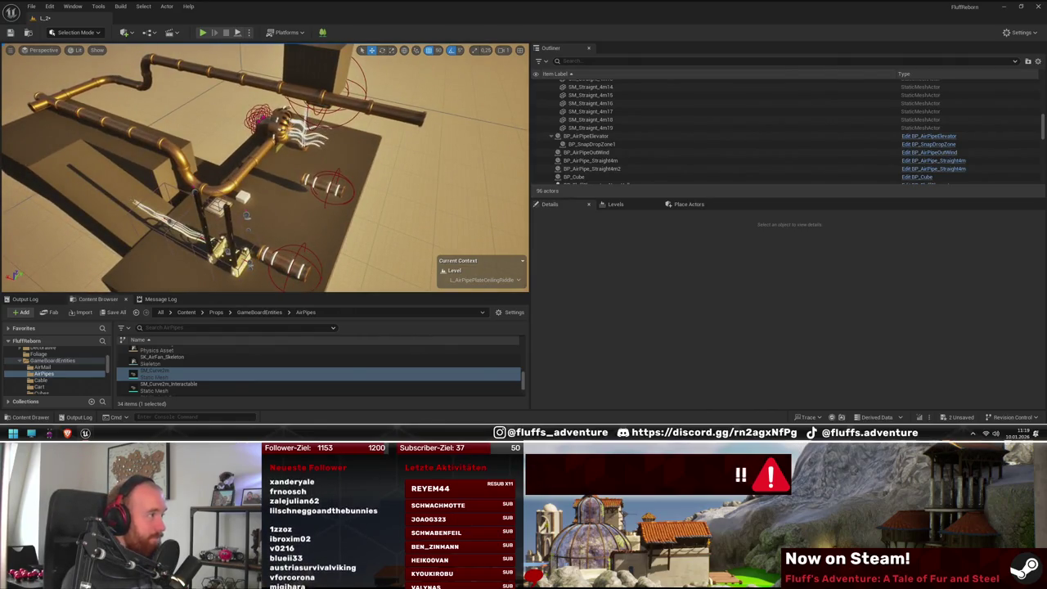
mouse_move(373, 204)
mouse_down()
mouse_move(383, 195)
mouse_move(292, 193)
mouse_move(302, 171)
mouse_up()
mouse_move(425, 156)
mouse_down()
mouse_move(407, 174)
mouse_move(280, 223)
mouse_up()
Step: Duplicate four tabletop-edge cubes into a new block and stack a copy on top
click(217, 156)
ctrl+click(281, 148)
ctrl+click(407, 174)
ctrl+click(367, 150)
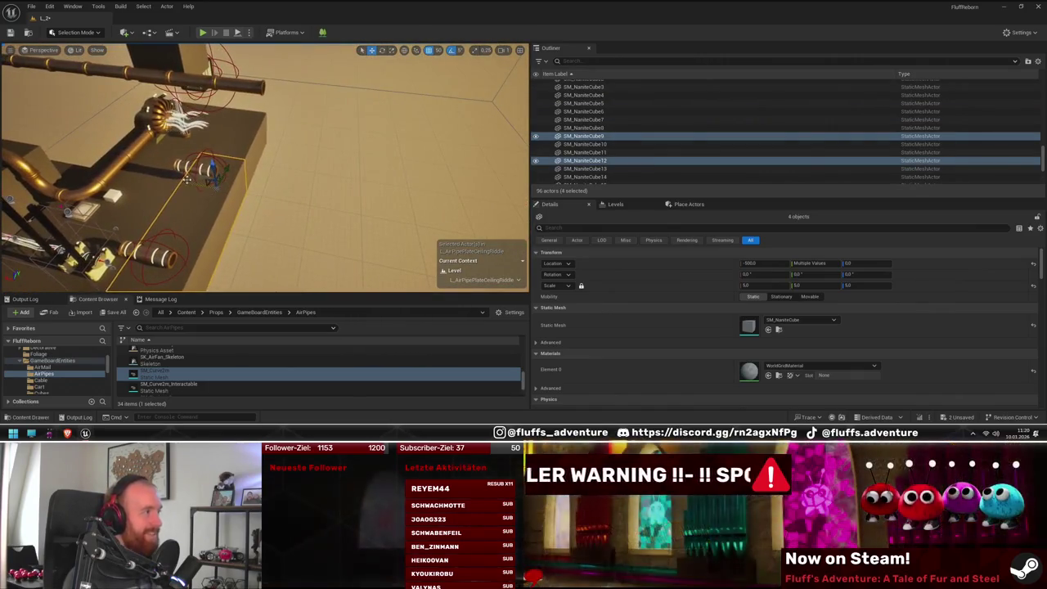
key(ctrl+d)
mouse_move(259, 202)
mouse_down()
mouse_move(276, 216)
mouse_move(209, 211)
mouse_move(218, 139)
mouse_up()
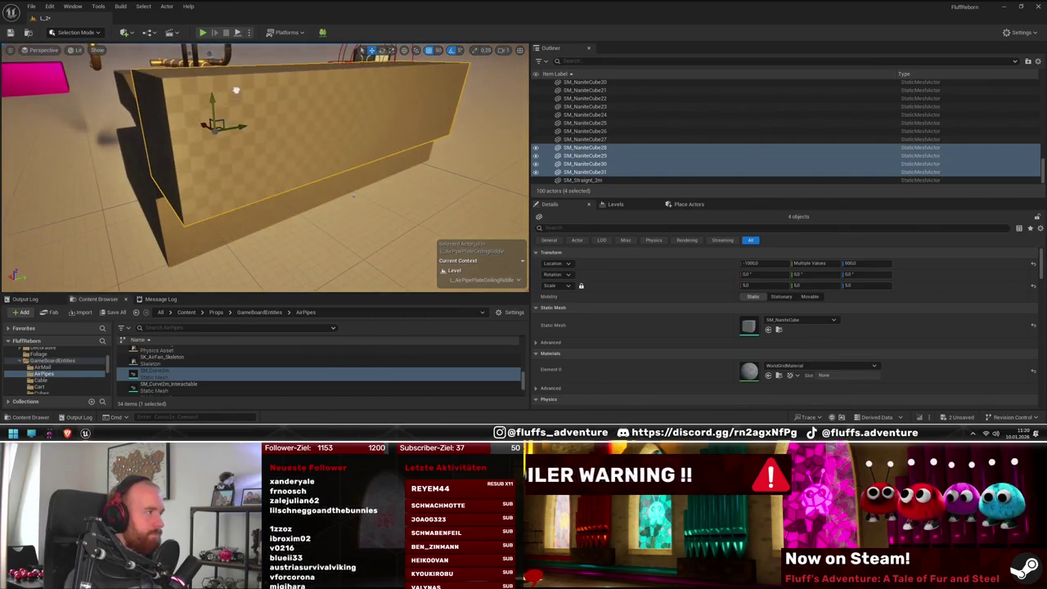
drag(265, 186, 265, 187)
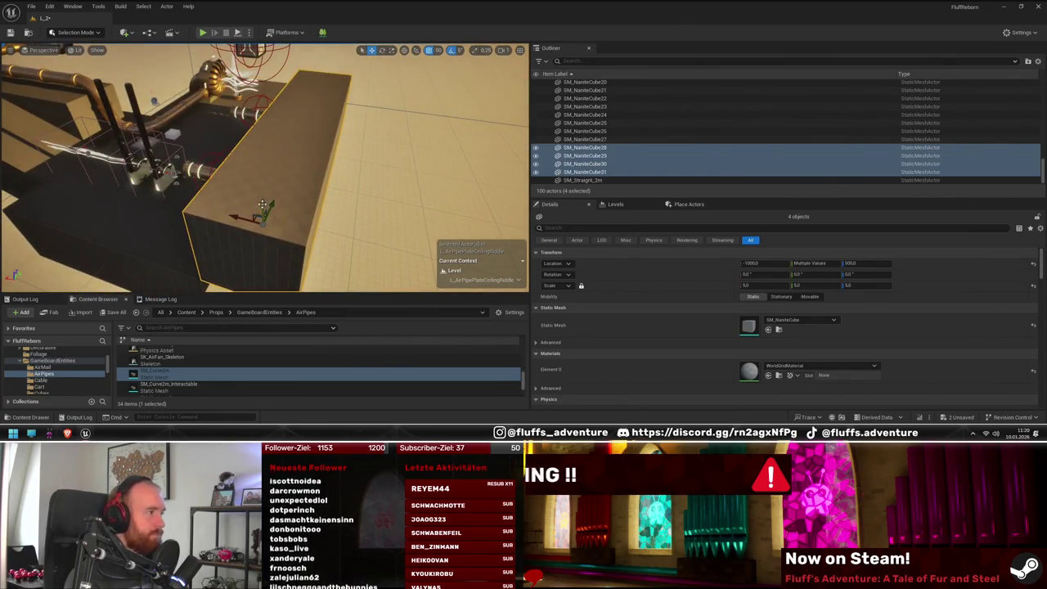
alt+drag(262, 204, 247, 92)
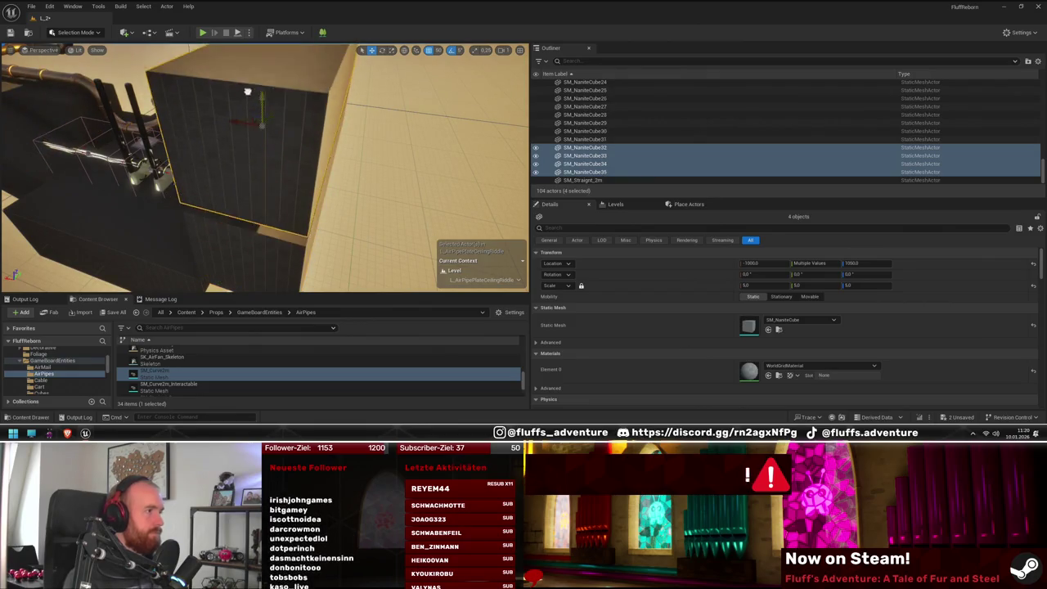
drag(266, 187, 194, 154)
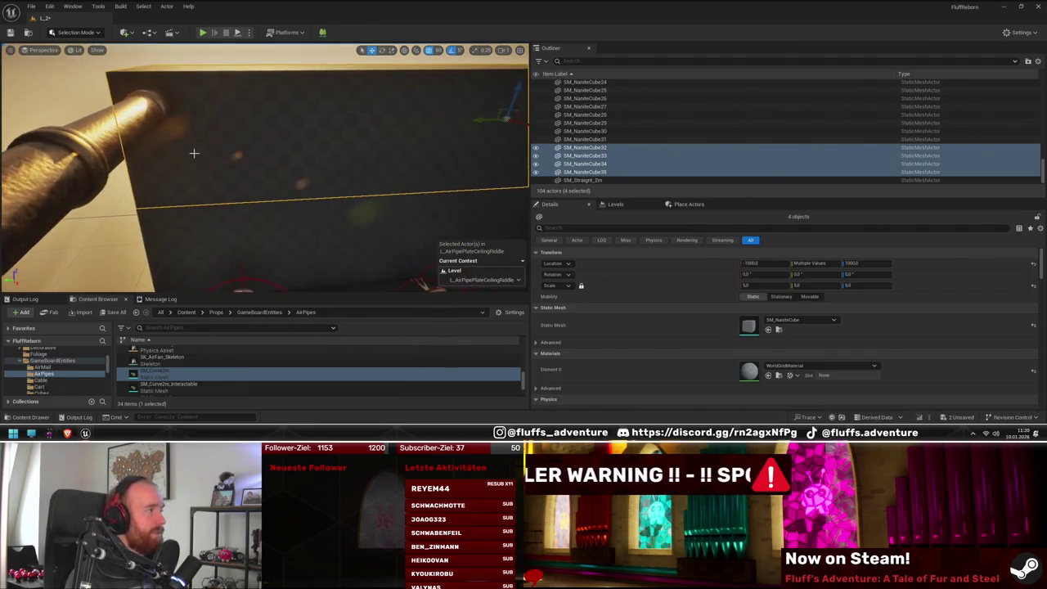
Step: Select and frame individual cubes of the new upper block
click(218, 131)
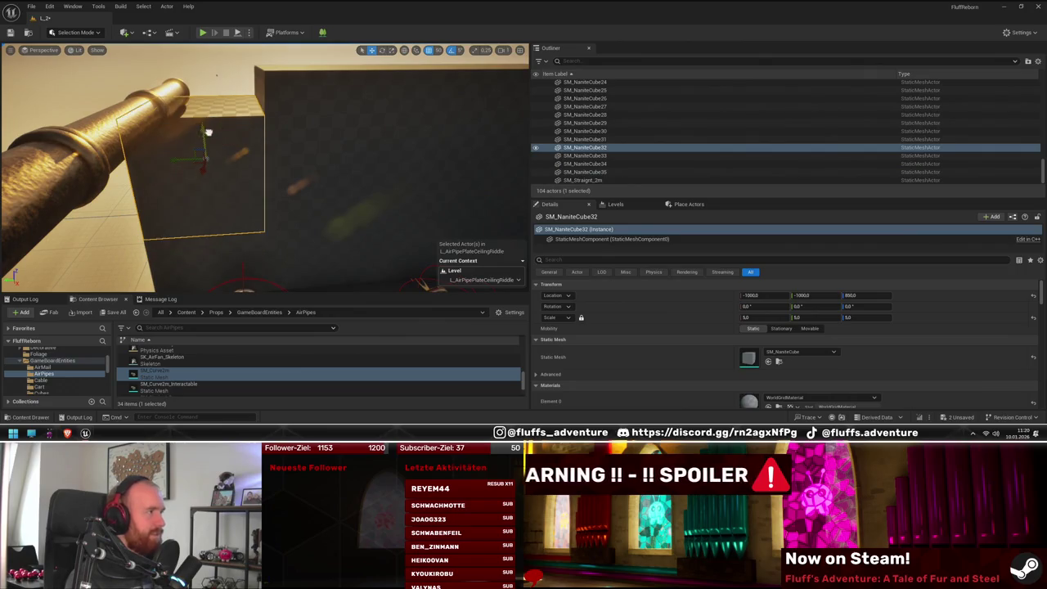
drag(208, 133, 295, 148)
click(363, 171)
key(f)
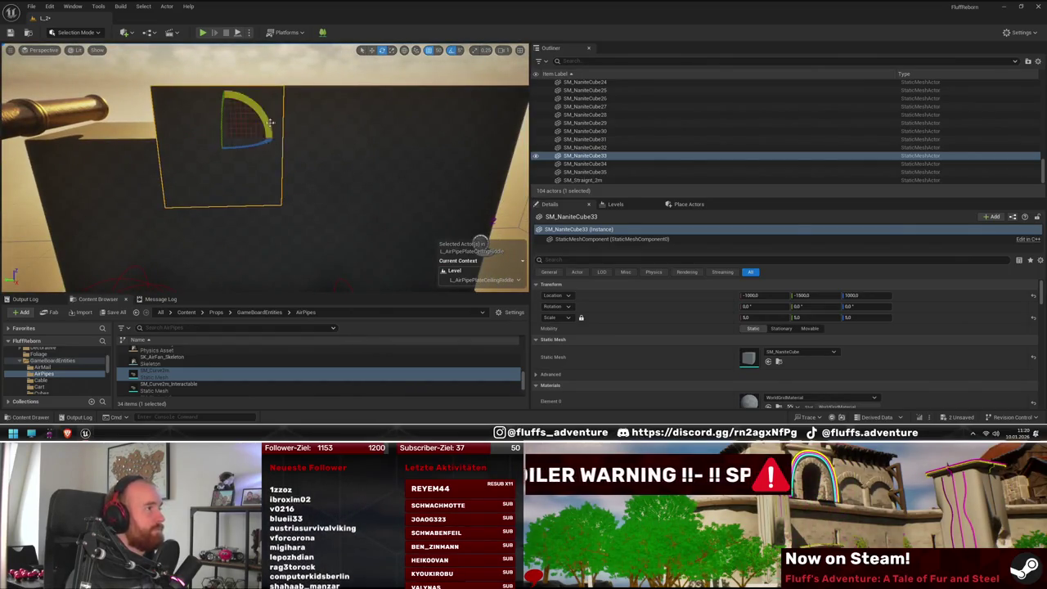
drag(275, 131, 275, 131)
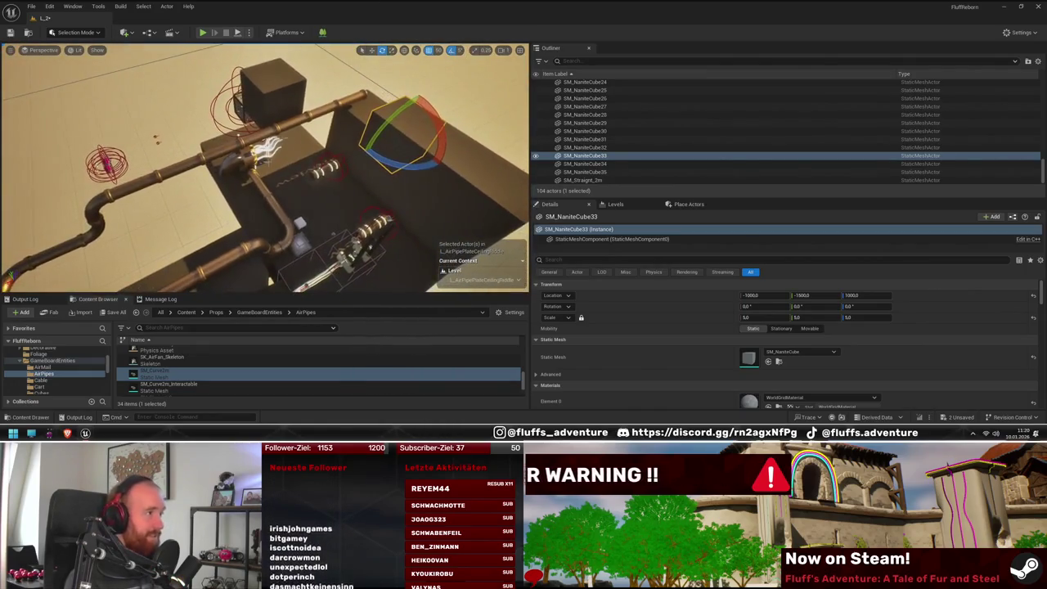
Step: Duplicate the curved pipe as elbow SM_Curve2m9 and turn it to run along the block
click(94, 200)
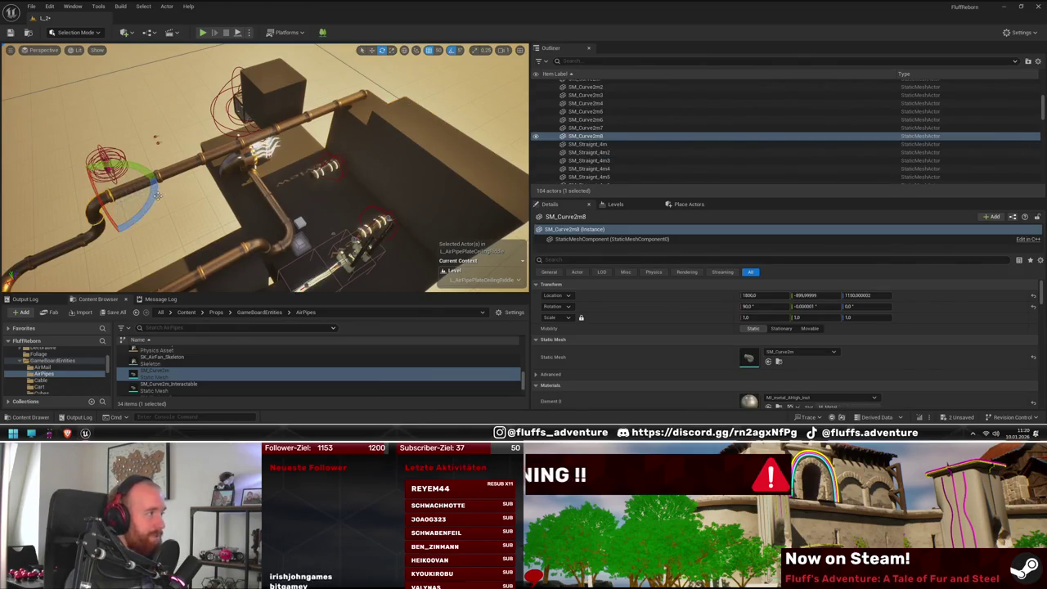
drag(156, 194, 56, 219)
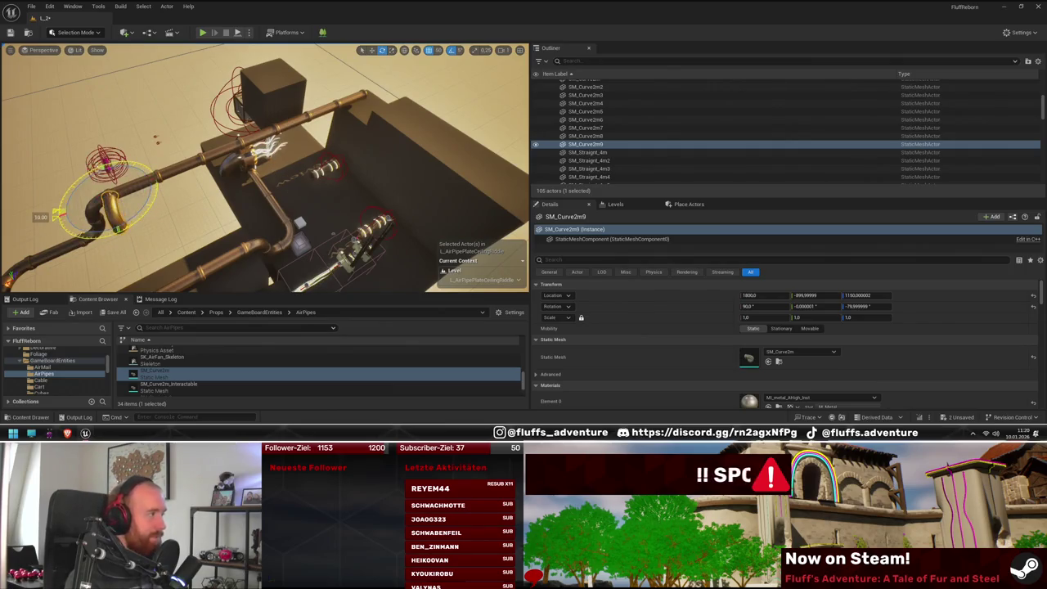
drag(56, 217, 124, 232)
key(w)
key(f)
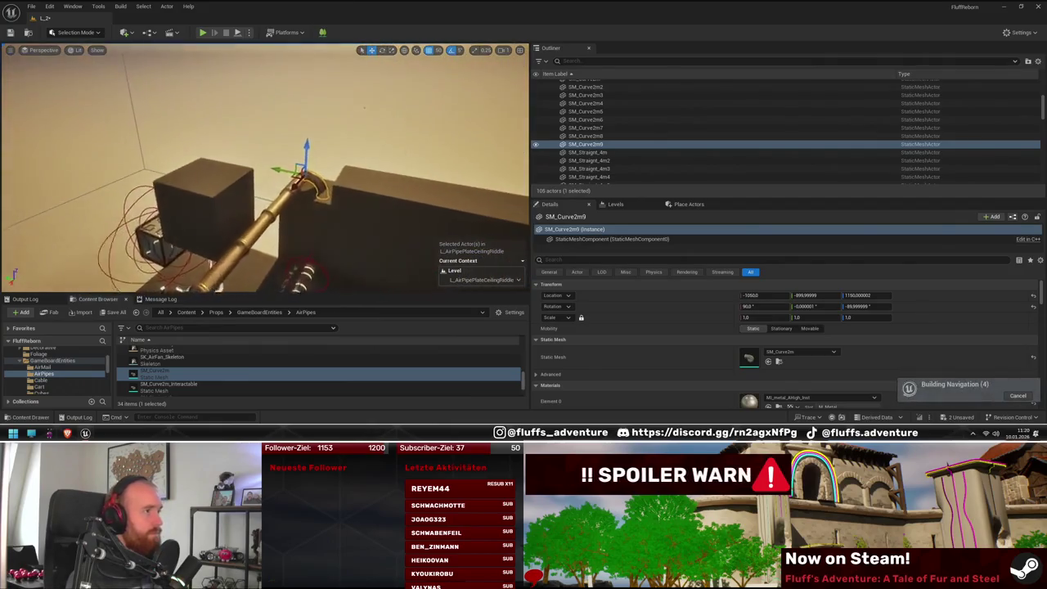
key(e)
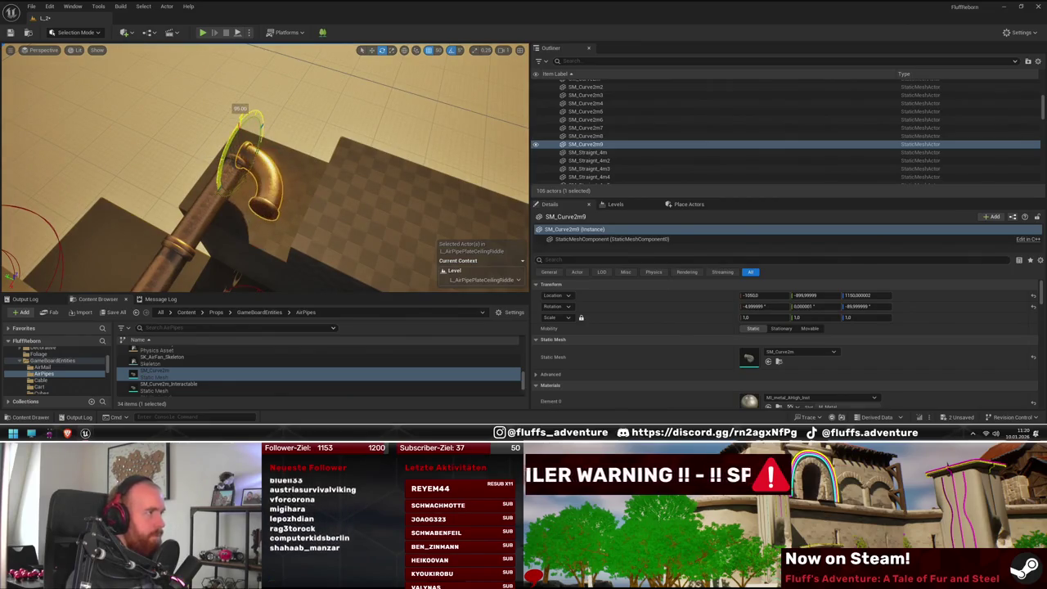
mouse_move(237, 114)
mouse_down()
mouse_move(254, 156)
mouse_move(245, 172)
mouse_move(278, 208)
mouse_move(233, 200)
mouse_move(197, 174)
mouse_move(185, 207)
mouse_move(254, 207)
mouse_up()
key(w)
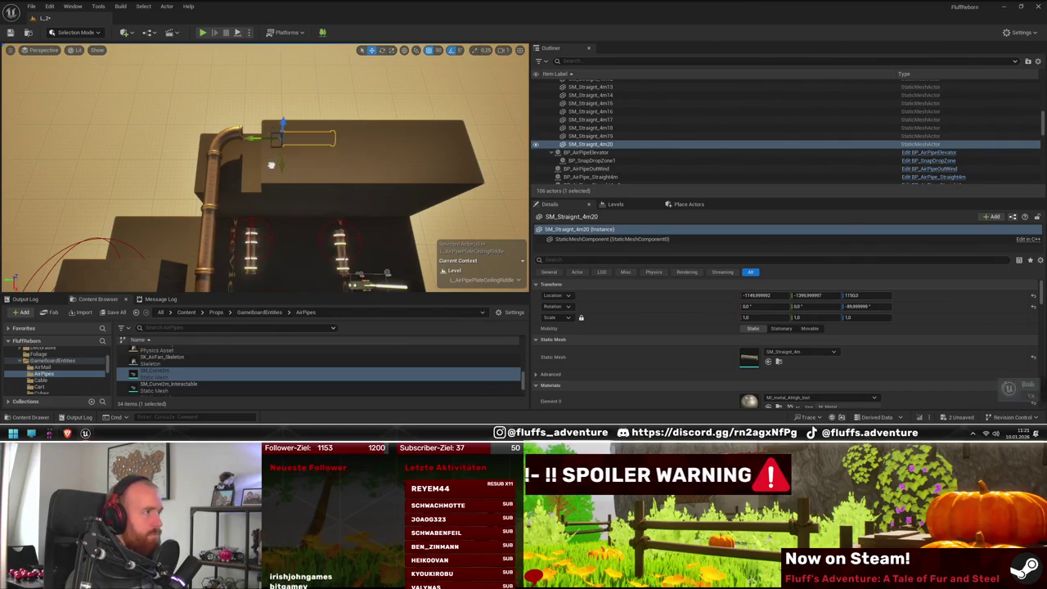
Step: Move the SM_Curve2m10 pipe bend across the plank toward Y -1549.99
mouse_move(276, 171)
mouse_down()
mouse_move(237, 174)
mouse_move(331, 190)
mouse_up()
click(235, 174)
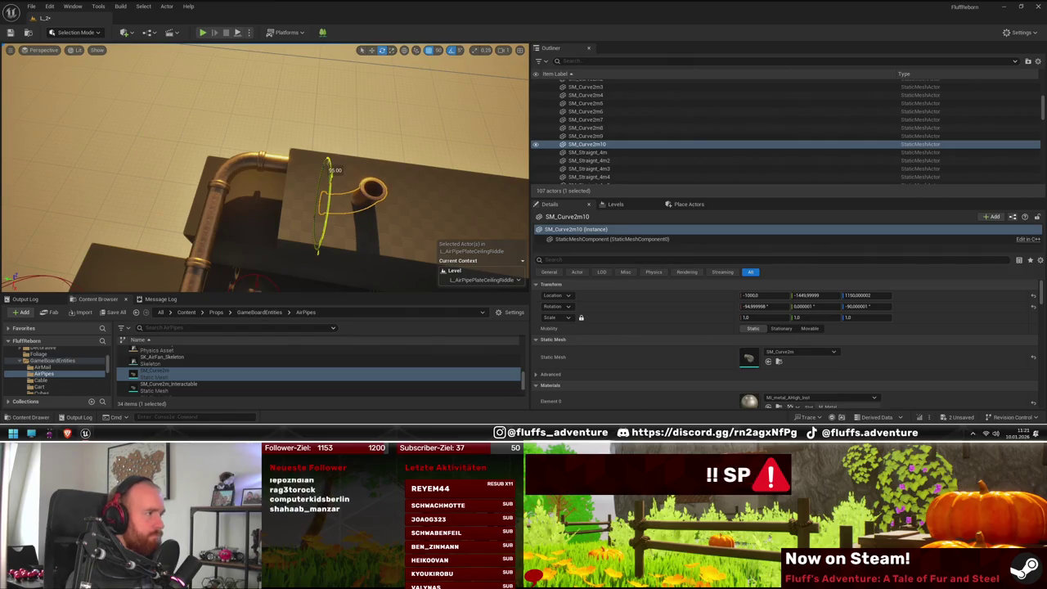
key(w)
drag(356, 256, 338, 262)
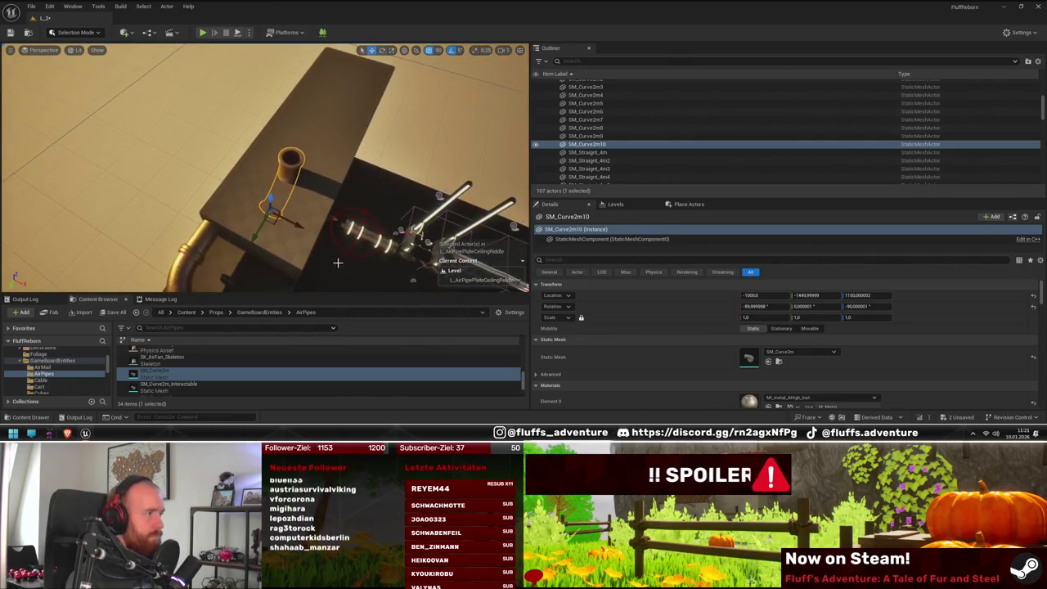
drag(224, 211, 230, 225)
Step: Frame the upper plank block, then reselect the curved pipe sitting on it
click(230, 226)
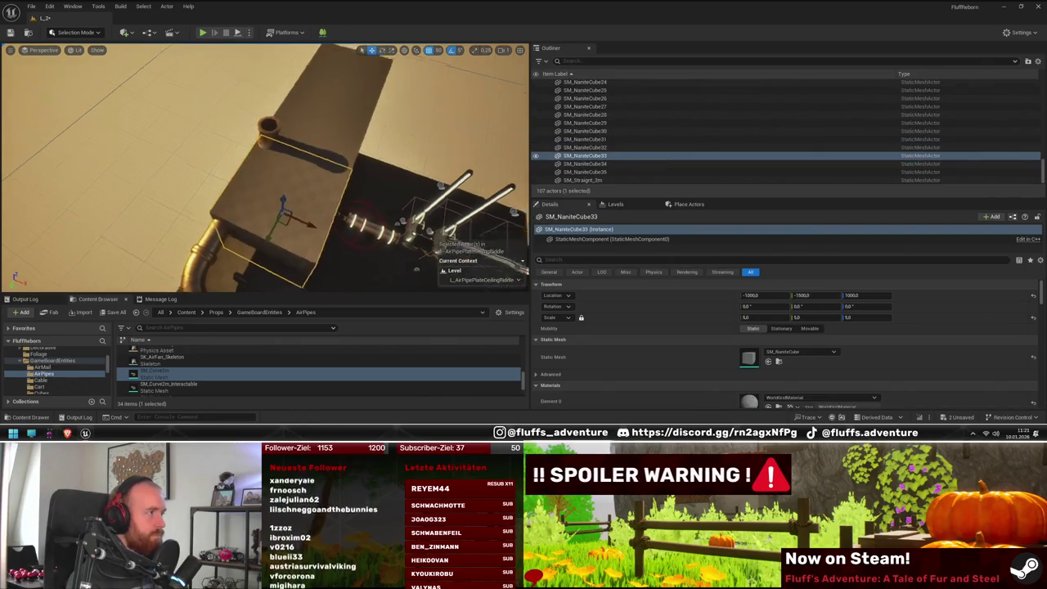
key(f)
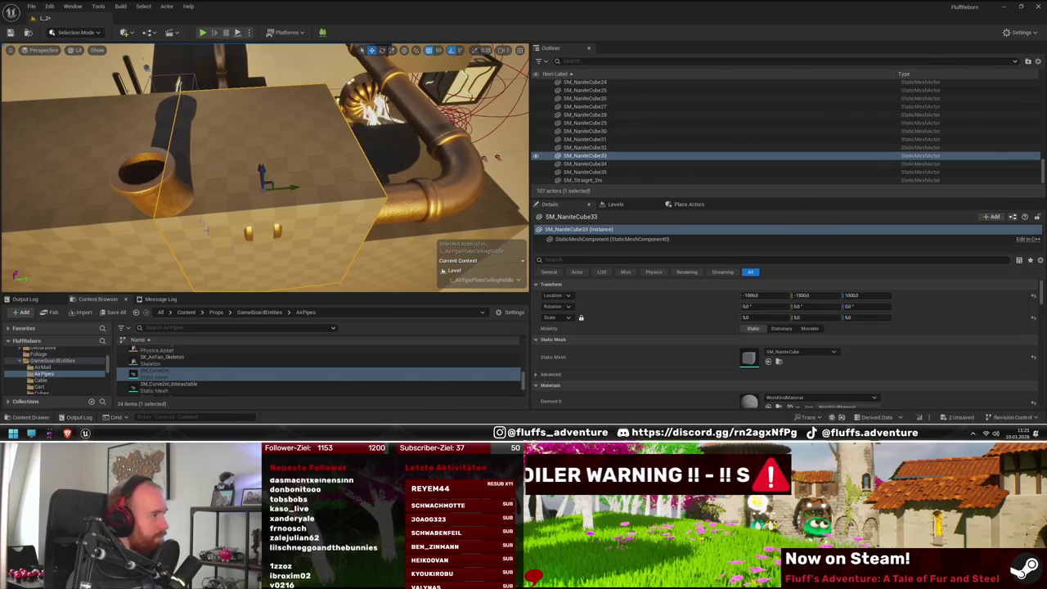
key(ctrl+z)
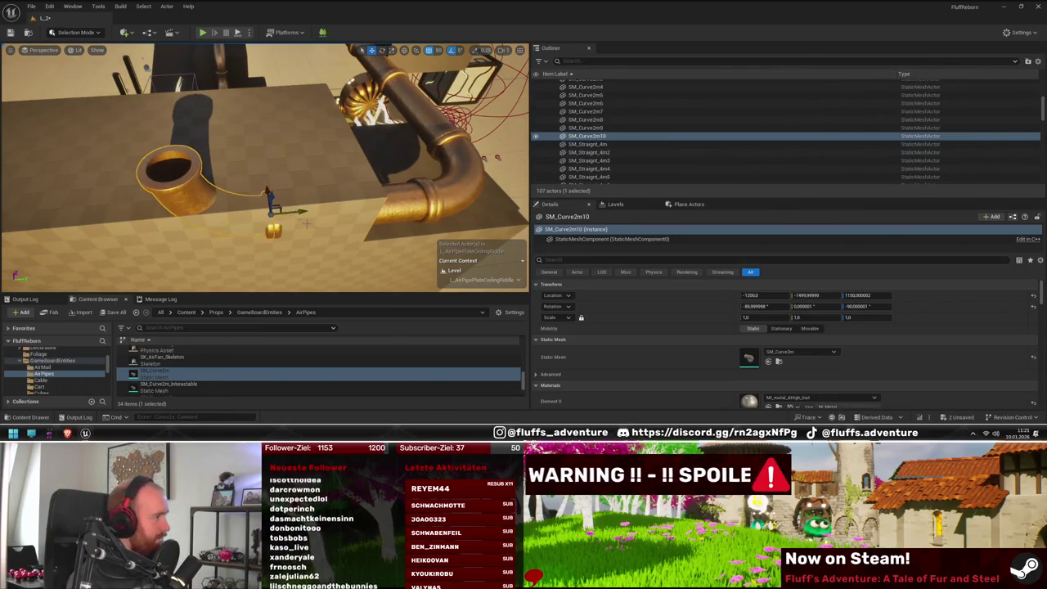
key(ctrl+y)
key(f)
drag(311, 237, 299, 236)
click(236, 165)
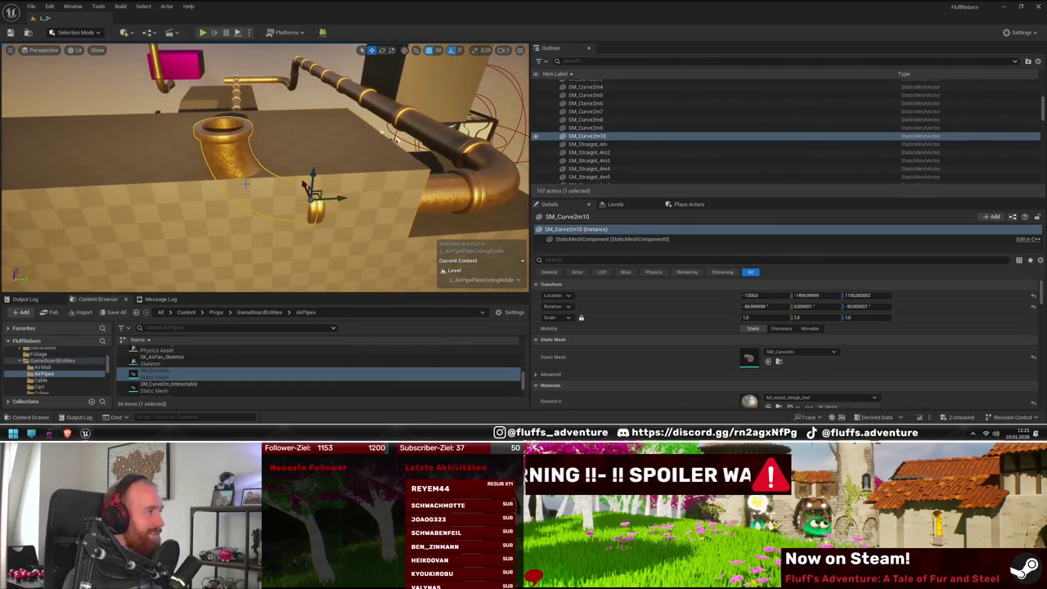
drag(285, 201, 321, 225)
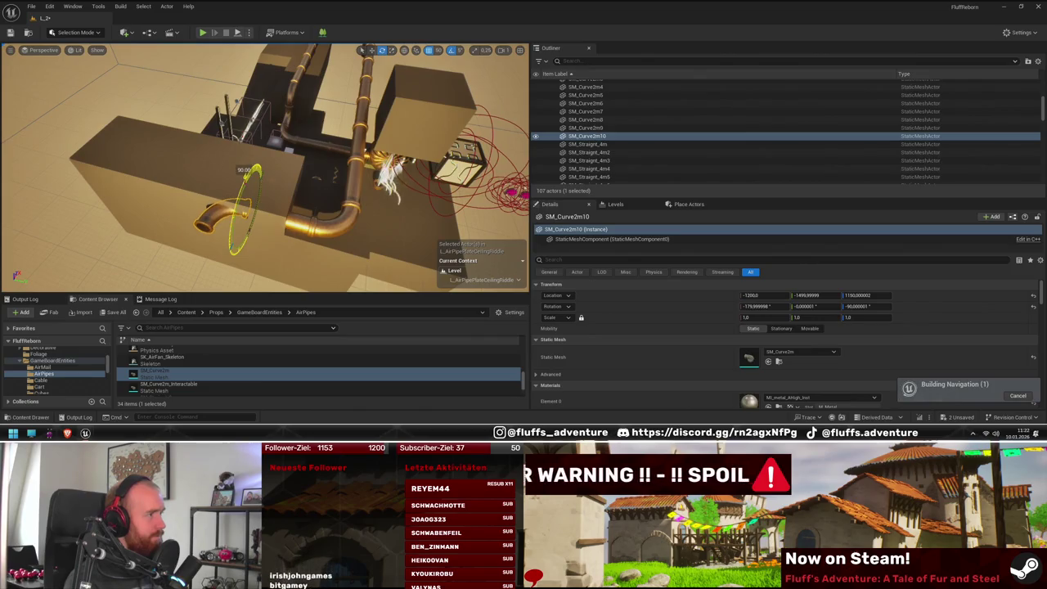
click(353, 225)
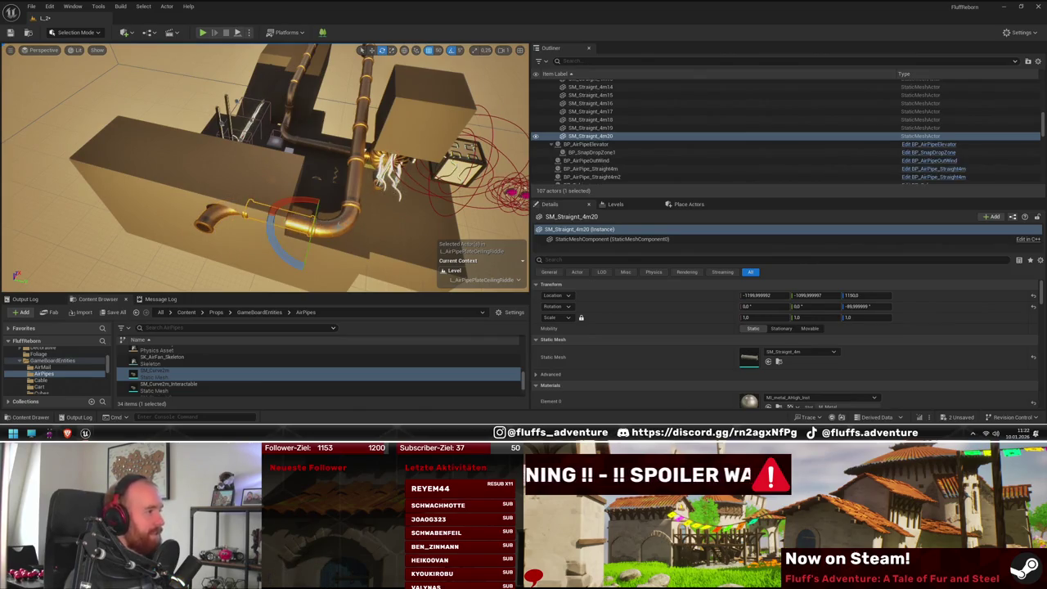
drag(294, 205, 320, 191)
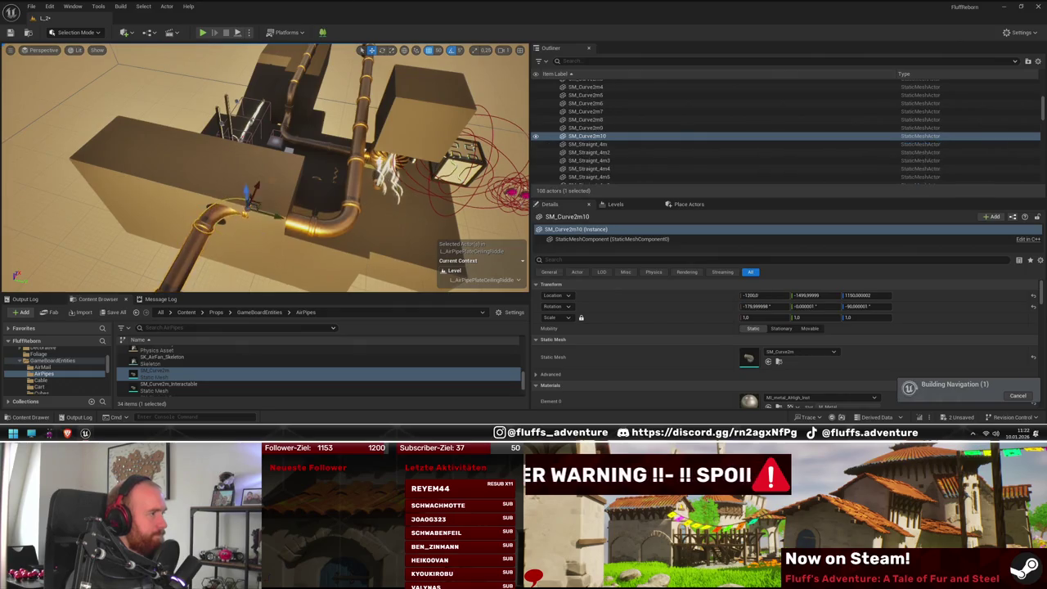
key(ctrl+d)
drag(218, 252, 206, 271)
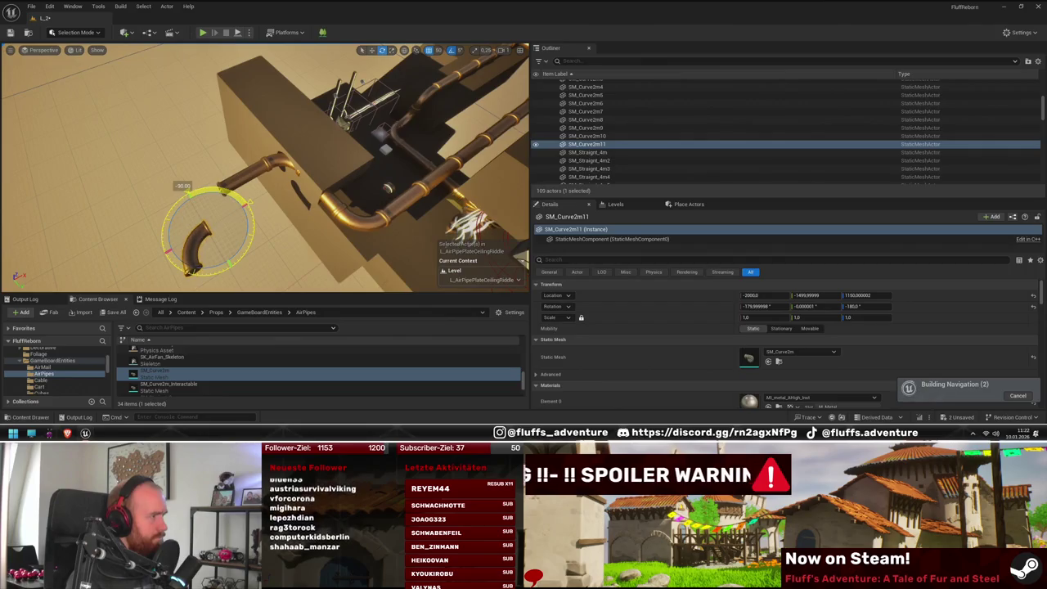
key(e)
drag(213, 263, 232, 267)
key(w)
mouse_move(223, 225)
mouse_down()
mouse_move(261, 201)
mouse_move(234, 180)
mouse_move(294, 251)
mouse_up()
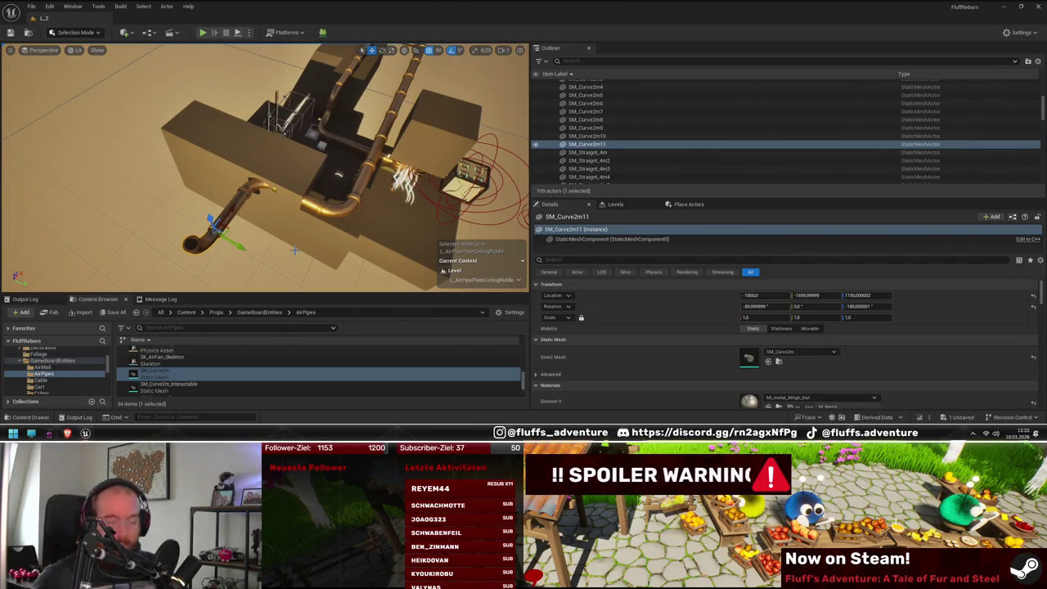
drag(287, 255, 287, 256)
click(245, 196)
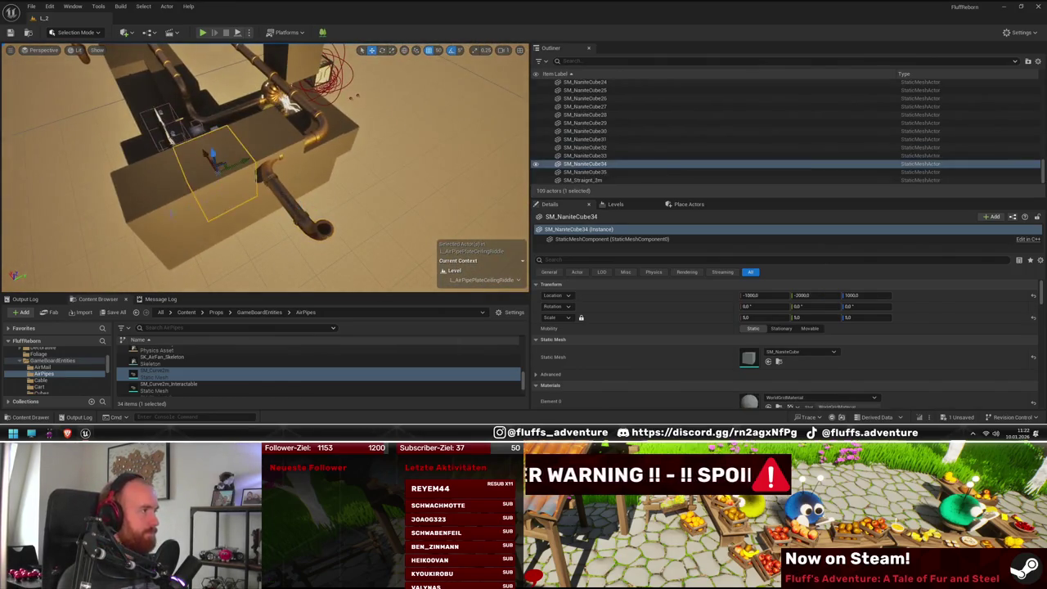
Step: Select the blocks under the pipe and Alt-drag copies to lengthen the tabletop
ctrl+click(270, 156)
drag(343, 201, 342, 201)
key(Delete)
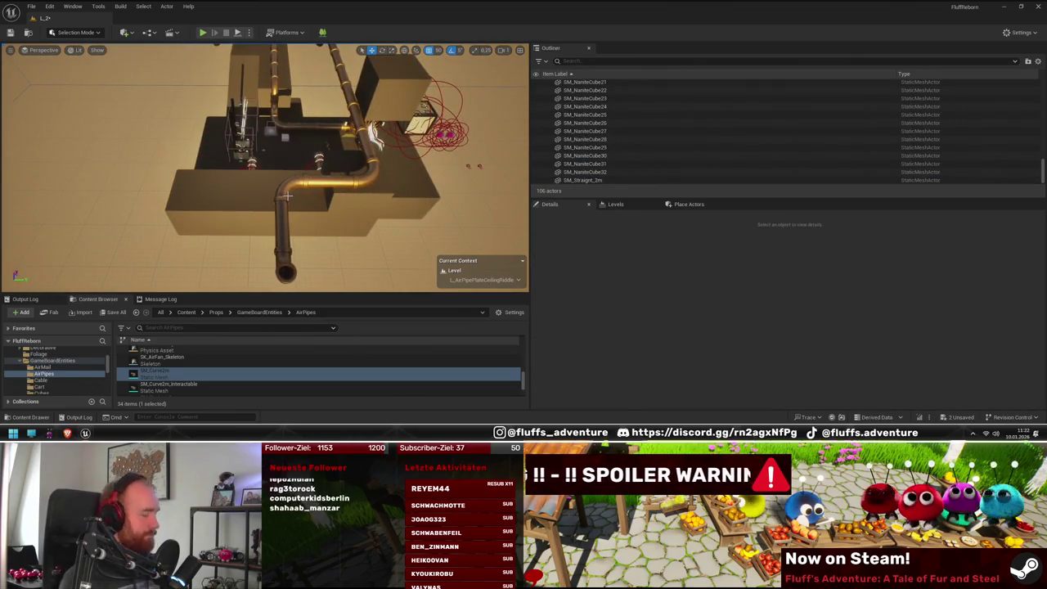
key(ctrl+z)
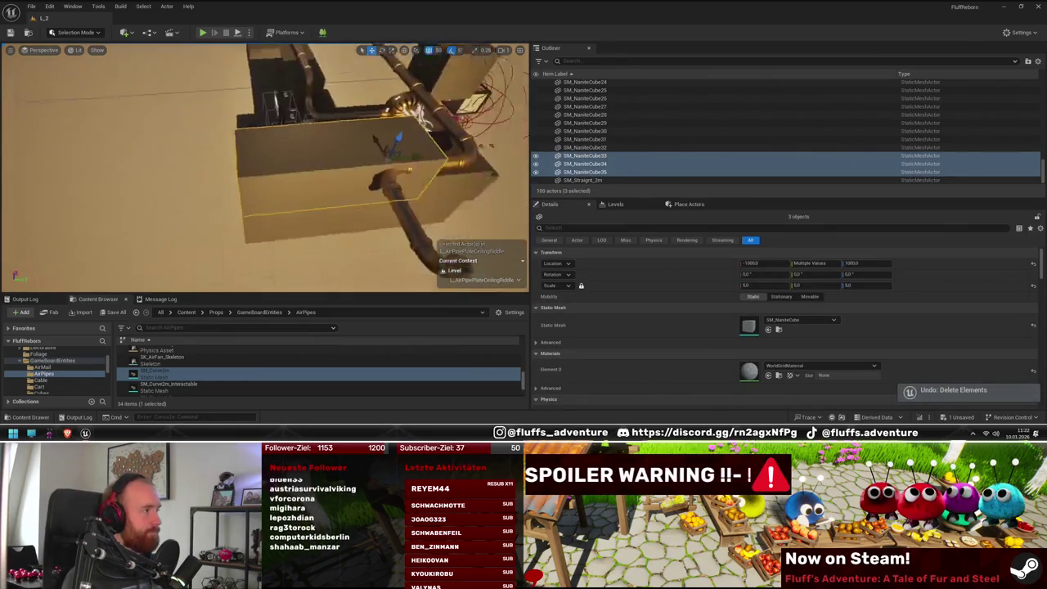
click(262, 164)
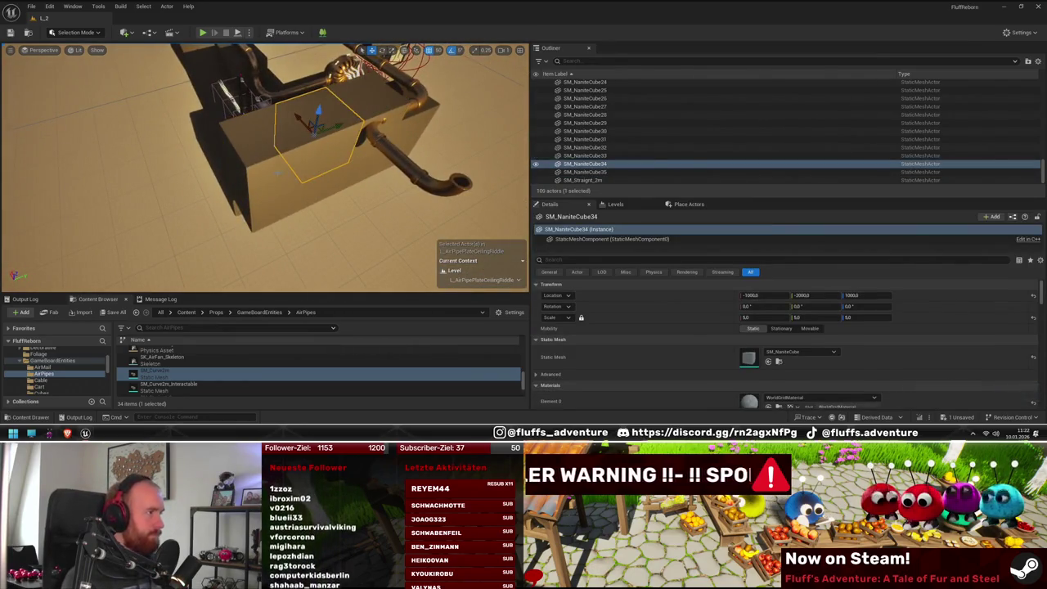
ctrl+click(270, 224)
mouse_move(291, 177)
mouse_down()
mouse_move(227, 199)
mouse_move(256, 194)
mouse_up()
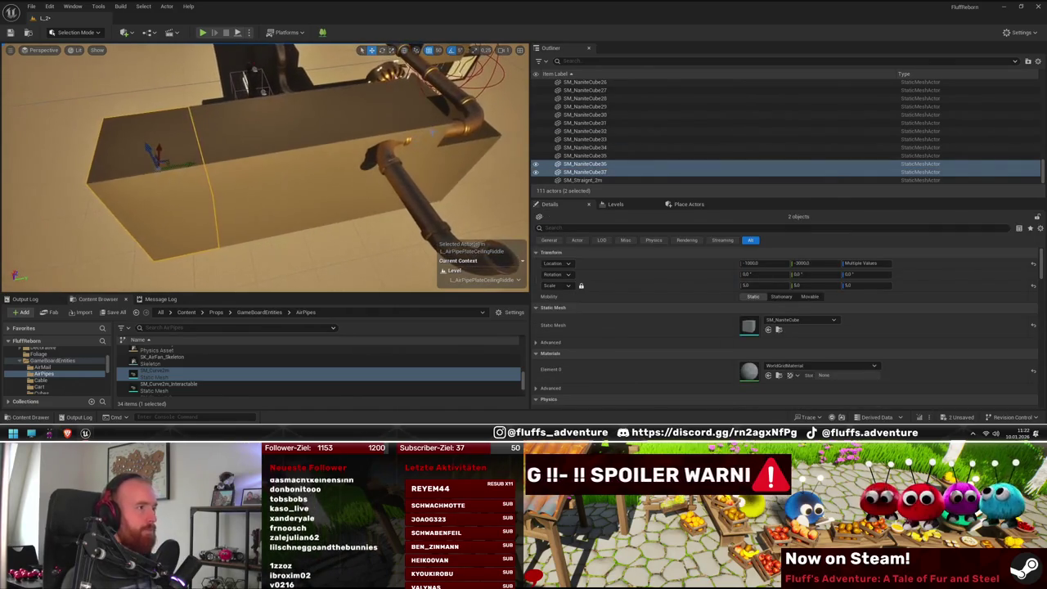
Step: Undo the extra block copies, frame the selected block and start a Play In Editor test
key(ctrl+z)
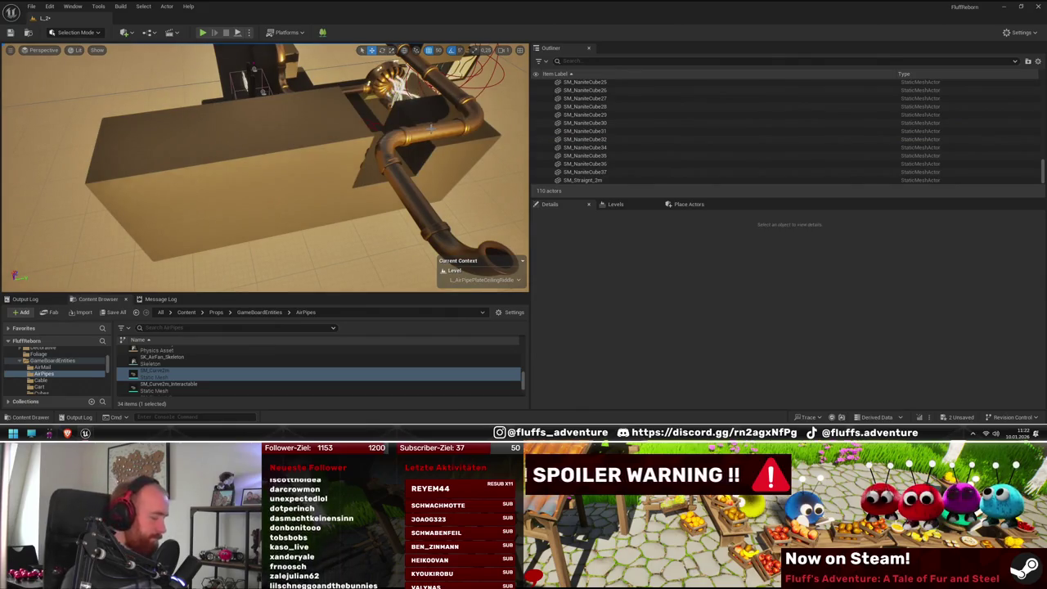
key(ctrl+z)
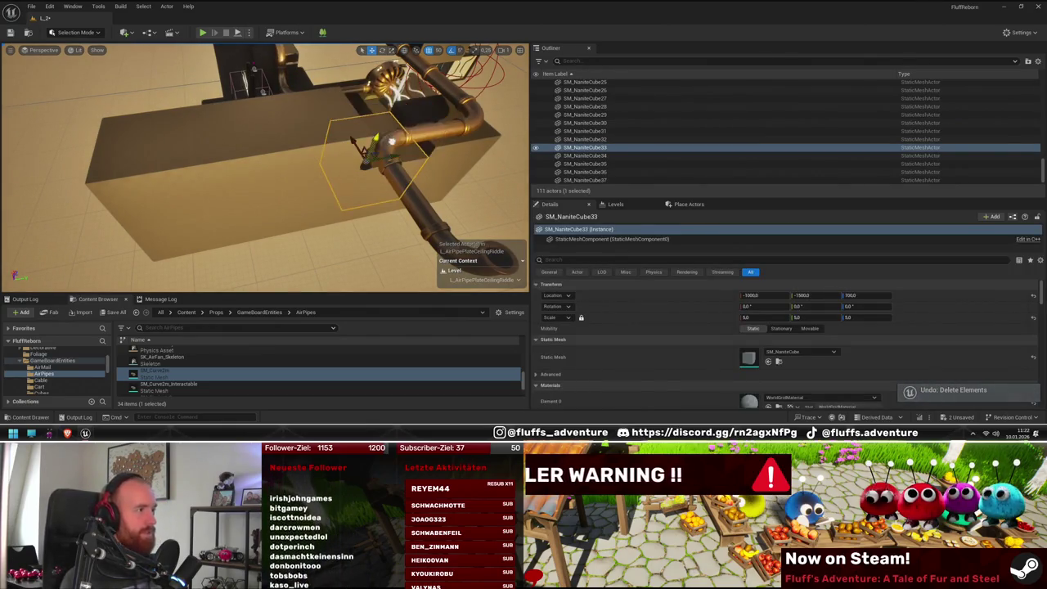
key(f)
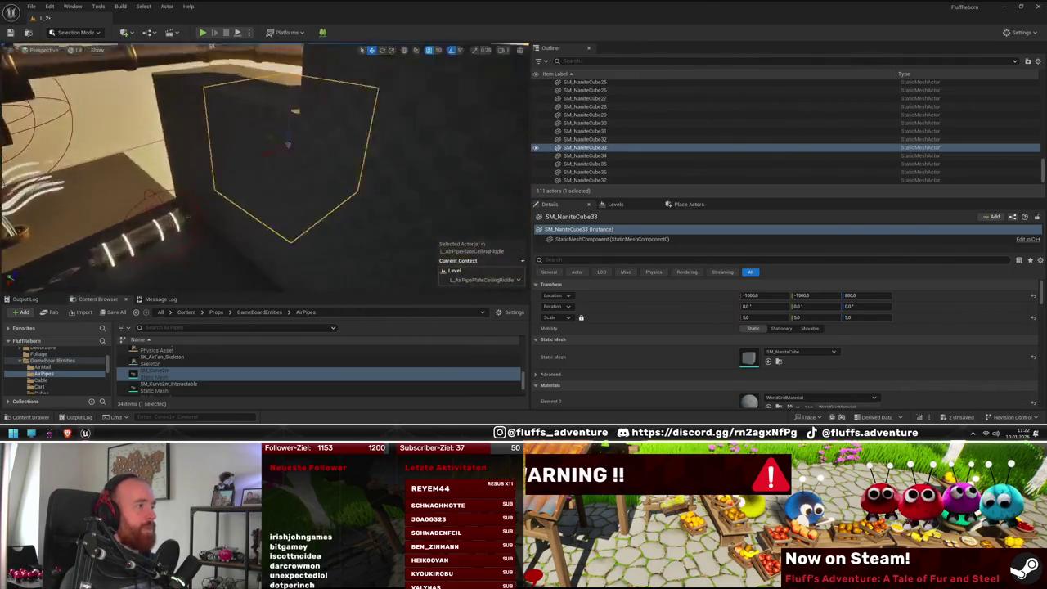
key(alt+p)
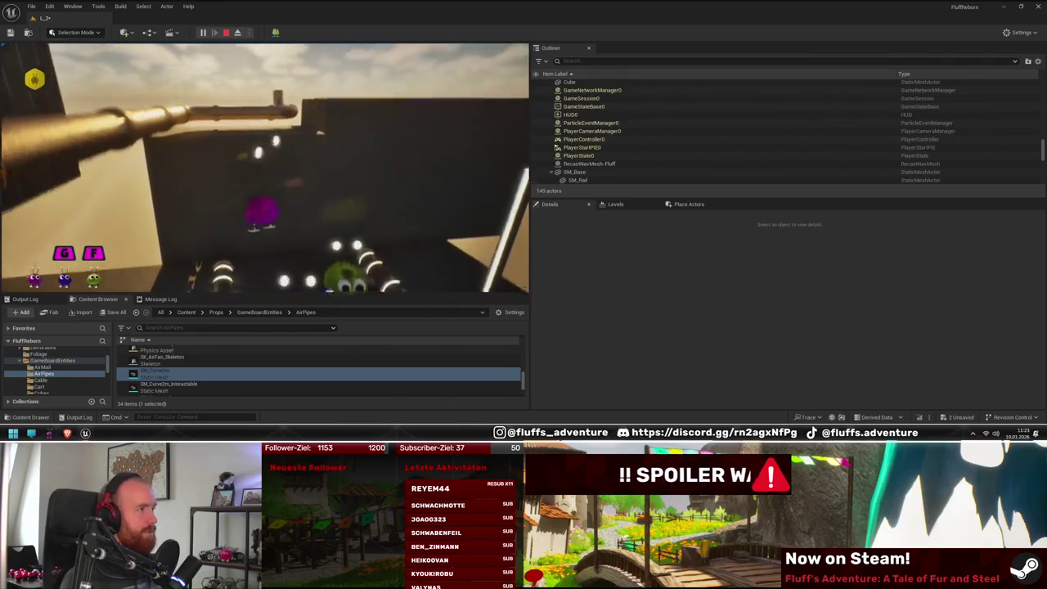
Step: Stop the Play In Editor test and frame the selected block again
key(Escape)
key(f)
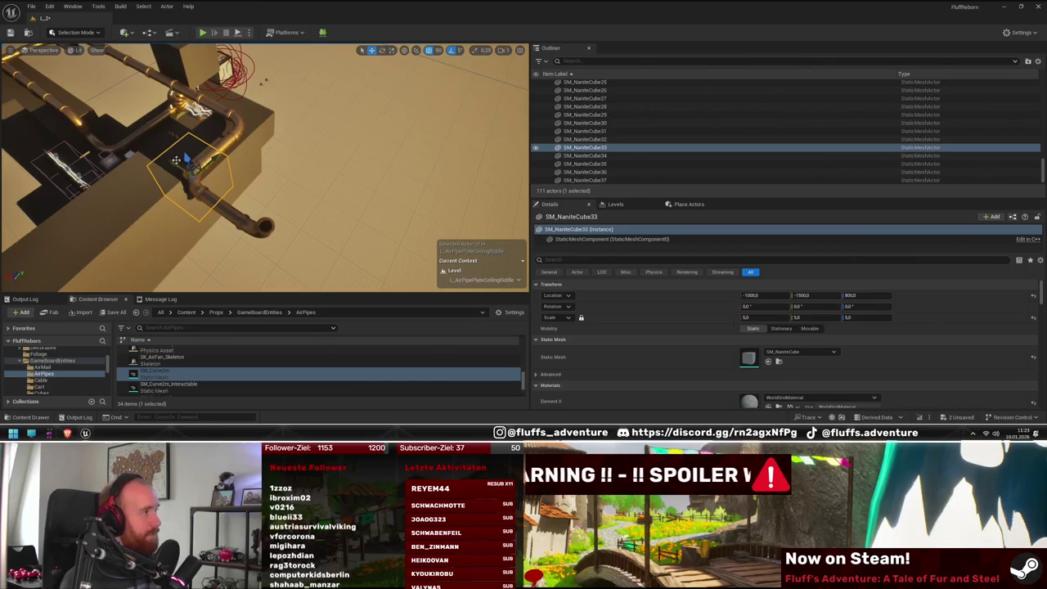
Step: Tilt the selected tabletop block to Rotation X 20° so it forms a ramp
drag(169, 161, 210, 191)
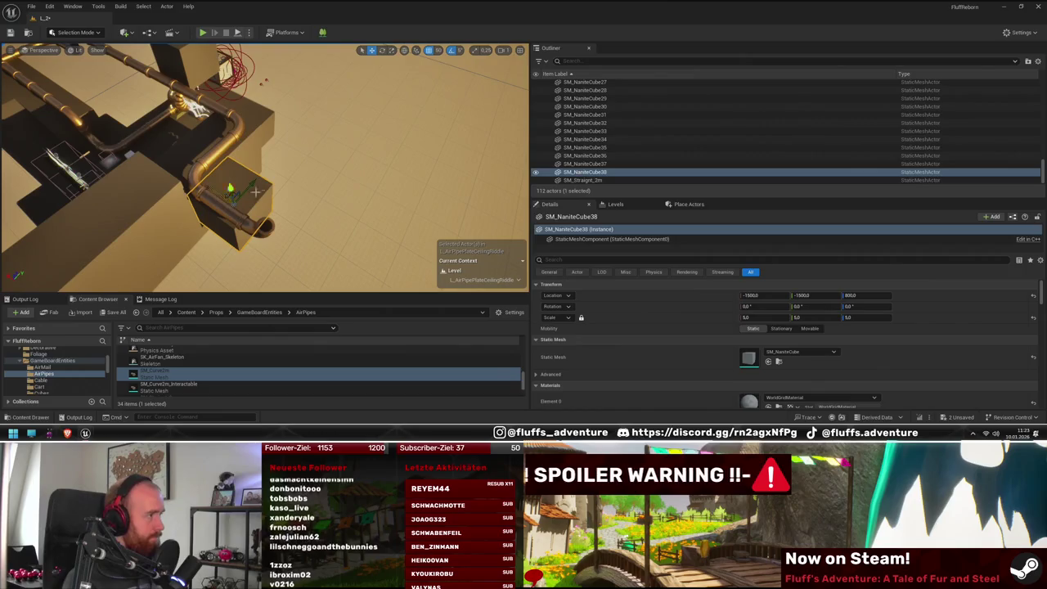
key(ctrl+z)
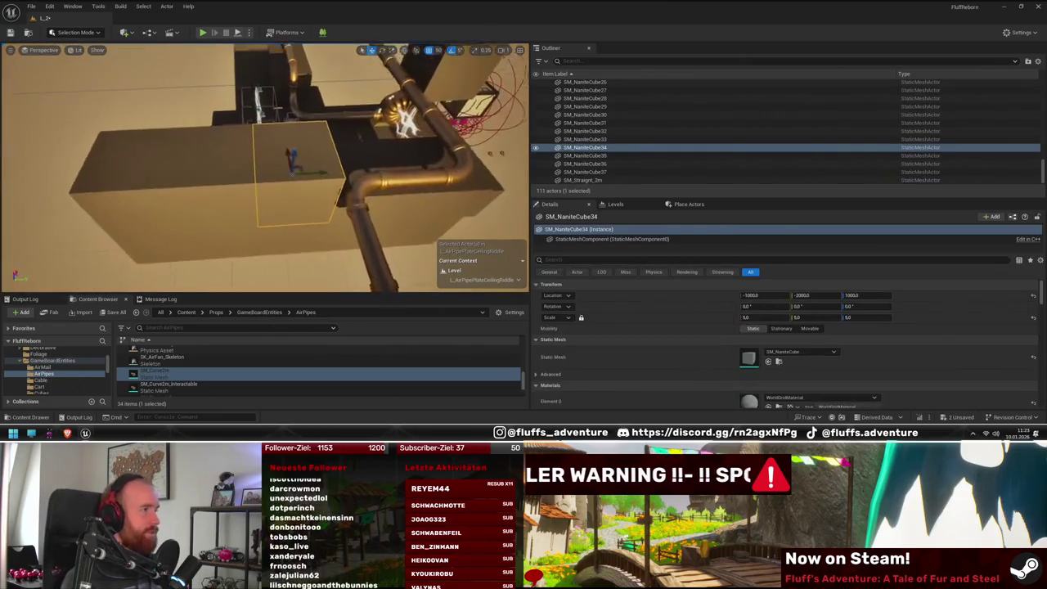
key(e)
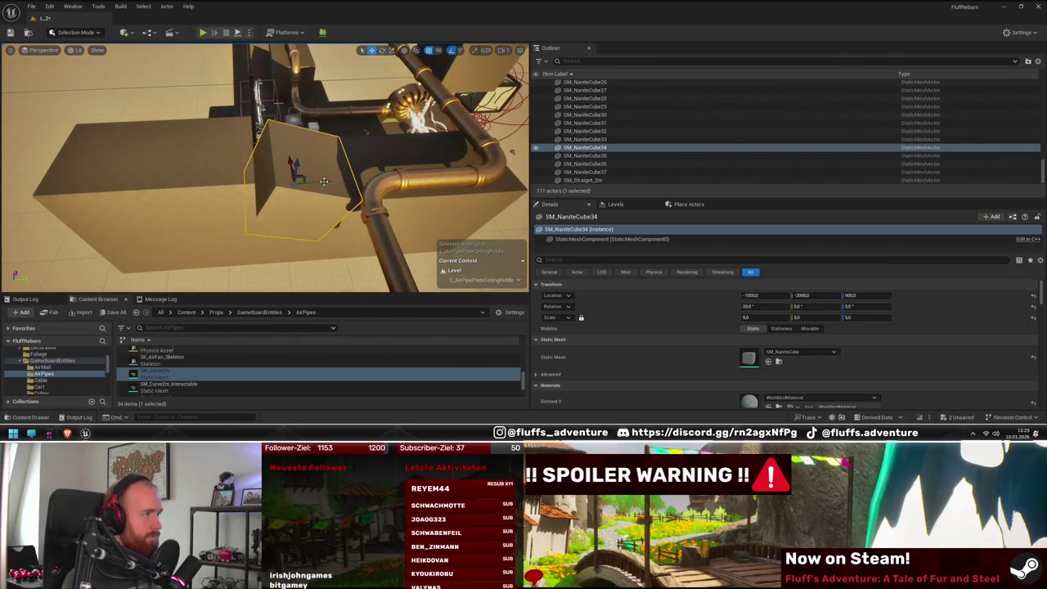
mouse_move(318, 189)
mouse_down()
mouse_move(290, 190)
mouse_move(327, 197)
mouse_up()
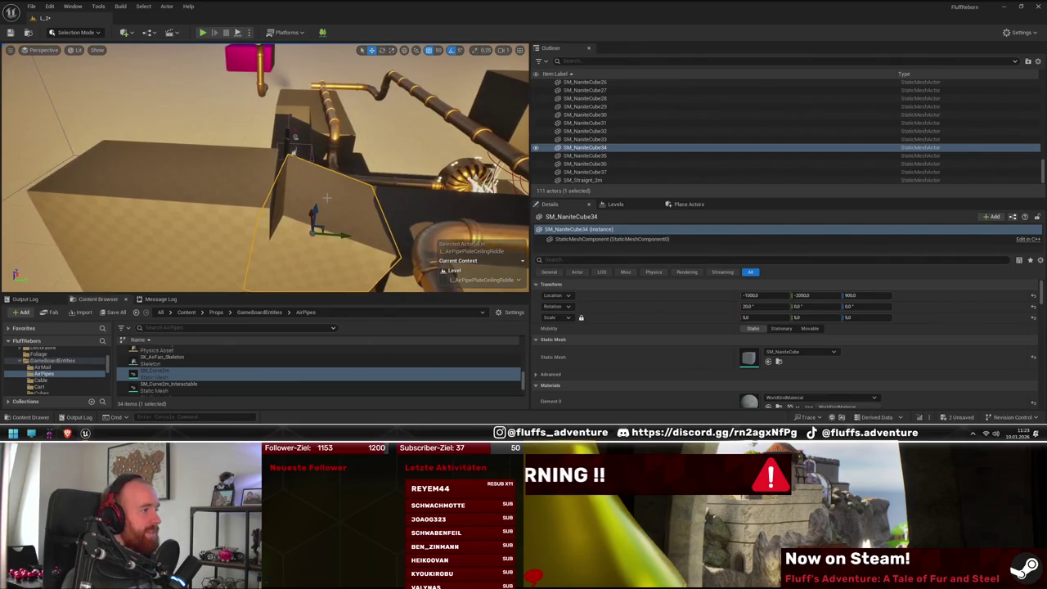
click(238, 214)
mouse_move(239, 213)
mouse_down()
mouse_move(334, 199)
mouse_move(352, 214)
mouse_up()
click(264, 211)
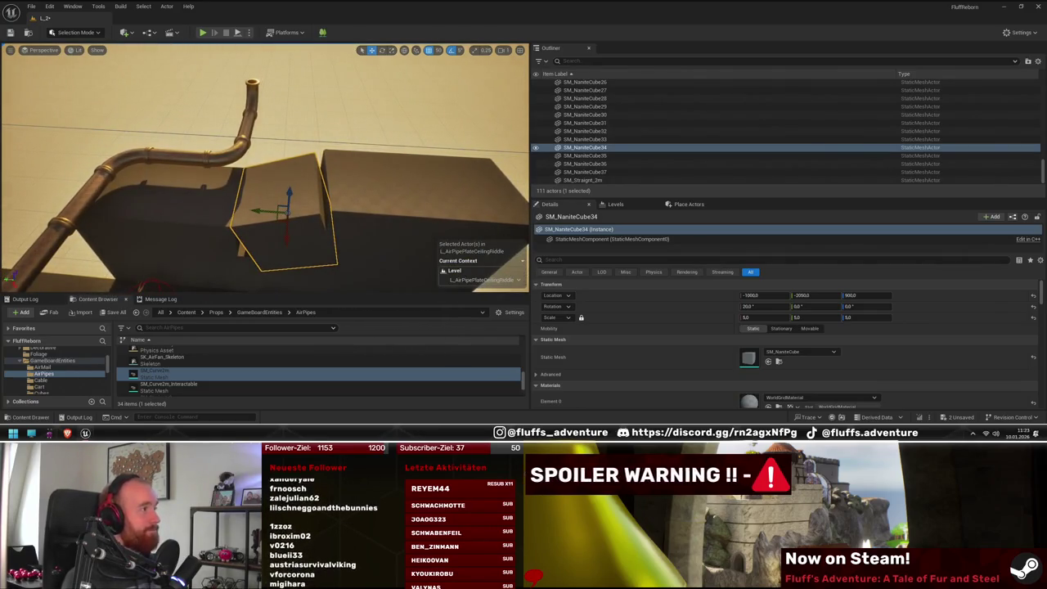
drag(328, 221, 328, 237)
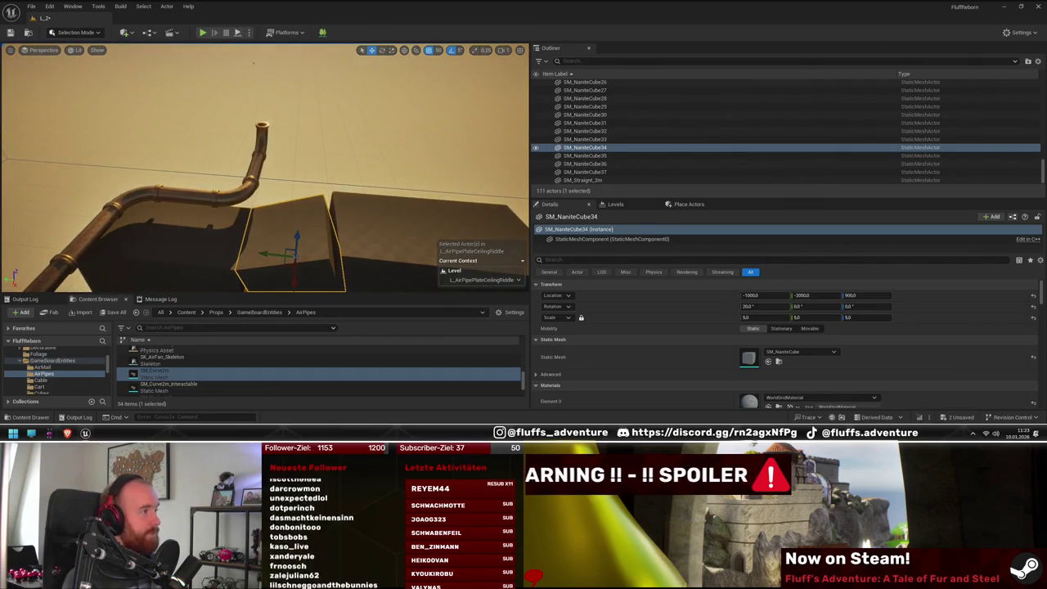
Step: Alt-drag copies of two blocks to extend the tabletop, placing SM_NaniteCube43 at -2000, -1500, 1000
double_click(585, 155)
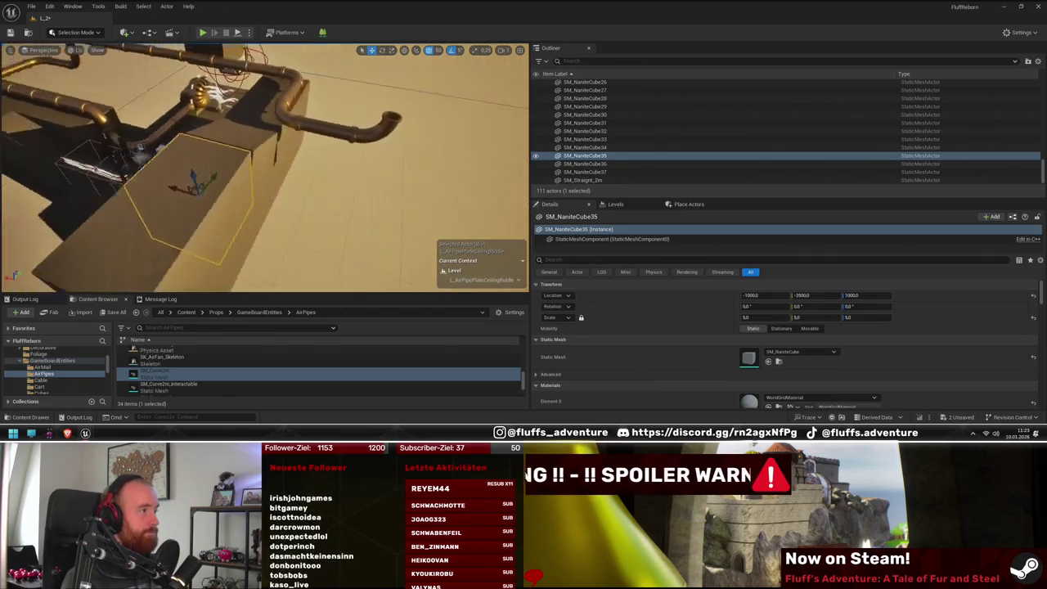
ctrl+click(135, 190)
mouse_move(77, 227)
mouse_down()
mouse_move(159, 269)
mouse_move(171, 269)
mouse_move(196, 217)
mouse_move(237, 230)
mouse_up()
click(277, 224)
key(f)
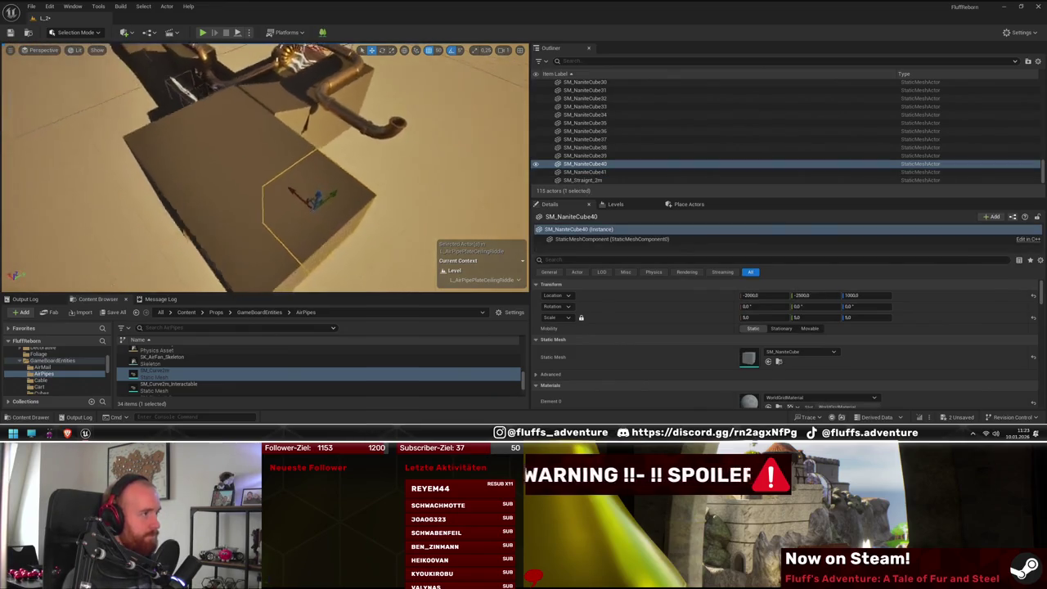
mouse_move(295, 208)
mouse_down()
mouse_move(414, 210)
mouse_move(344, 206)
mouse_move(351, 215)
mouse_move(107, 191)
mouse_move(196, 164)
mouse_move(245, 123)
mouse_up()
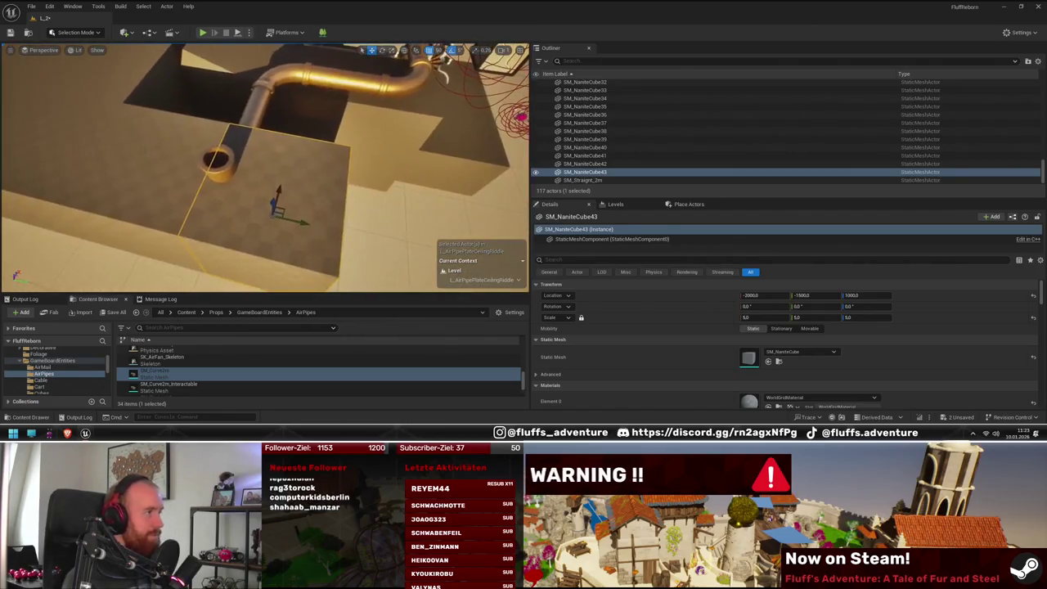
Step: Duplicate blocks beside the pipe end, ending with SM_NaniteCube47 at -2000, -1000, 800
click(148, 196)
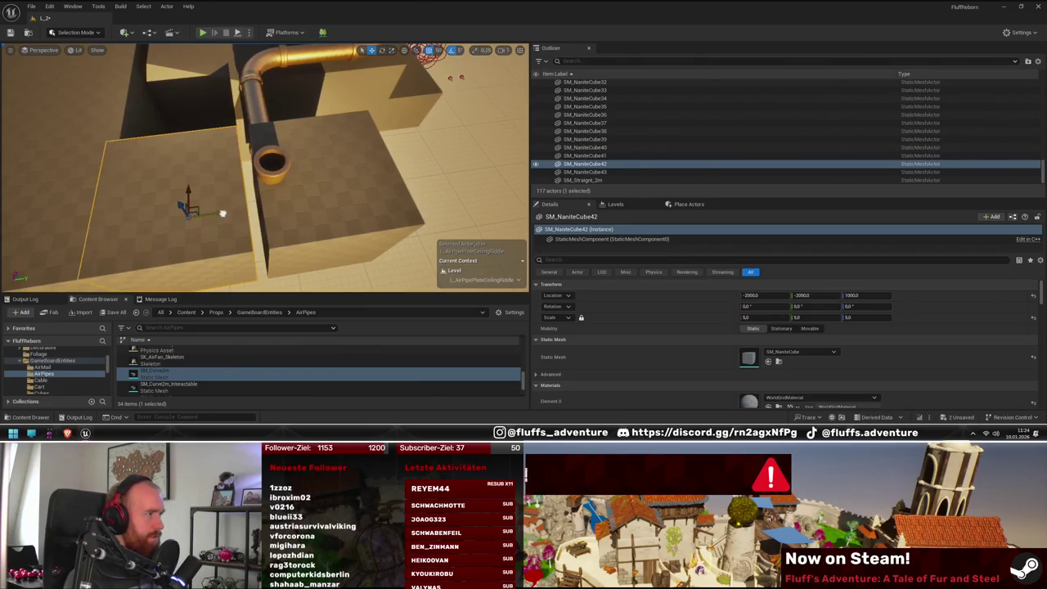
click(323, 192)
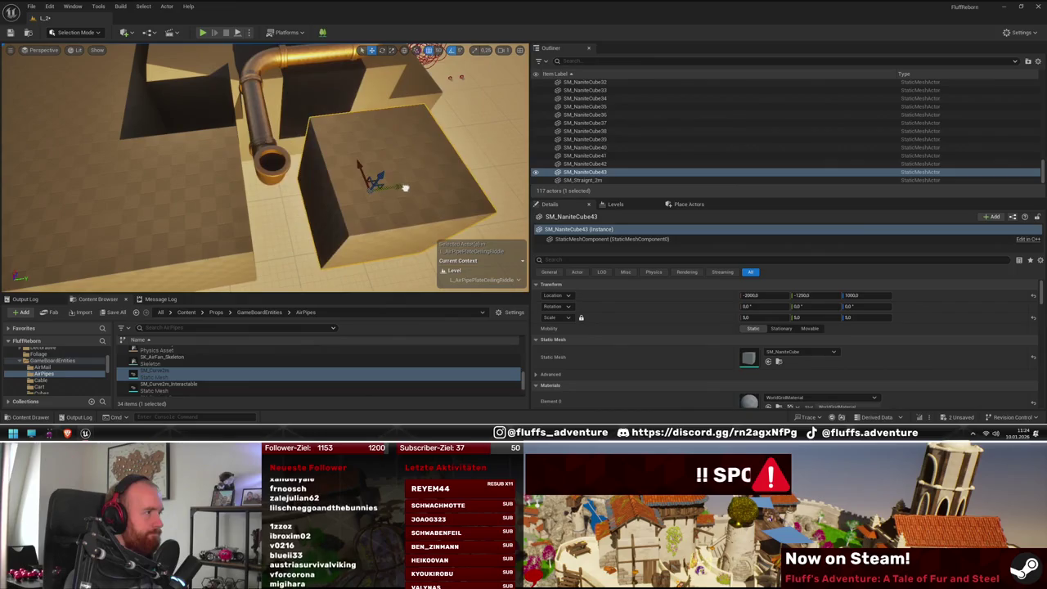
drag(379, 192, 358, 189)
click(148, 196)
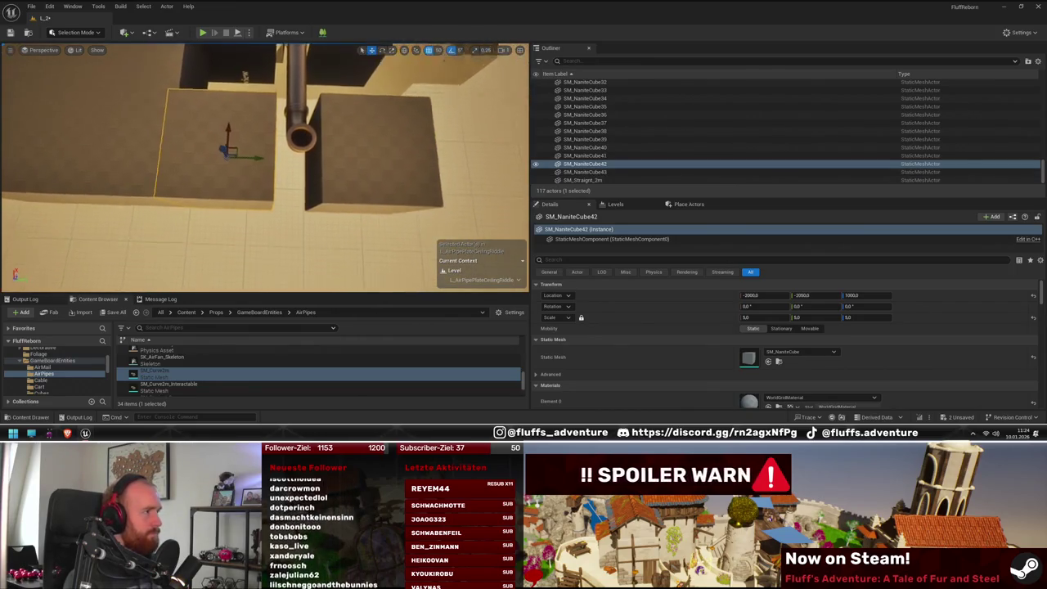
key(ctrl+d)
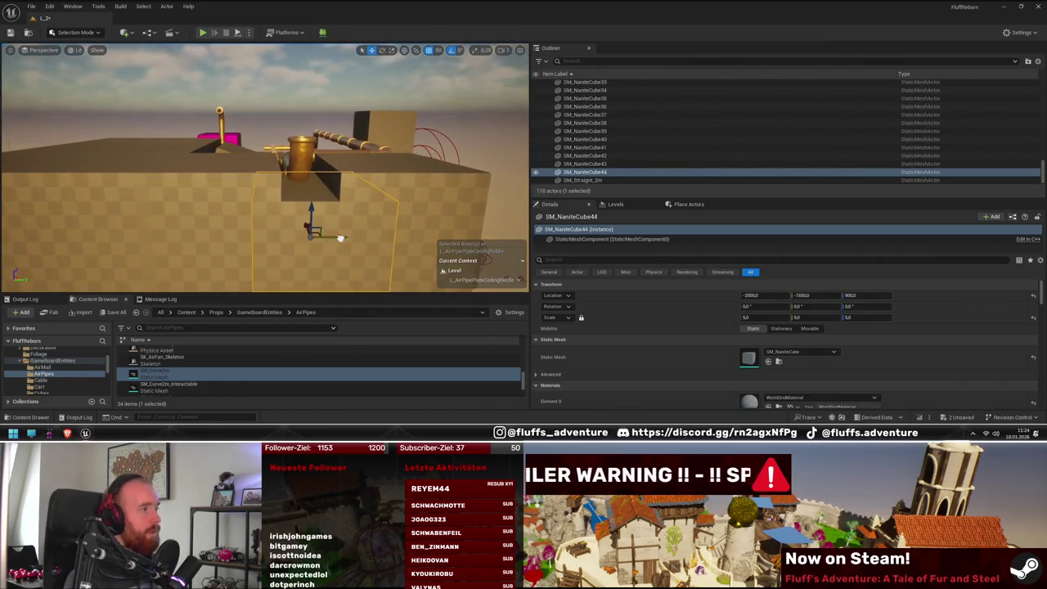
mouse_move(301, 220)
mouse_down()
mouse_move(278, 217)
mouse_move(298, 209)
mouse_move(286, 235)
mouse_move(310, 193)
mouse_up()
click(310, 193)
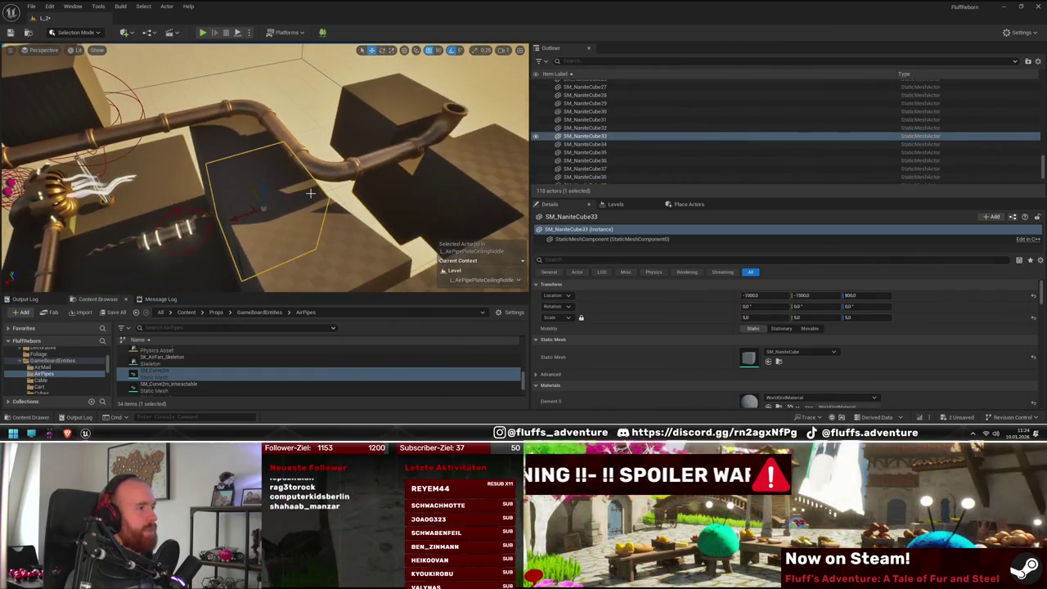
mouse_move(241, 214)
alt+mouse_down()
mouse_move(331, 187)
mouse_move(319, 190)
mouse_move(340, 169)
mouse_move(266, 188)
mouse_move(265, 255)
alt+mouse_up()
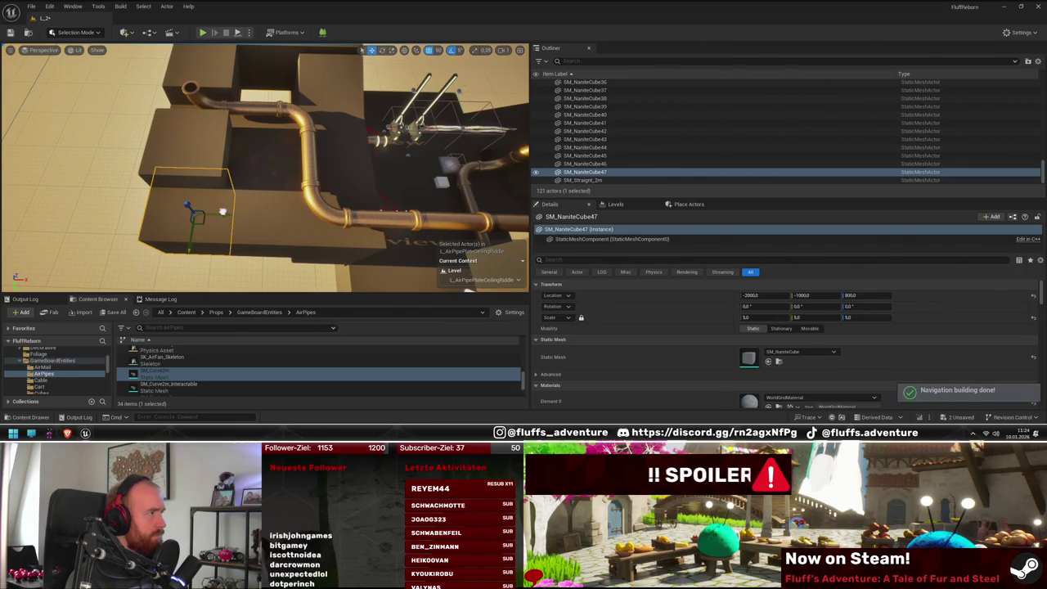
Step: Alt-drag more block copies beside the pipe outlet, up to SM_NaniteCube53 at -2300, -1000, 1000
drag(349, 203, 316, 199)
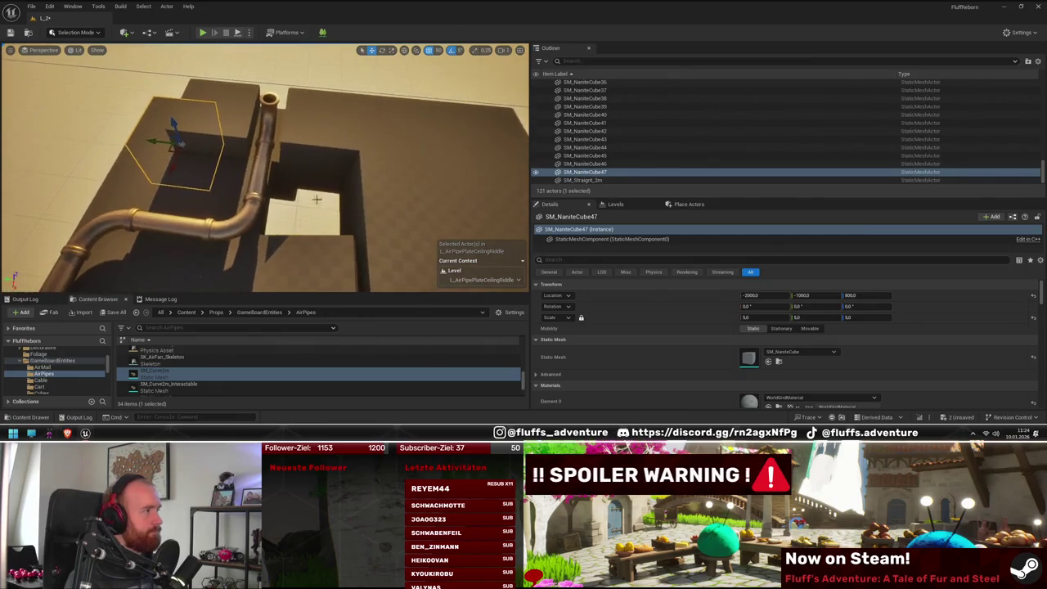
click(209, 203)
mouse_move(195, 203)
alt+mouse_down()
mouse_move(308, 214)
mouse_move(324, 205)
mouse_move(368, 233)
mouse_move(351, 180)
mouse_move(367, 178)
mouse_move(208, 189)
mouse_move(285, 191)
mouse_move(262, 179)
alt+mouse_up()
click(233, 155)
mouse_move(149, 175)
mouse_down()
mouse_move(131, 178)
mouse_move(150, 169)
mouse_move(327, 182)
mouse_move(236, 200)
mouse_move(239, 189)
mouse_up()
click(196, 160)
ctrl+click(106, 183)
click(204, 184)
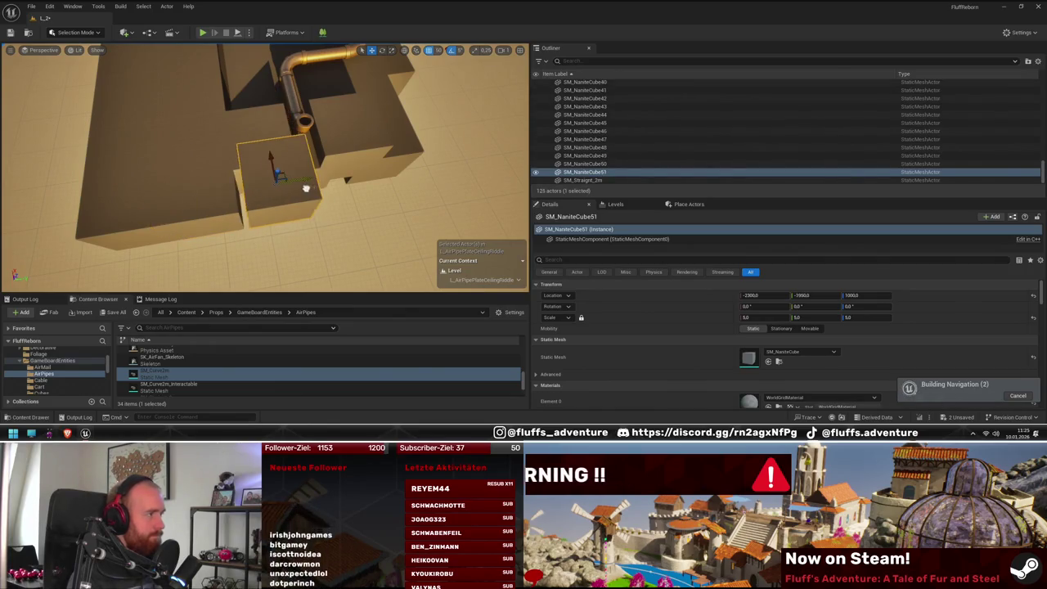
mouse_move(301, 181)
alt+mouse_down()
mouse_move(493, 158)
mouse_move(432, 165)
alt+mouse_up()
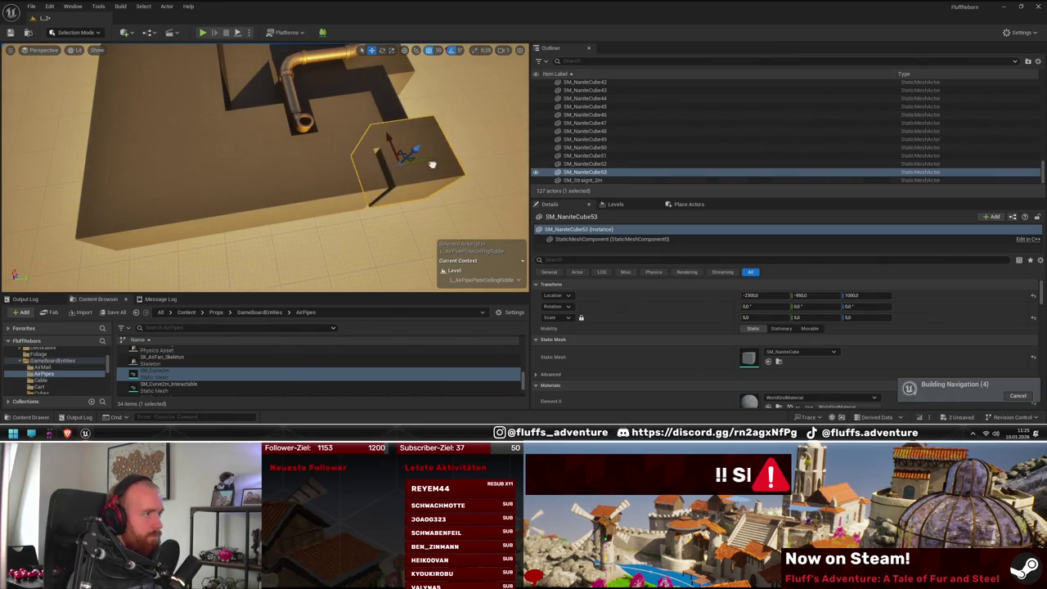
Step: Orbit around the pipe to check the new tabletop blocks from above
drag(262, 164, 213, 178)
drag(400, 195, 265, 201)
mouse_move(198, 196)
mouse_down()
mouse_move(155, 200)
mouse_move(268, 189)
mouse_up()
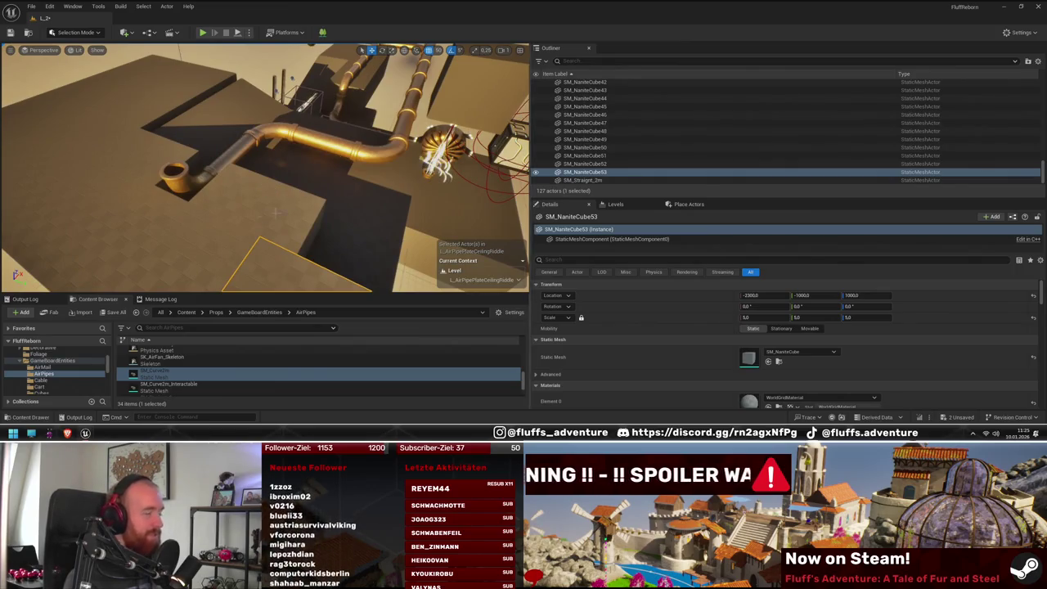
mouse_move(234, 215)
mouse_down()
mouse_move(381, 210)
mouse_move(340, 200)
mouse_up()
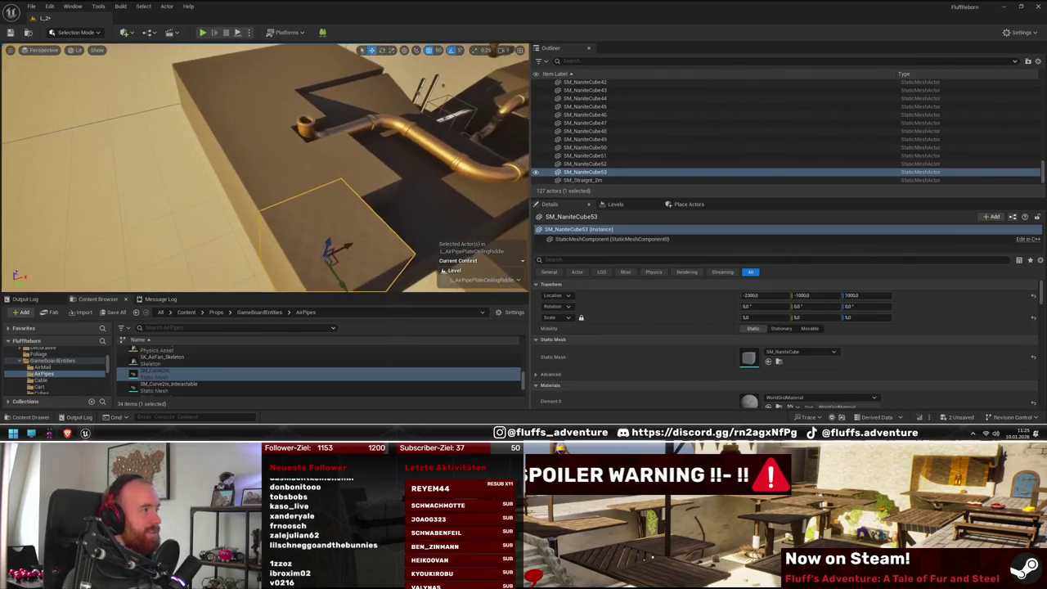